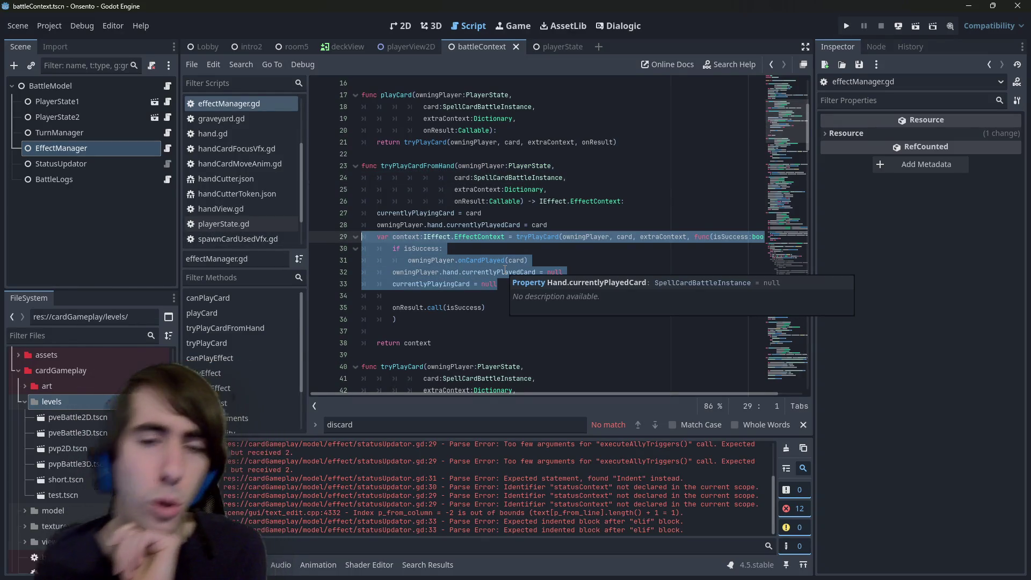
- Review the tryPlayCardFromHand lines and the playCard function name
{"action": "left_click", "coordinate": [505, 271]}
{"action": "left_click_drag", "start_coordinate": [490, 346], "coordinate": [392, 201]}
{"action": "left_click", "coordinate": [391, 199]}
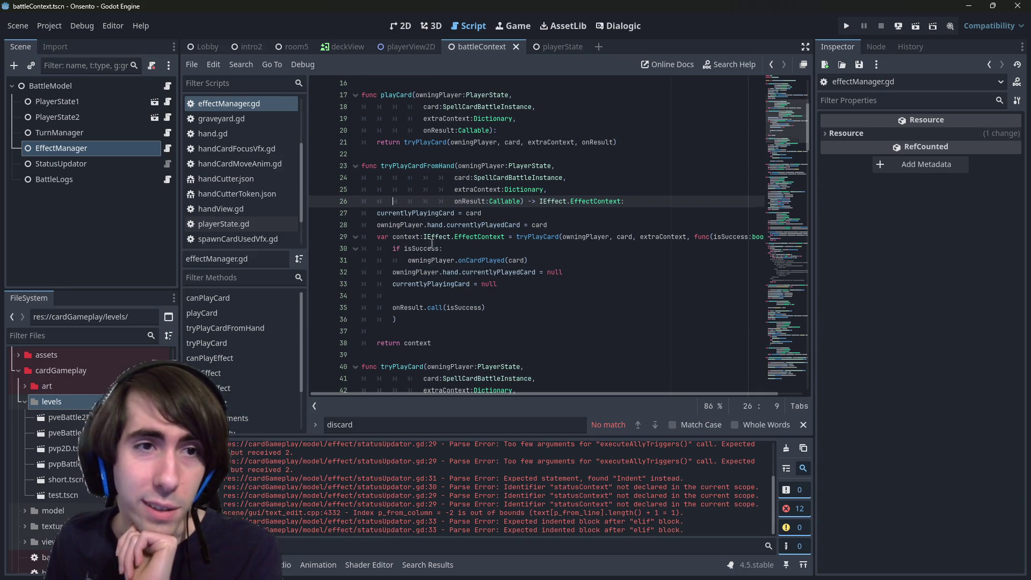
{"action": "scroll", "coordinate": [429, 252], "scroll_direction": "up", "scroll_amount": 2}
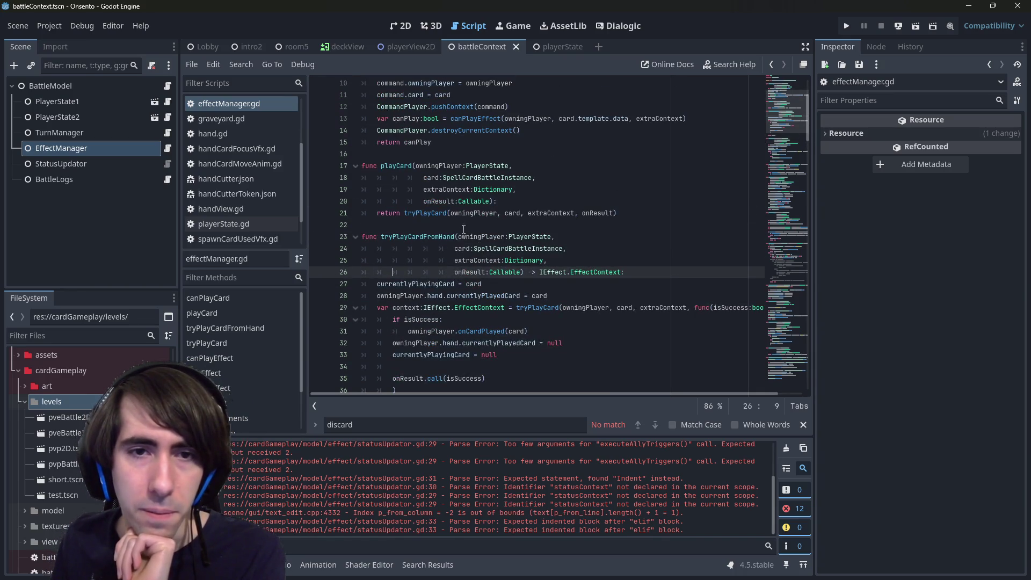
{"action": "double_click", "coordinate": [394, 166]}
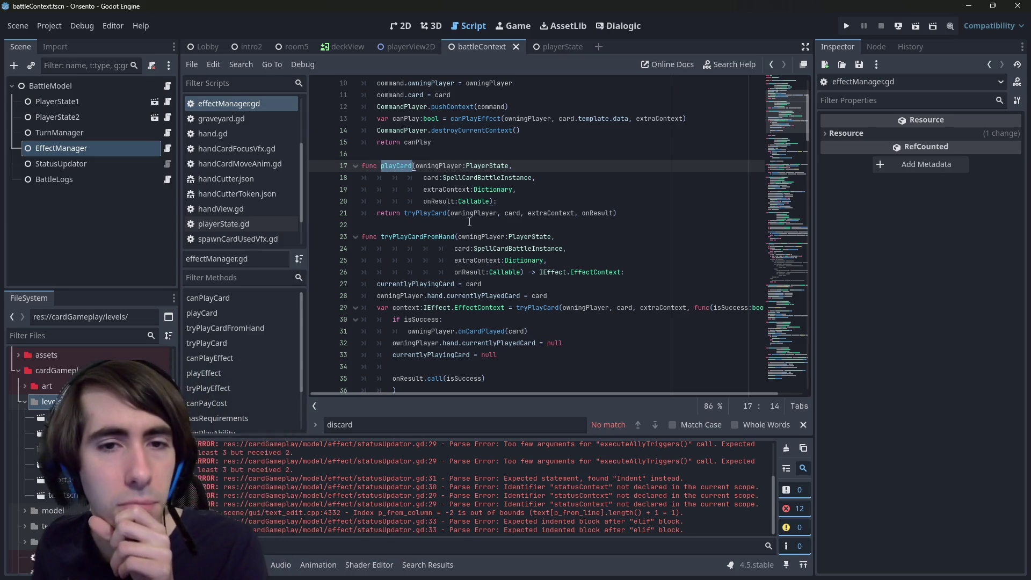
{"action": "scroll", "coordinate": [467, 218], "scroll_direction": "up", "scroll_amount": 1}
- Inspect the tryPlayCard call on line 21 and playCard's onResult parameter
{"action": "double_click", "coordinate": [442, 244]}
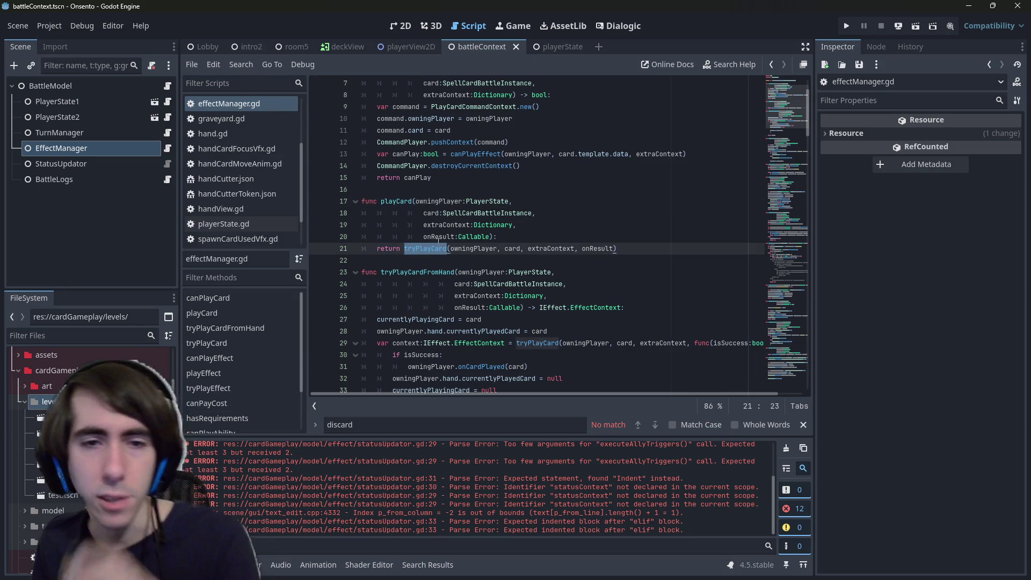
{"action": "key", "text": "shift+Home"}
{"action": "key", "text": "shift+Home"}
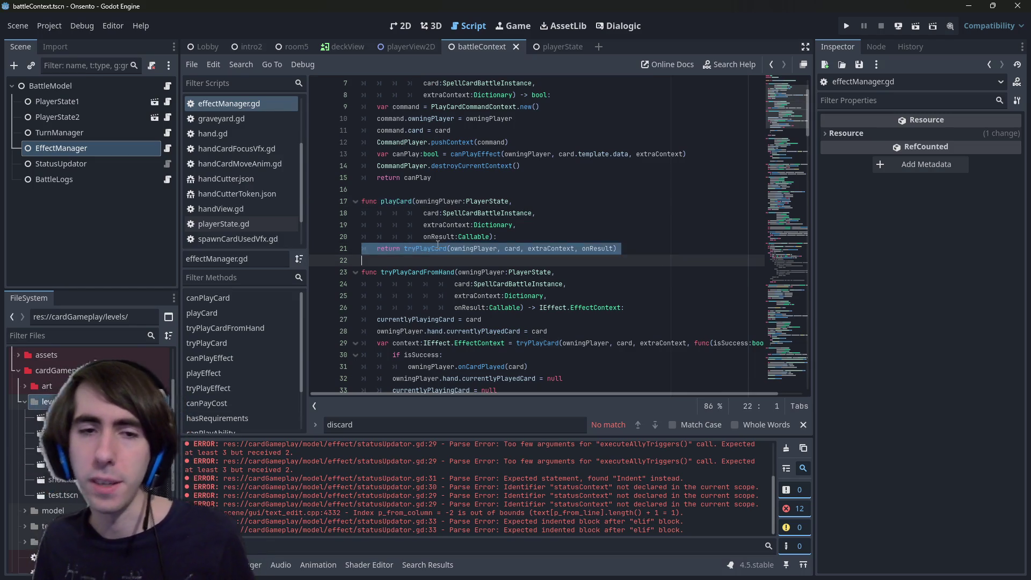
{"action": "mouse_move", "coordinate": [438, 244]}
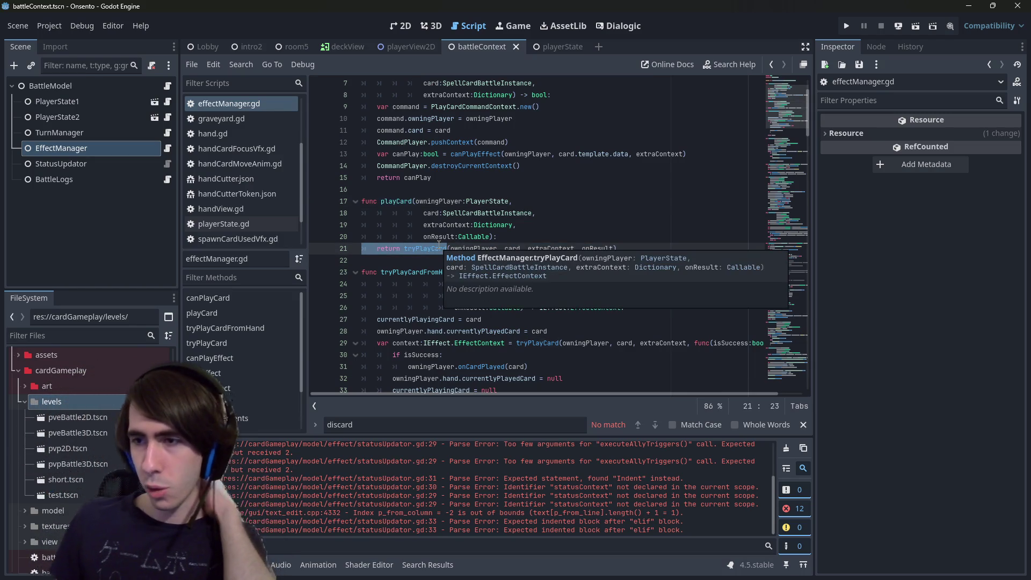
{"action": "left_click", "coordinate": [448, 245]}
{"action": "left_click", "coordinate": [407, 193]}
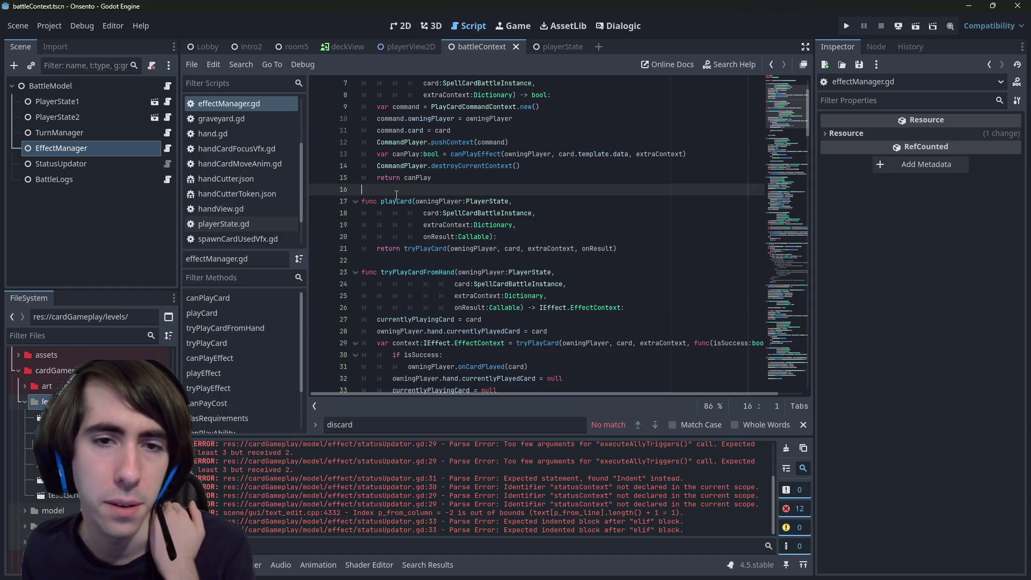
{"action": "left_click", "coordinate": [402, 203]}
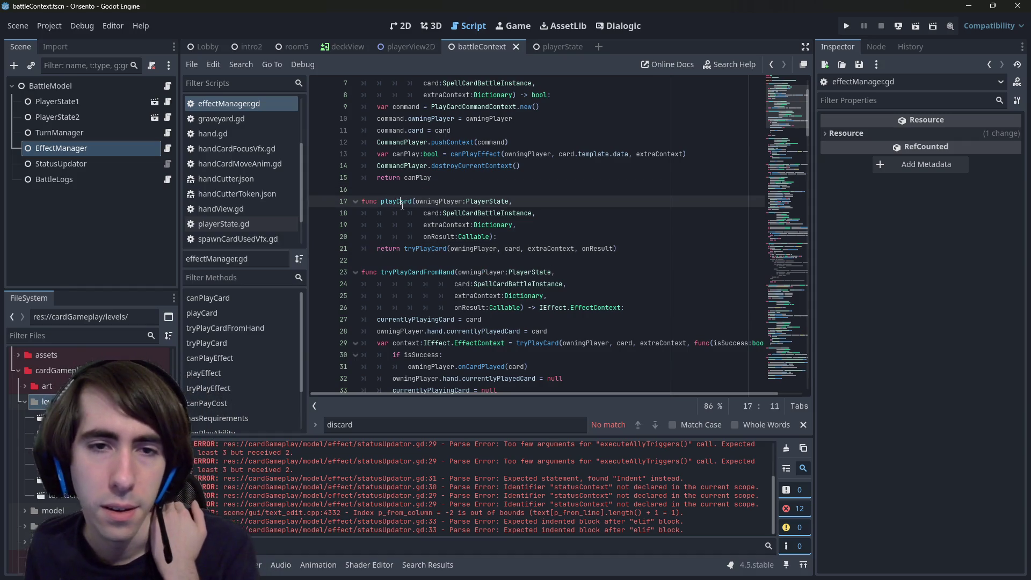
{"action": "double_click", "coordinate": [441, 237]}
{"action": "scroll", "coordinate": [424, 220], "scroll_direction": "down", "scroll_amount": 1}
{"action": "scroll", "coordinate": [416, 209], "scroll_direction": "up", "scroll_amount": 1}
{"action": "double_click", "coordinate": [400, 202]}
{"action": "scroll", "coordinate": [407, 201], "scroll_direction": "down", "scroll_amount": 1}
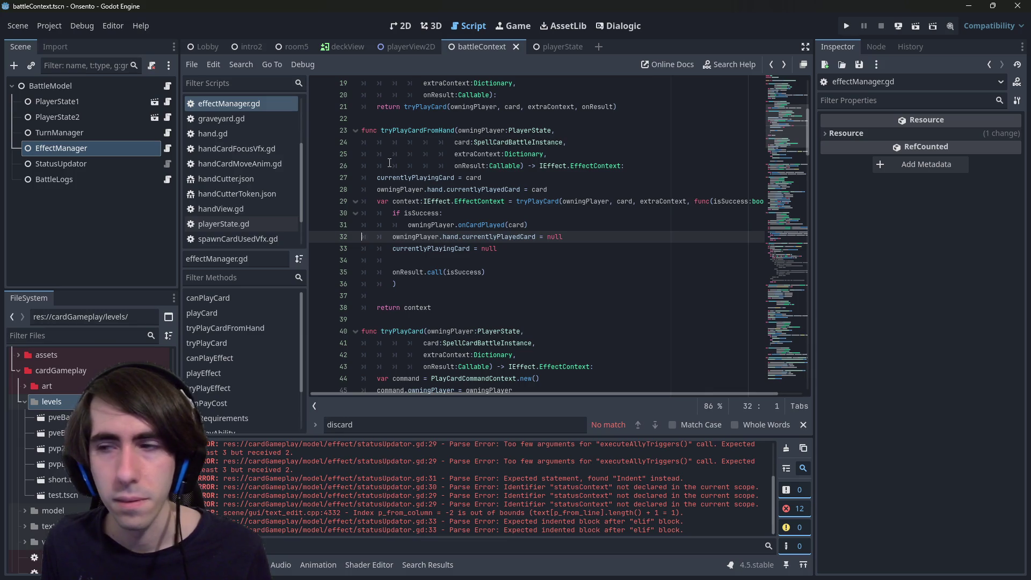
- Complete line 34 as playCard(player, card, {}, func(): pass) and save statusUpdator.gd
{"action": "scroll", "coordinate": [390, 163], "scroll_direction": "down", "scroll_amount": 20}
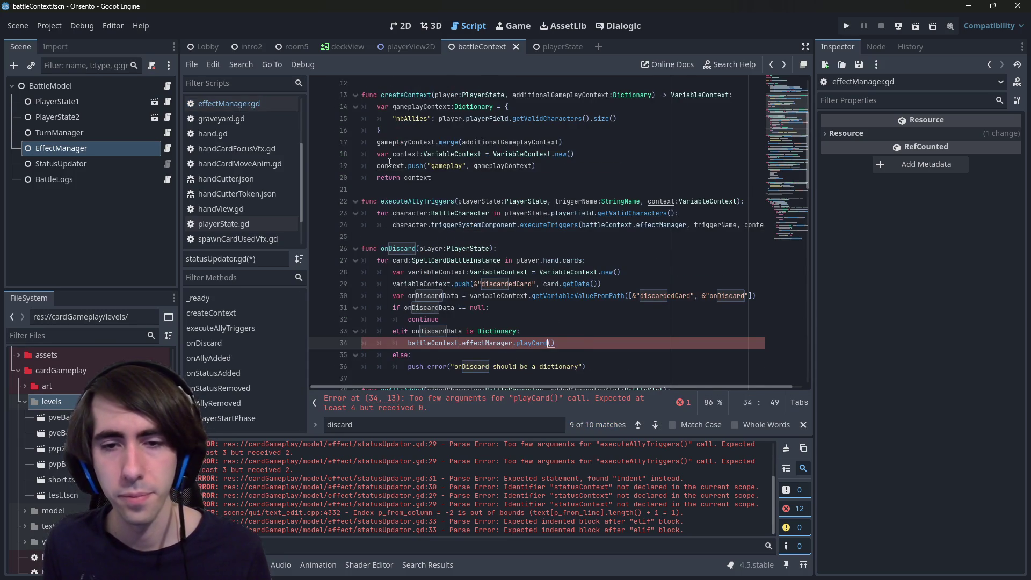
{"action": "type", "text": "("}
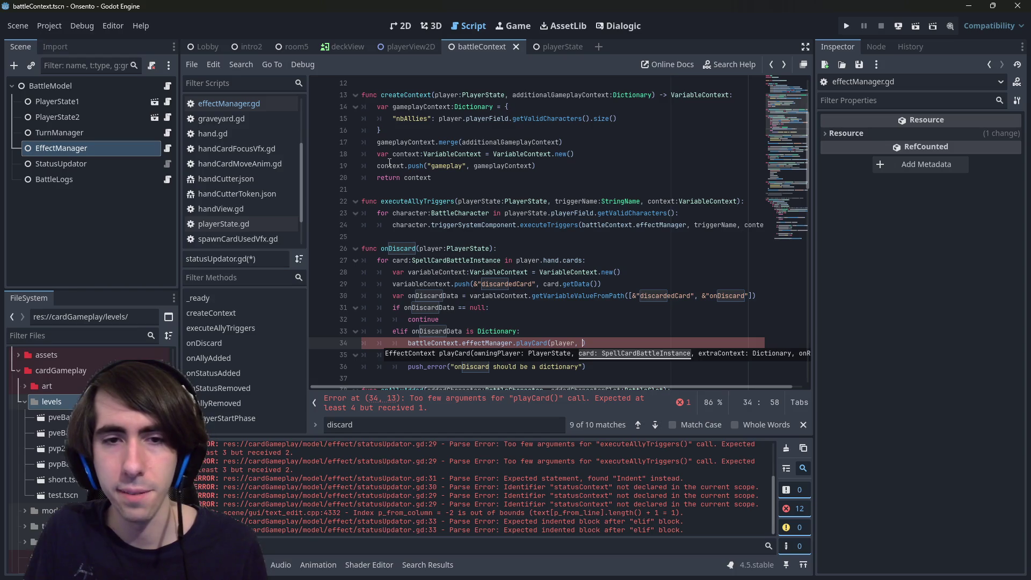
{"action": "type", "text": " d,"}
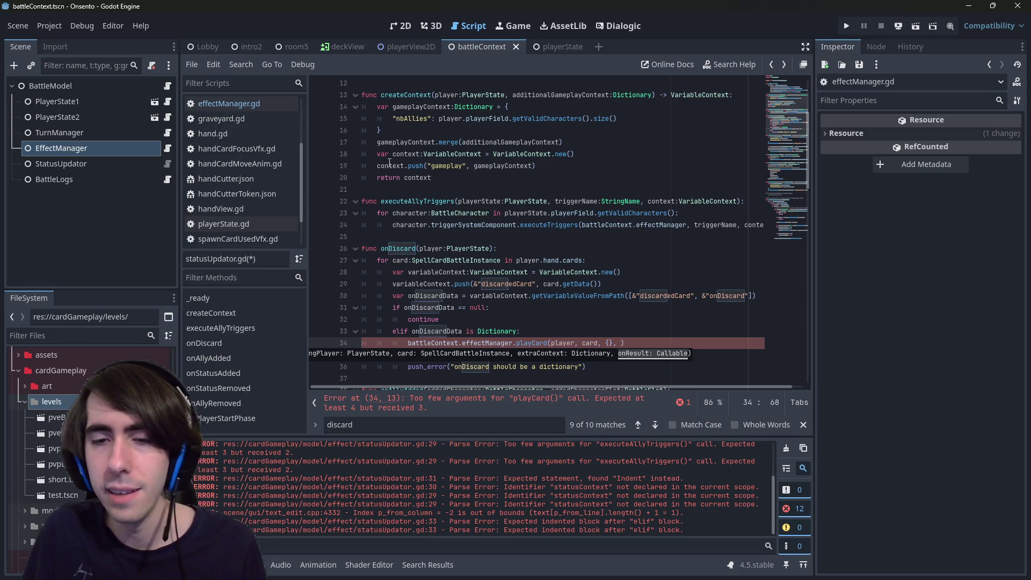
{"action": "type", "text": "()"}
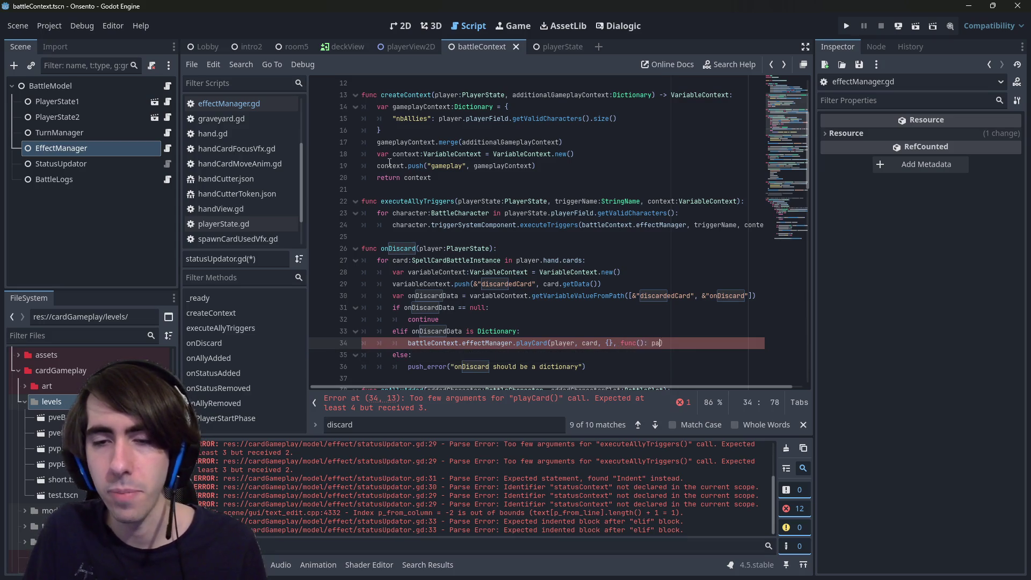
{"action": "key", "text": "ctrl+s"}
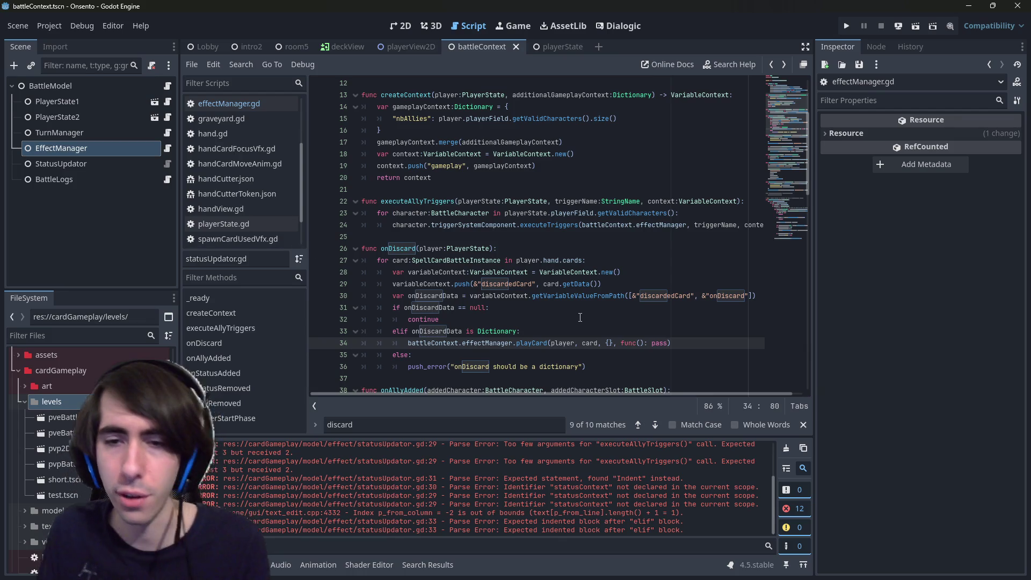
{"action": "type", "text": "l)"}
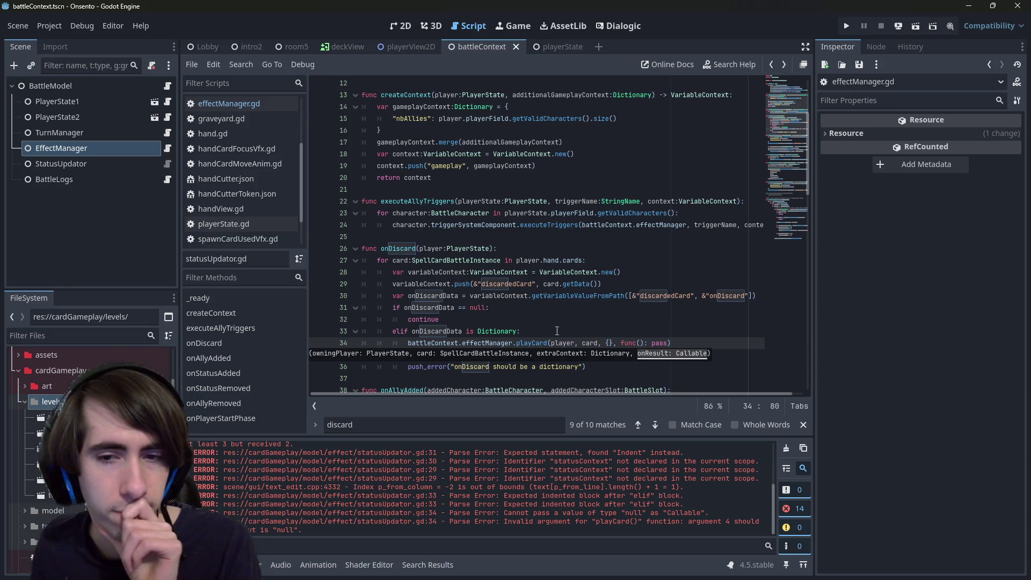
- Check the playCard and tryPlayCard definitions, then run the room5 scene
{"action": "scroll", "coordinate": [520, 344], "scroll_direction": "down", "scroll_amount": 2}
{"action": "left_click", "coordinate": [547, 273]}
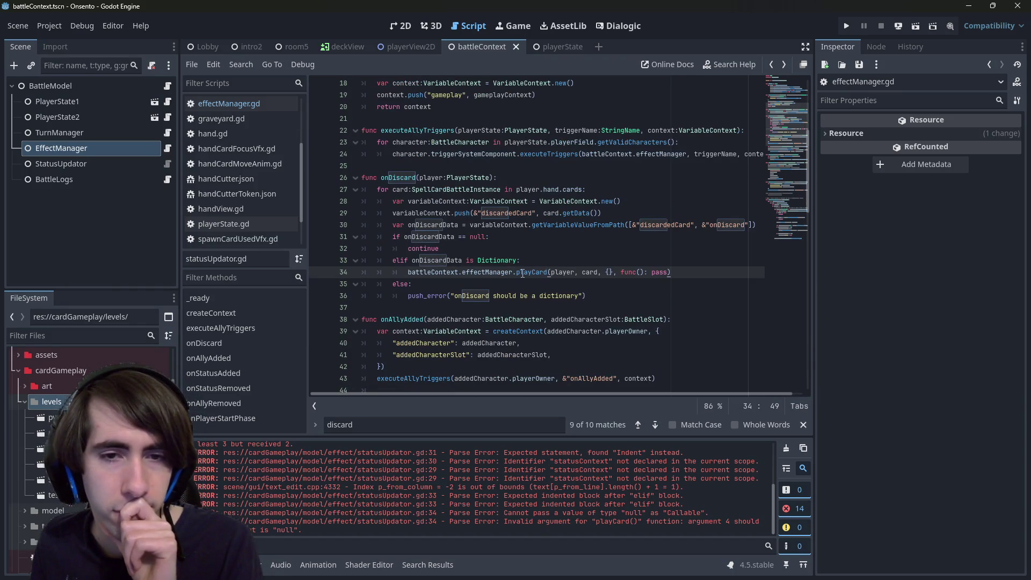
{"action": "left_click", "coordinate": [523, 274]}
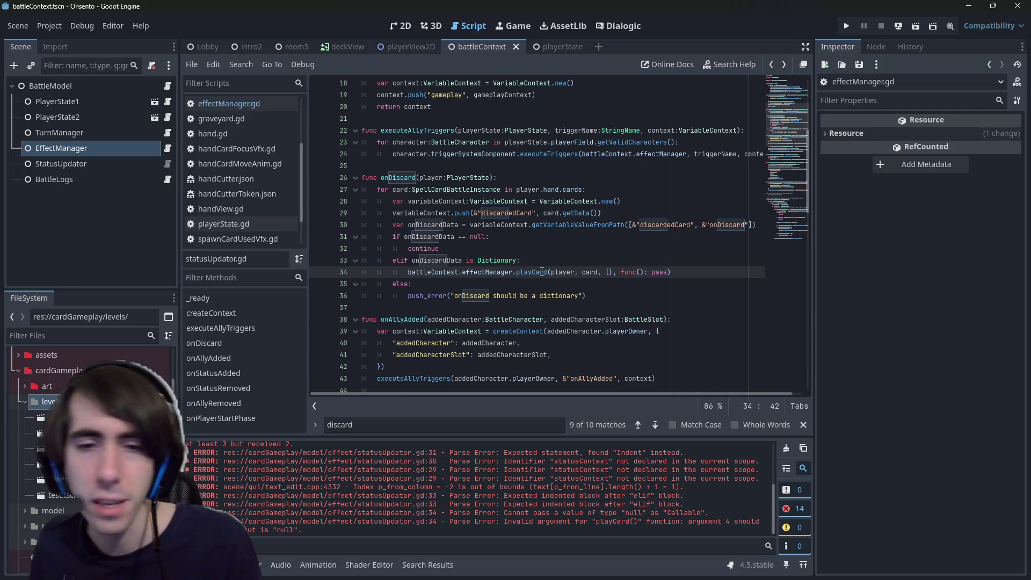
{"action": "left_click", "coordinate": [542, 274], "text": "ctrl"}
{"action": "left_click", "coordinate": [427, 284], "text": "ctrl"}
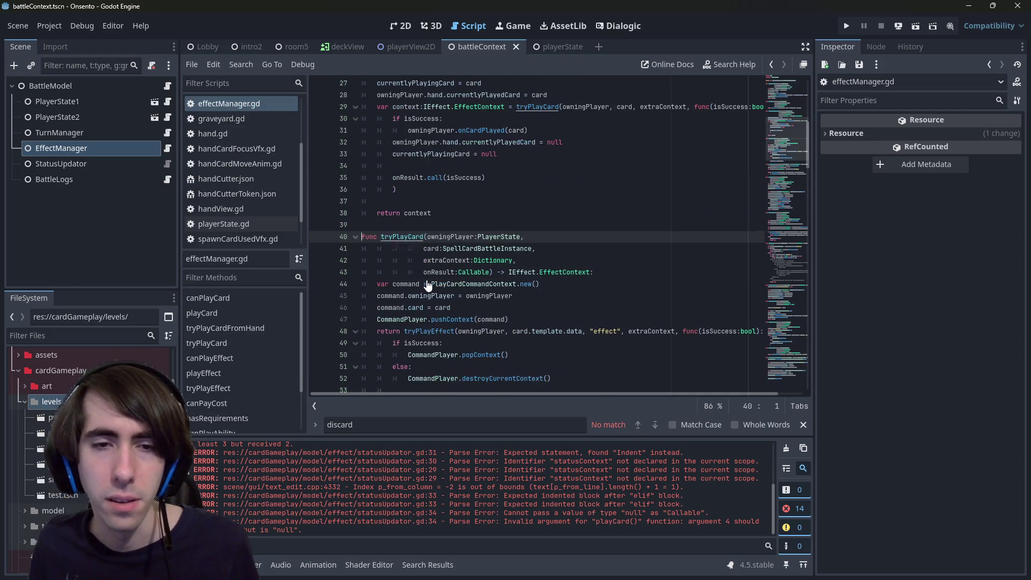
{"action": "key", "text": "alt+Left"}
{"action": "key", "text": "alt+Left"}
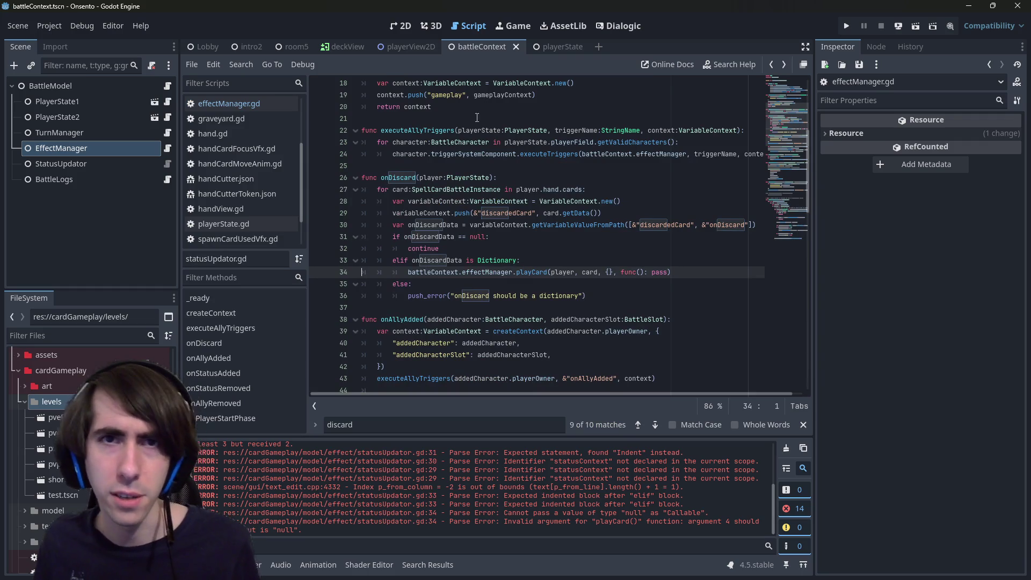
{"action": "left_click", "coordinate": [277, 49]}
{"action": "left_click", "coordinate": [921, 25]}
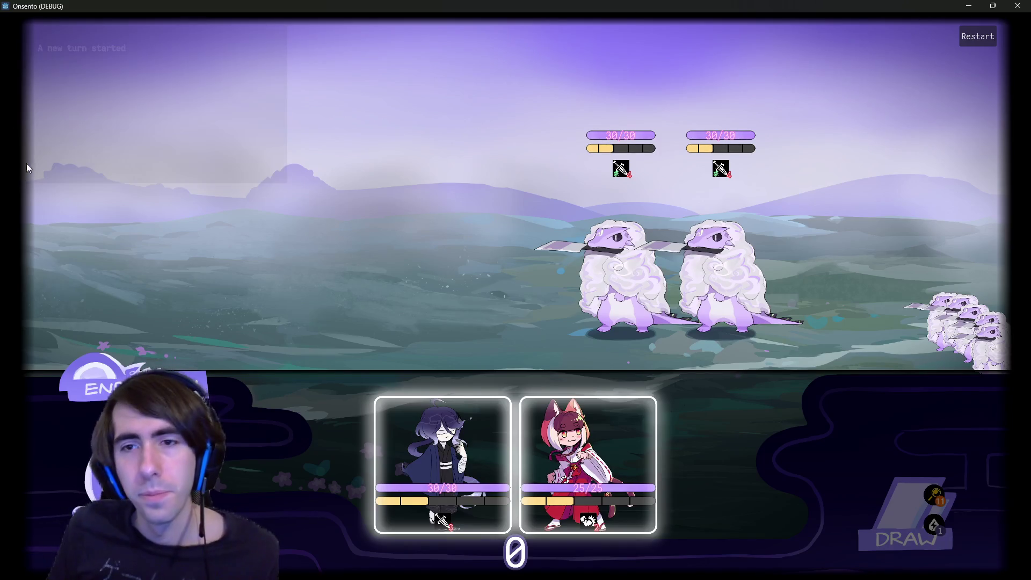
- Place both party characters and play the Hand Cutter Token card
{"action": "left_click_drag", "start_coordinate": [385, 432], "coordinate": [408, 264]}
{"action": "left_click_drag", "start_coordinate": [474, 452], "coordinate": [306, 263]}
{"action": "mouse_move", "coordinate": [83, 99]}
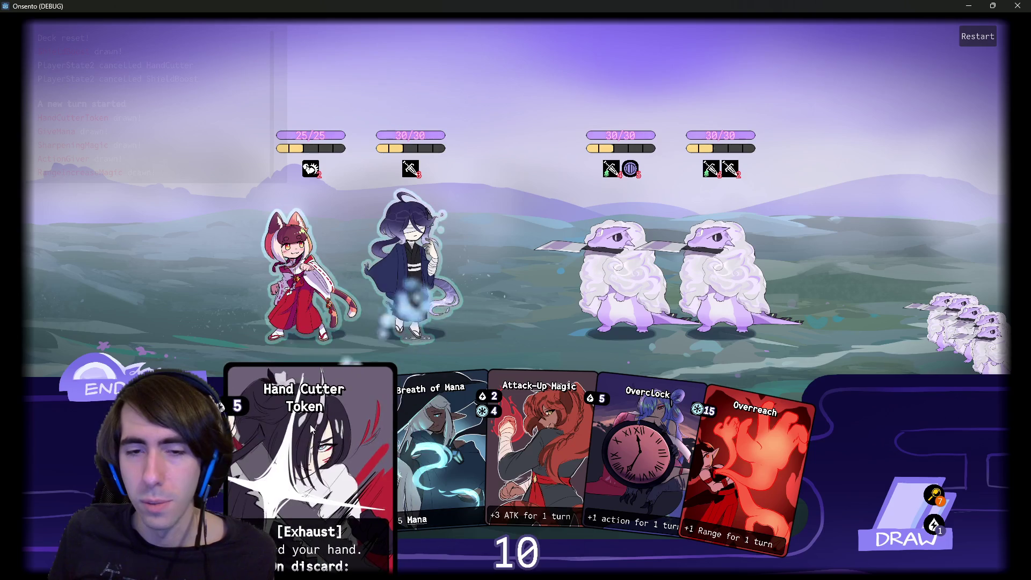
{"action": "left_click_drag", "start_coordinate": [310, 424], "coordinate": [288, 387]}
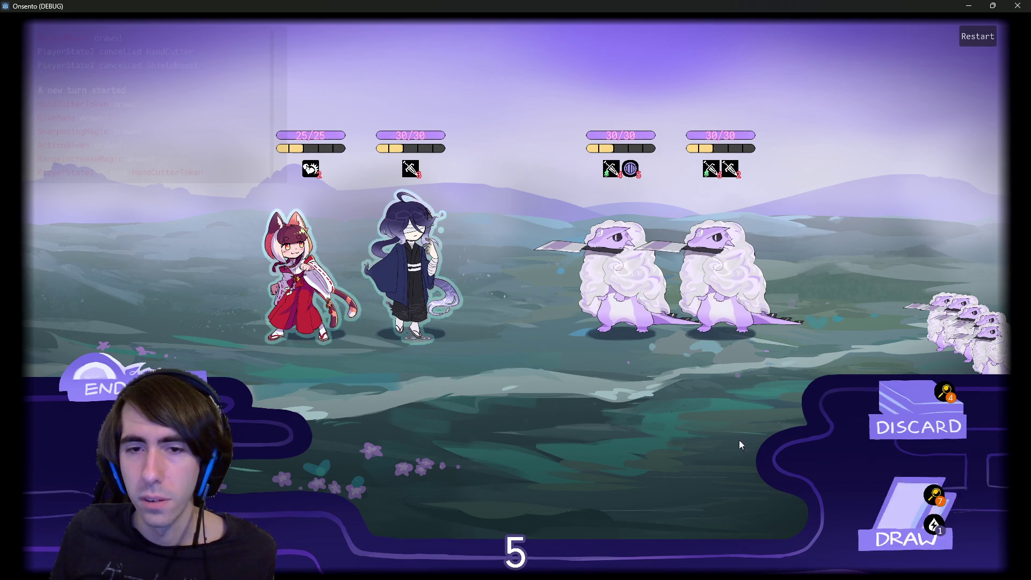
- End two turns, drawing cards including Guard Up and Breath of Mana
{"action": "left_click", "coordinate": [100, 361]}
{"action": "left_click", "coordinate": [100, 361]}
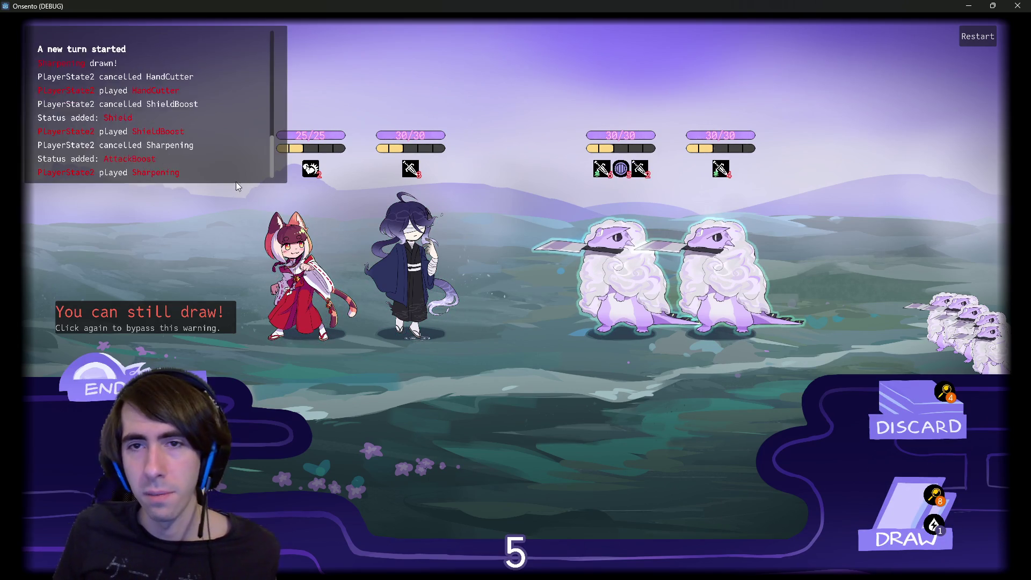
{"action": "left_click", "coordinate": [885, 491]}
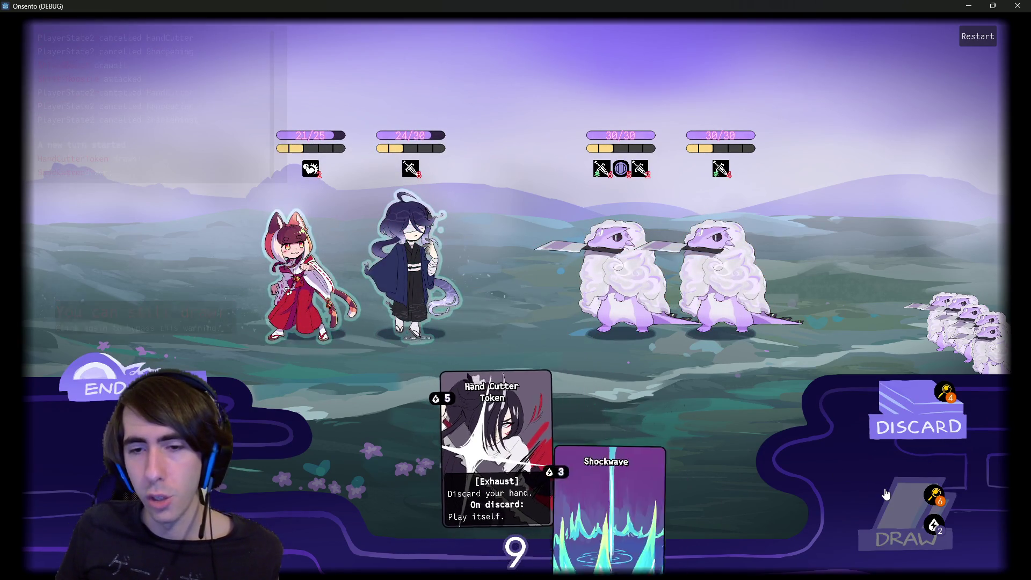
{"action": "left_click", "coordinate": [886, 494]}
{"action": "left_click", "coordinate": [886, 494]}
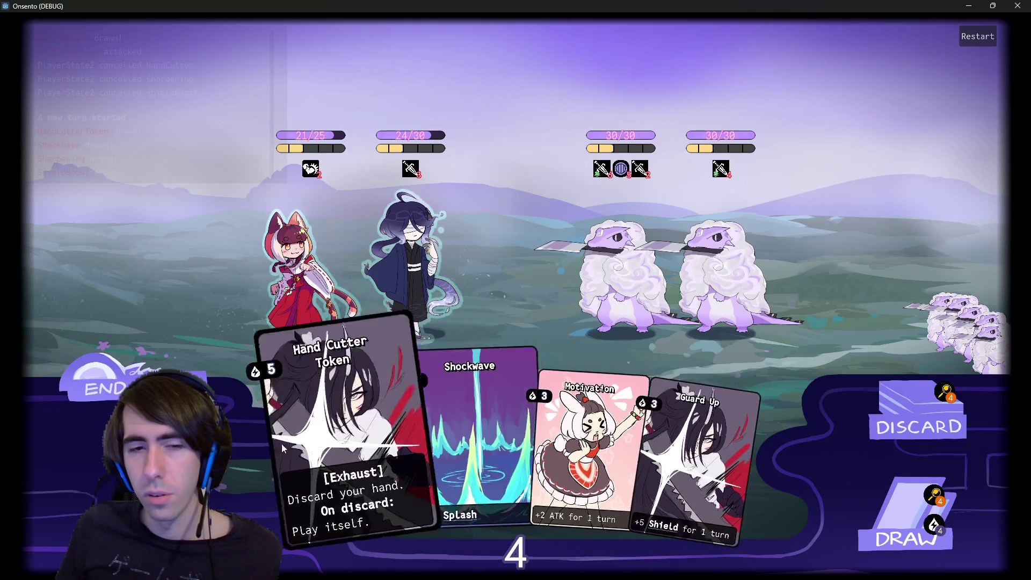
{"action": "left_click", "coordinate": [100, 361]}
{"action": "left_click", "coordinate": [99, 360]}
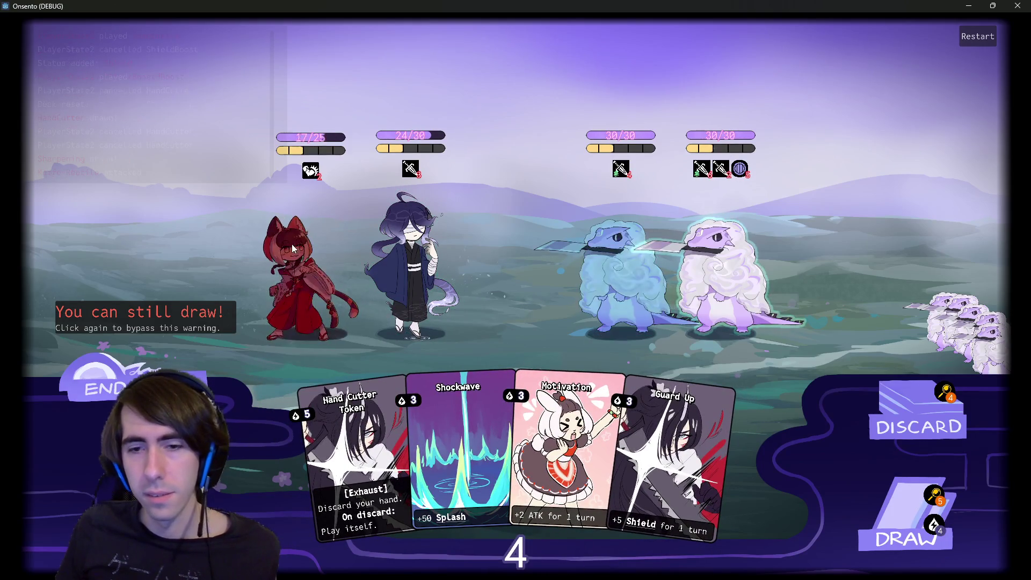
{"action": "left_click", "coordinate": [908, 515]}
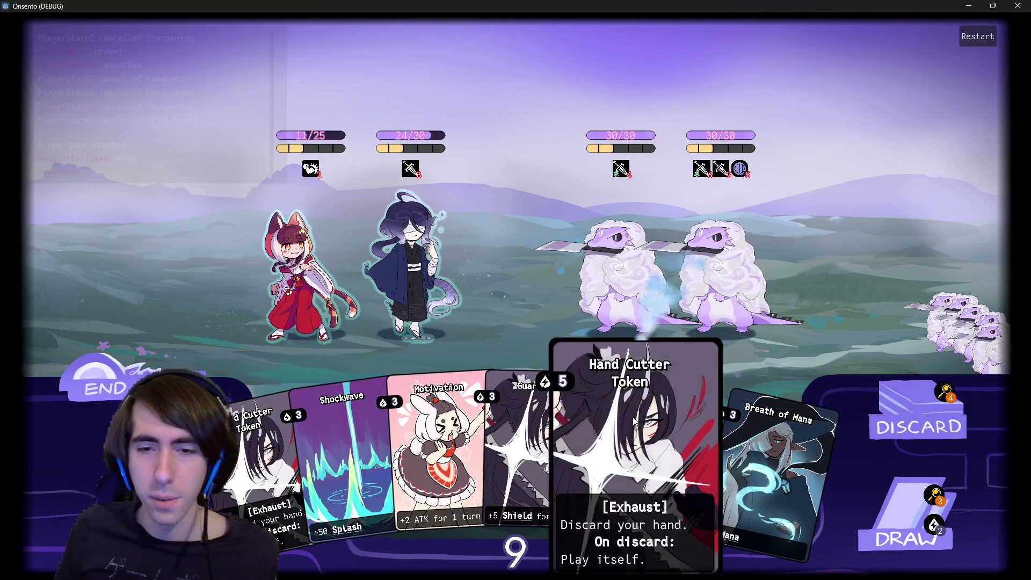
- Play Hand Cutter Token to discard the hand, inspect the discard pile, and minimize the game
{"action": "mouse_move", "coordinate": [643, 427]}
{"action": "left_mouse_down"}
{"action": "mouse_move", "coordinate": [462, 417]}
{"action": "mouse_move", "coordinate": [338, 442]}
{"action": "mouse_move", "coordinate": [661, 410]}
{"action": "mouse_move", "coordinate": [893, 411]}
{"action": "mouse_move", "coordinate": [596, 384]}
{"action": "mouse_move", "coordinate": [617, 367]}
{"action": "left_mouse_up"}
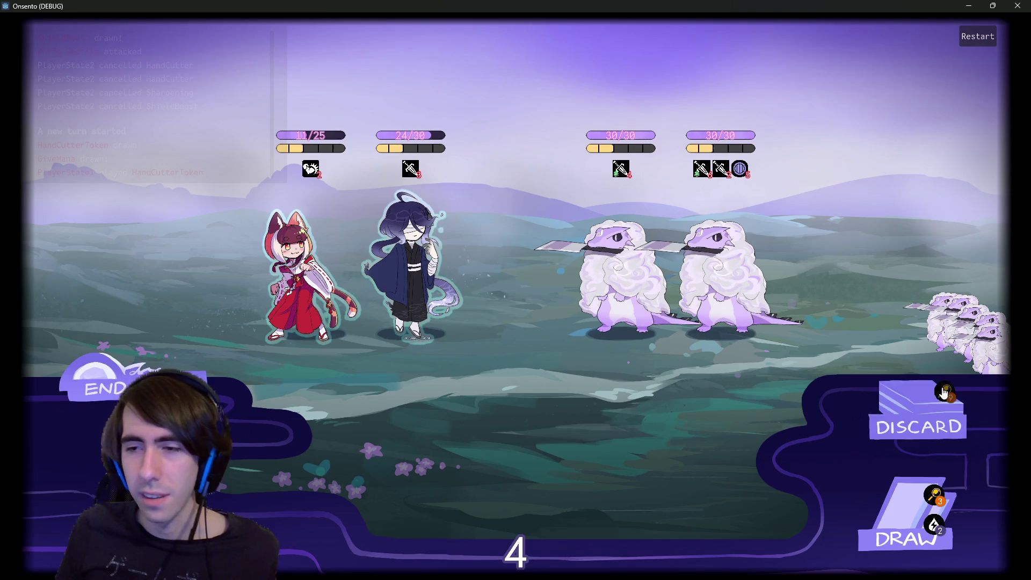
{"action": "left_click", "coordinate": [917, 419]}
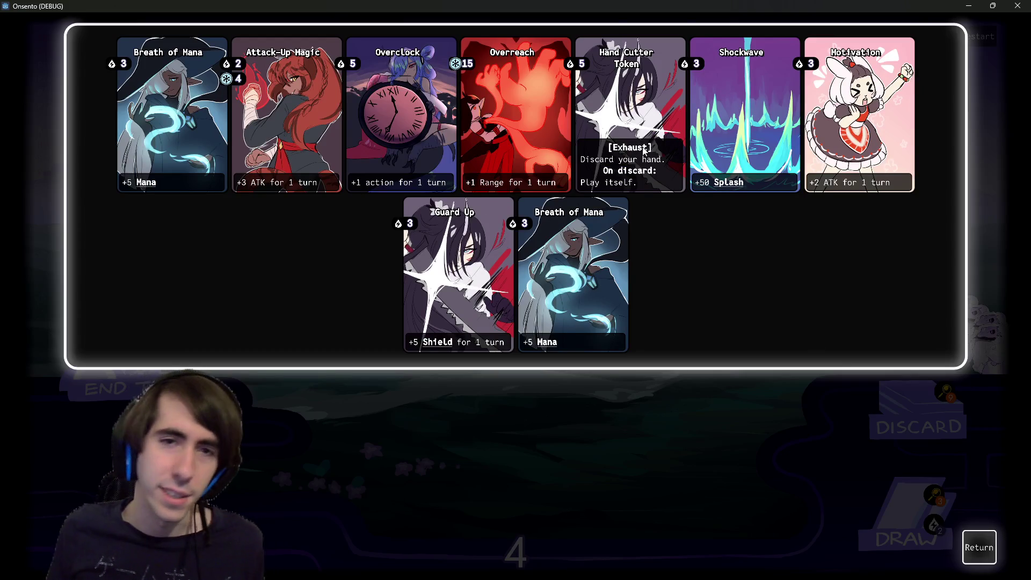
{"action": "left_click", "coordinate": [968, 5]}
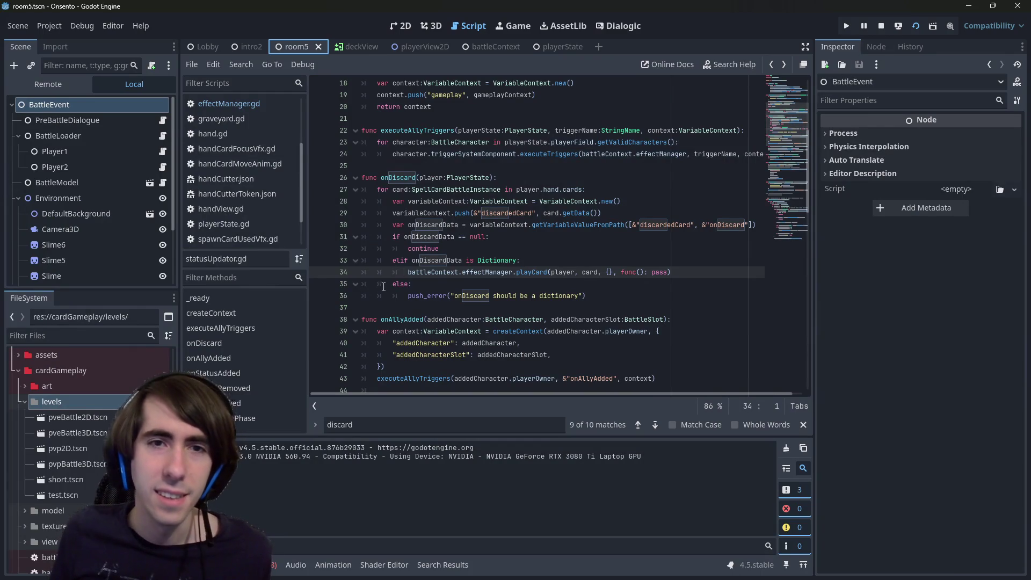
- Stop the game, review onDiscard and the onCardDiscarded signal on line 11, then run the project
{"action": "scroll", "coordinate": [382, 290], "scroll_direction": "up", "scroll_amount": 3}
{"action": "scroll", "coordinate": [383, 290], "scroll_direction": "down", "scroll_amount": 1}
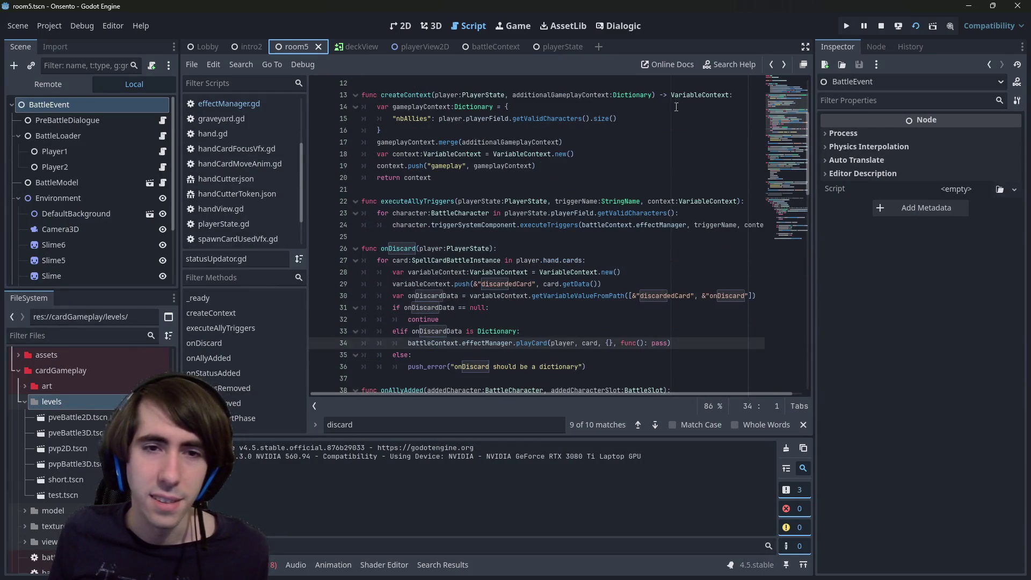
{"action": "left_click", "coordinate": [879, 27]}
{"action": "left_click", "coordinate": [403, 247]}
{"action": "double_click", "coordinate": [403, 247]}
{"action": "left_click_drag", "start_coordinate": [781, 124], "coordinate": [784, 99]}
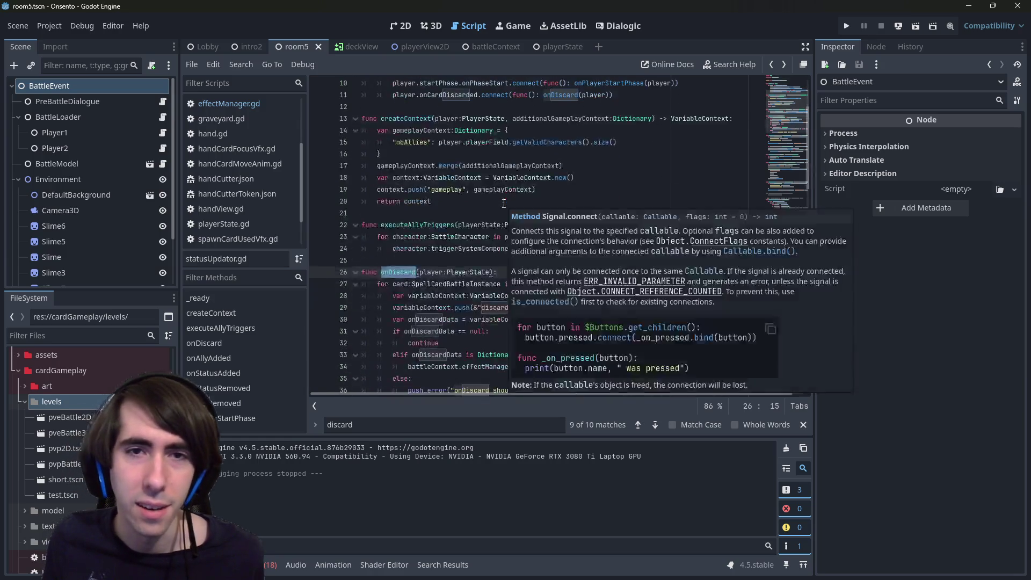
{"action": "scroll", "coordinate": [503, 203], "scroll_direction": "down", "scroll_amount": 2}
{"action": "double_click", "coordinate": [456, 131]}
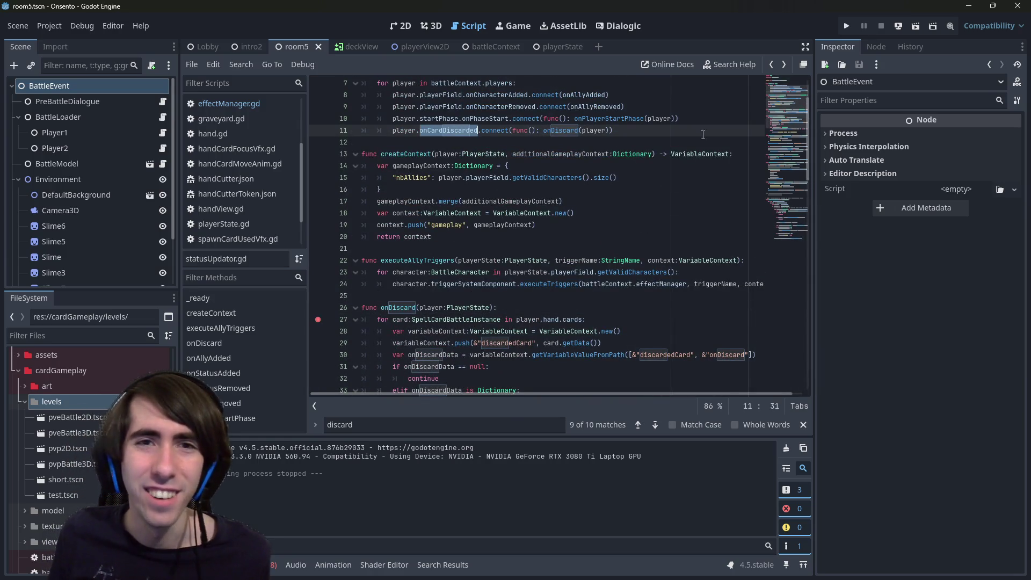
{"action": "left_click", "coordinate": [915, 25]}
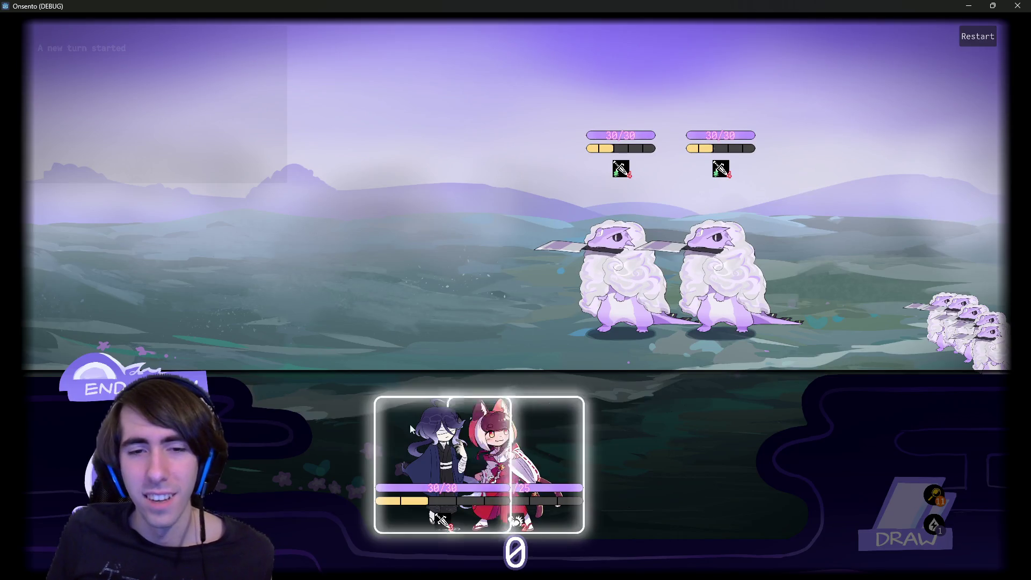
- Place both characters, play Hand Cutter Token to discard the hand, then stop the game
{"action": "left_click_drag", "start_coordinate": [400, 438], "coordinate": [428, 331]}
{"action": "mouse_move", "coordinate": [483, 446]}
{"action": "left_mouse_down"}
{"action": "mouse_move", "coordinate": [349, 312]}
{"action": "mouse_move", "coordinate": [311, 301]}
{"action": "left_mouse_up"}
{"action": "mouse_move", "coordinate": [157, 149]}
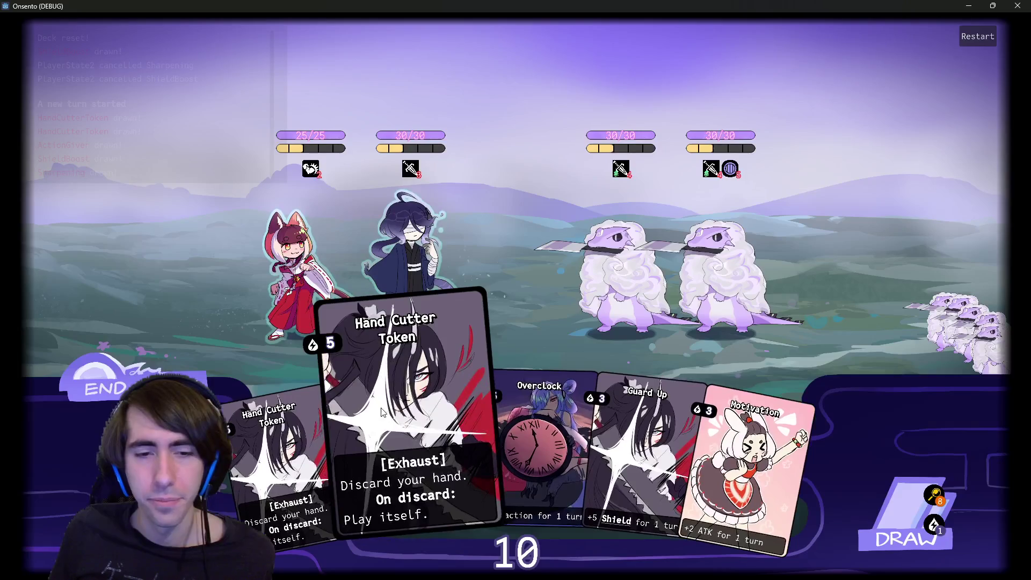
{"action": "left_click_drag", "start_coordinate": [382, 412], "coordinate": [516, 231]}
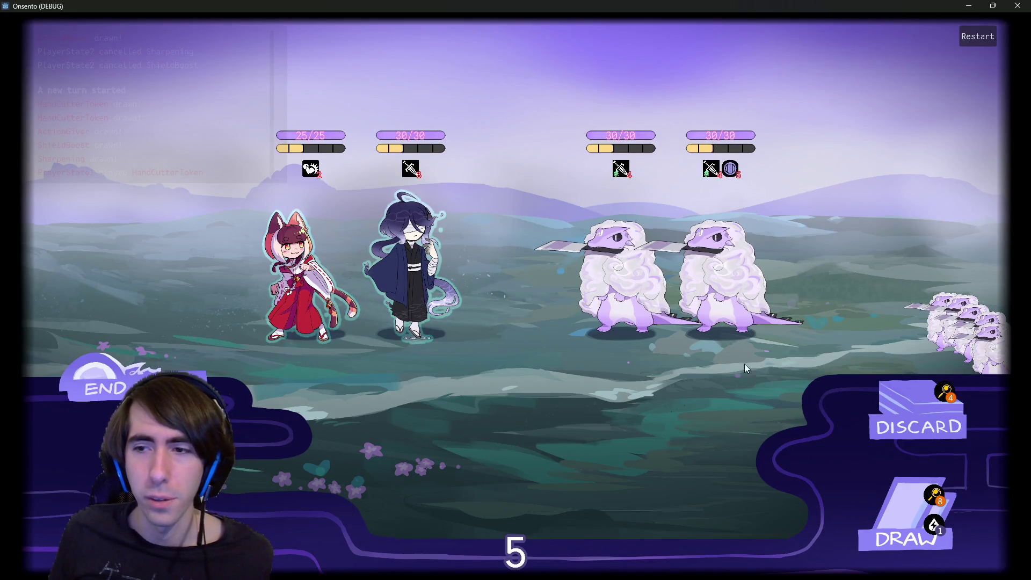
{"action": "left_click", "coordinate": [1017, 6]}
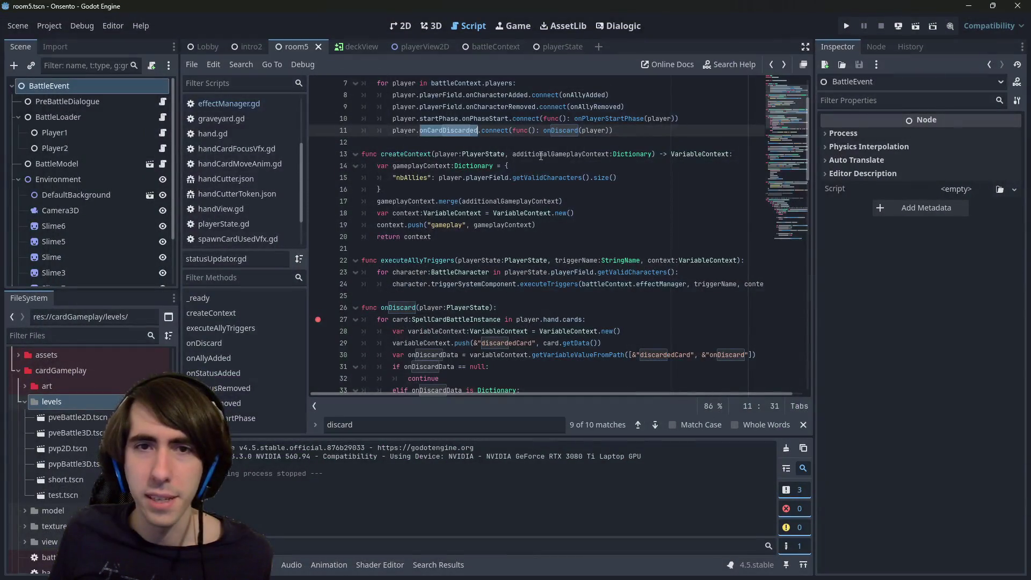
- Remove the line 27 breakpoint and jump to the first error in the Debugger Errors list
{"action": "left_click", "coordinate": [317, 322]}
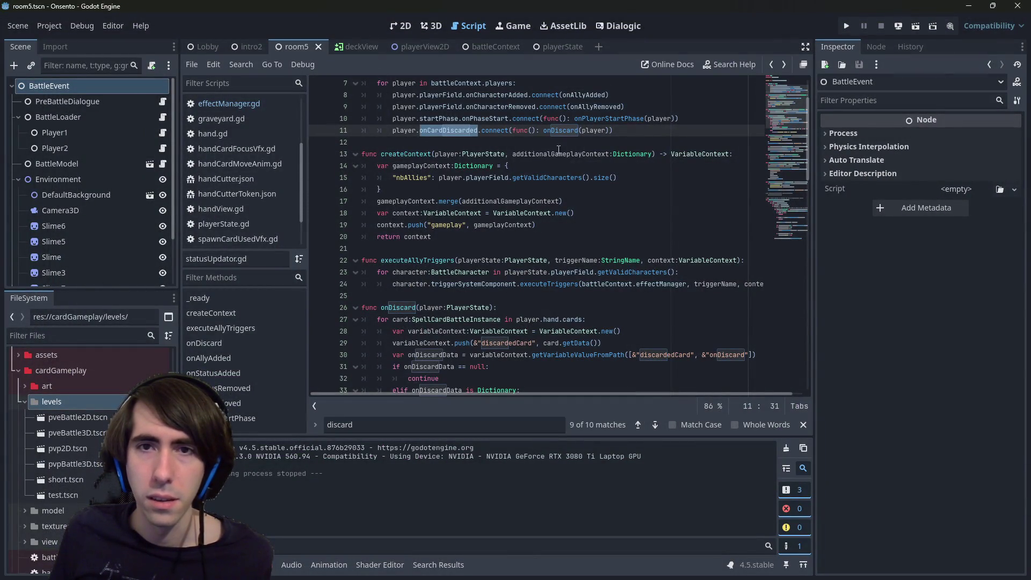
{"action": "double_click", "coordinate": [562, 130]}
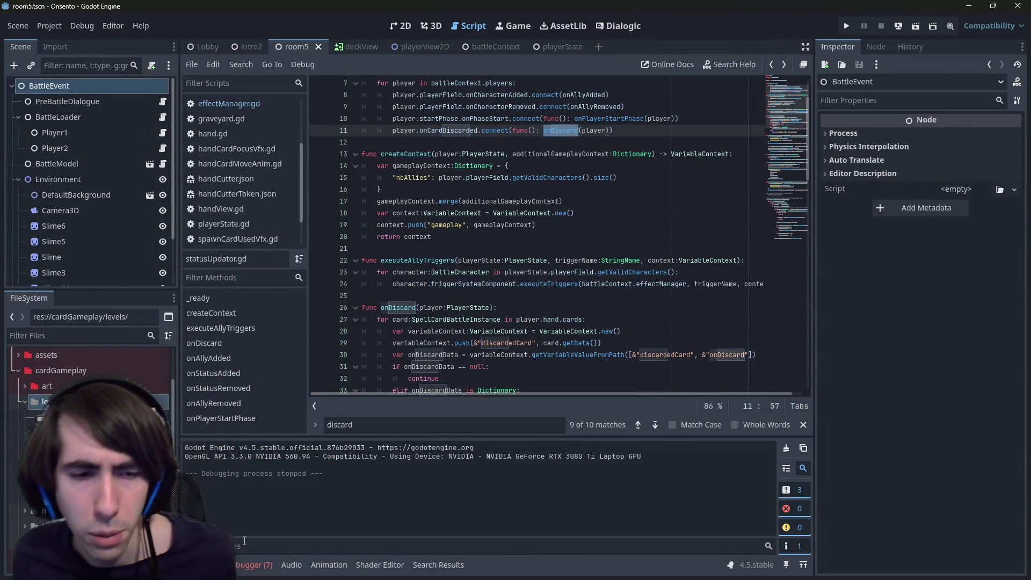
{"action": "left_click", "coordinate": [253, 559]}
{"action": "left_click", "coordinate": [267, 432]}
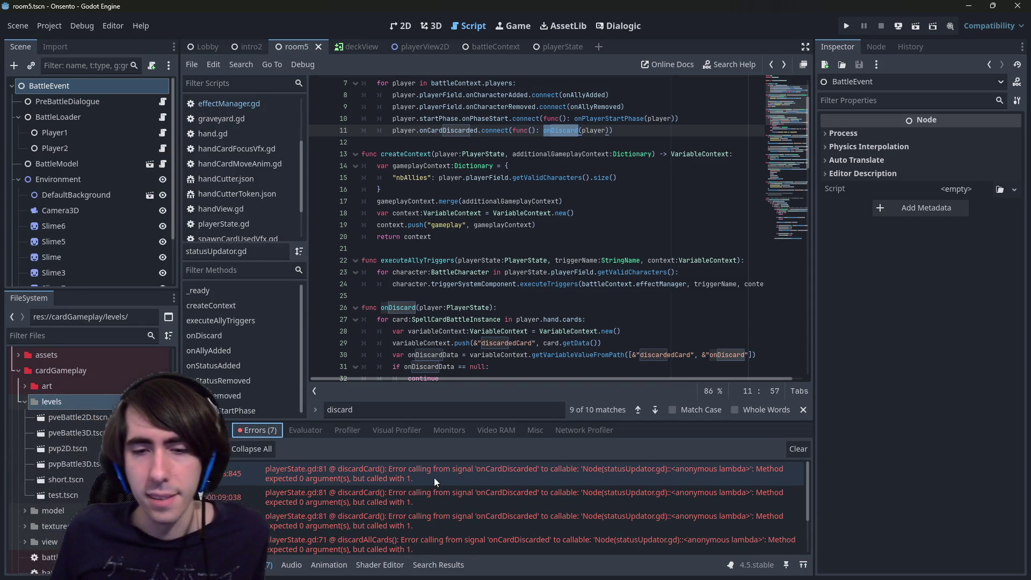
{"action": "left_click", "coordinate": [434, 478]}
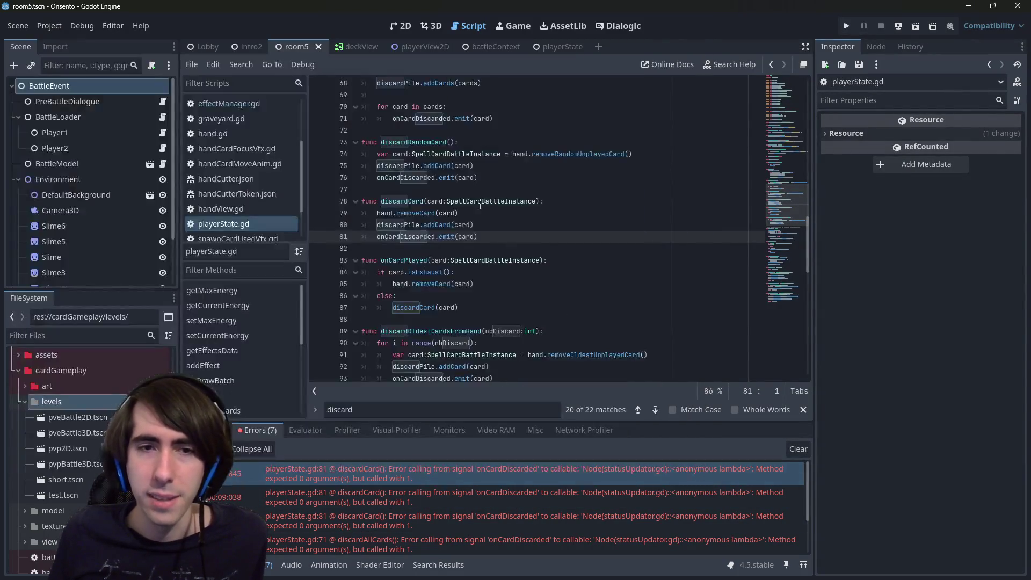
- Trace the onCardDiscarded emit on line 81 to its signal declaration in playerState.gd
{"action": "left_click", "coordinate": [420, 237]}
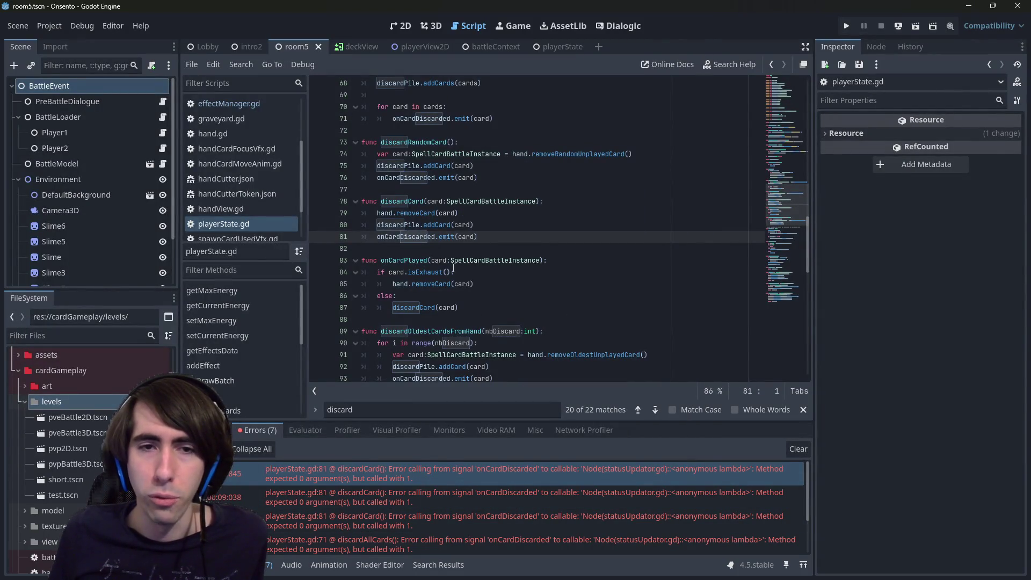
{"action": "double_click", "coordinate": [419, 236]}
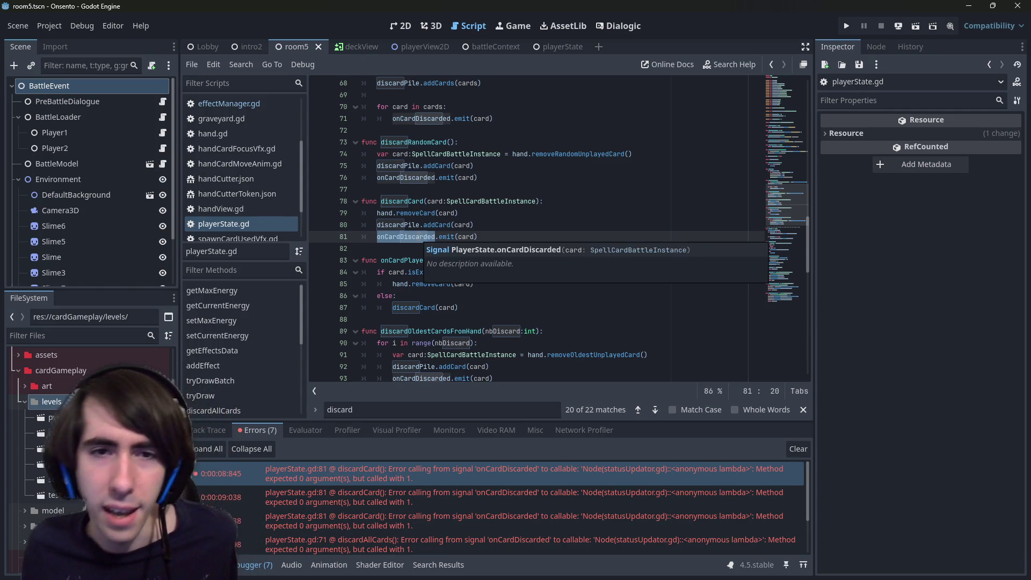
{"action": "left_click", "coordinate": [429, 194]}
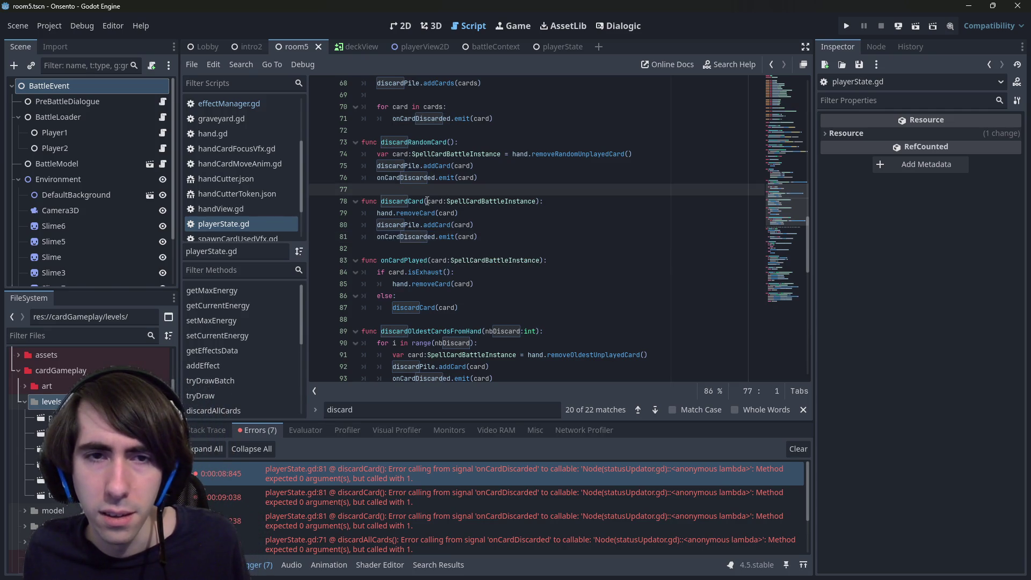
{"action": "left_click", "coordinate": [427, 200]}
{"action": "left_click", "coordinate": [424, 239], "text": "ctrl"}
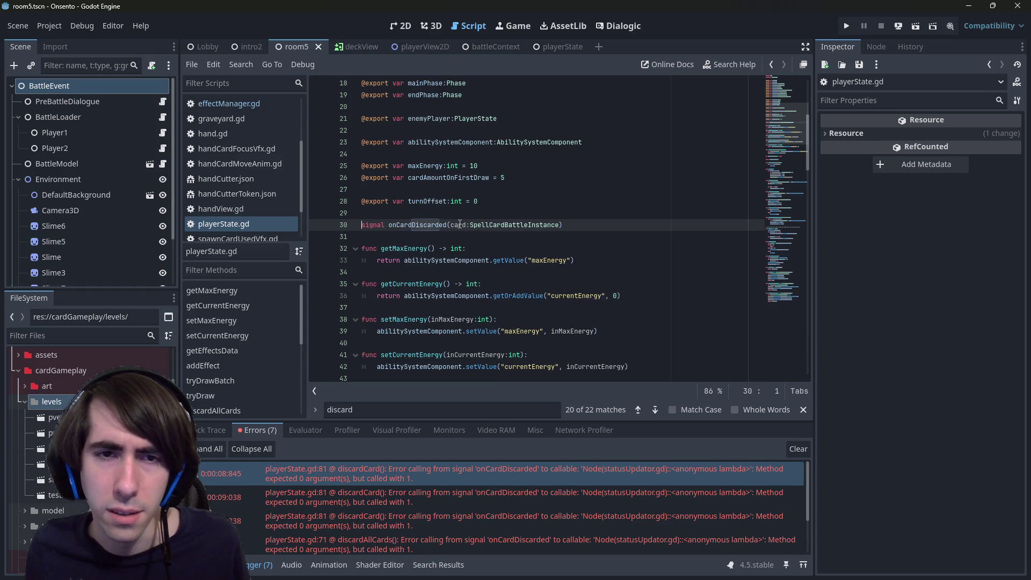
{"action": "key", "text": "alt+Left"}
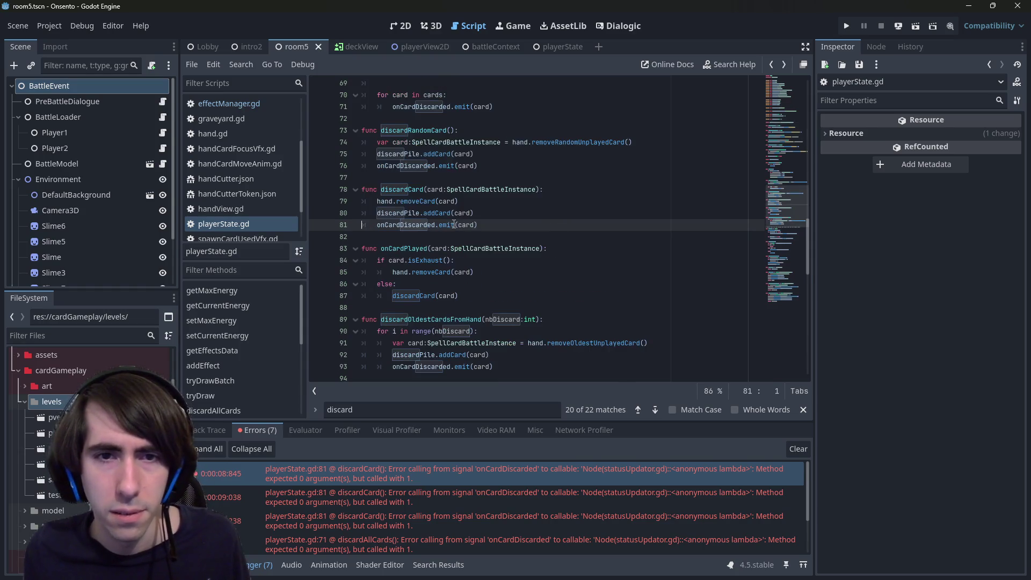
{"action": "key", "text": "alt+Left"}
{"action": "key", "text": "alt+Left"}
{"action": "key", "text": "alt+Left"}
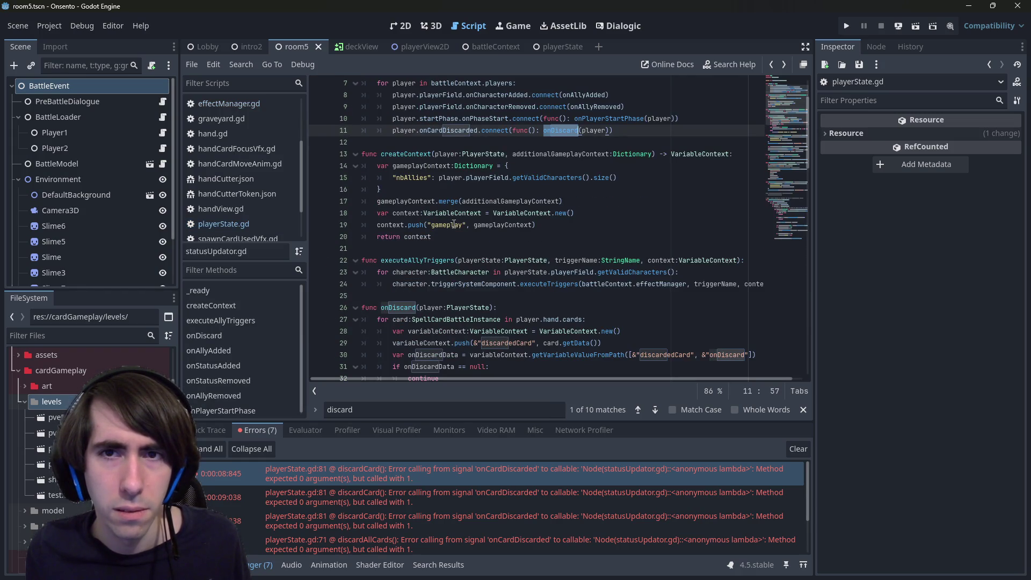
{"action": "key", "text": "alt+Right"}
{"action": "key", "text": "alt+Right"}
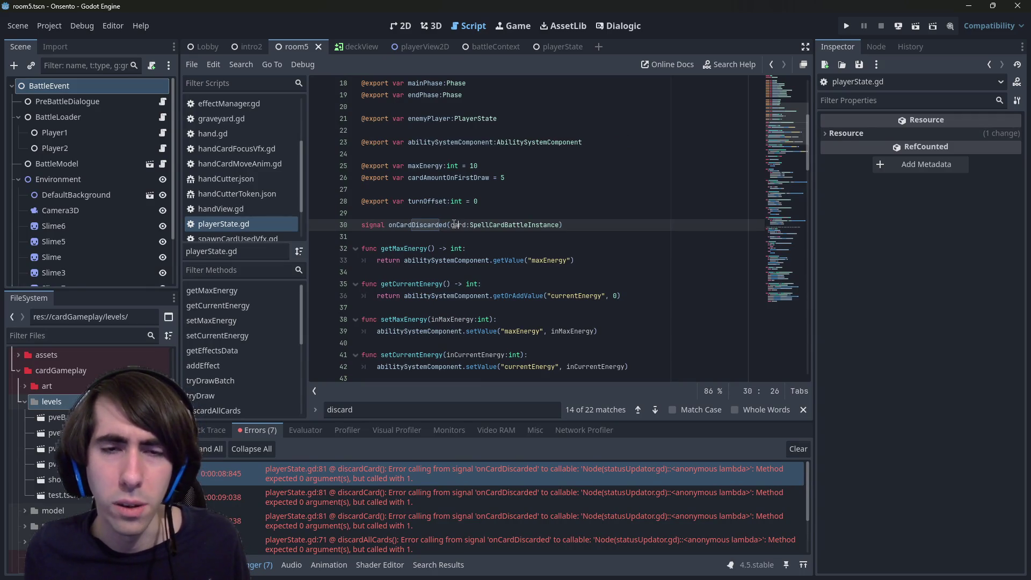
{"action": "key", "text": "alt+Right"}
- Compare line 81 of playerState.gd with onDiscard in statusUpdator.gd, ending back on onDiscard
{"action": "scroll", "coordinate": [453, 225], "scroll_direction": "down", "scroll_amount": 4}
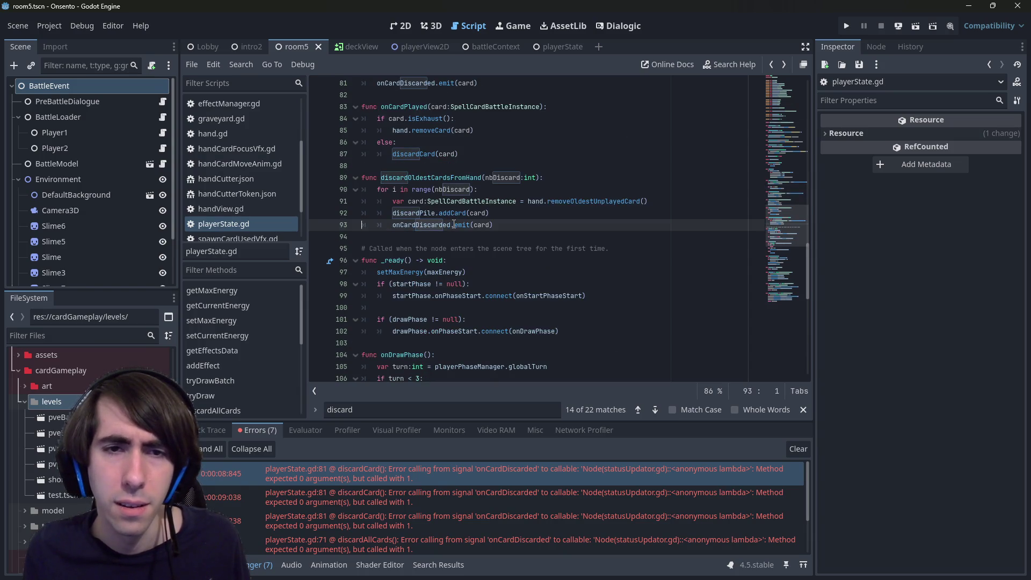
{"action": "key", "text": "Up"}
{"action": "key", "text": "Up"}
{"action": "key", "text": "Up"}
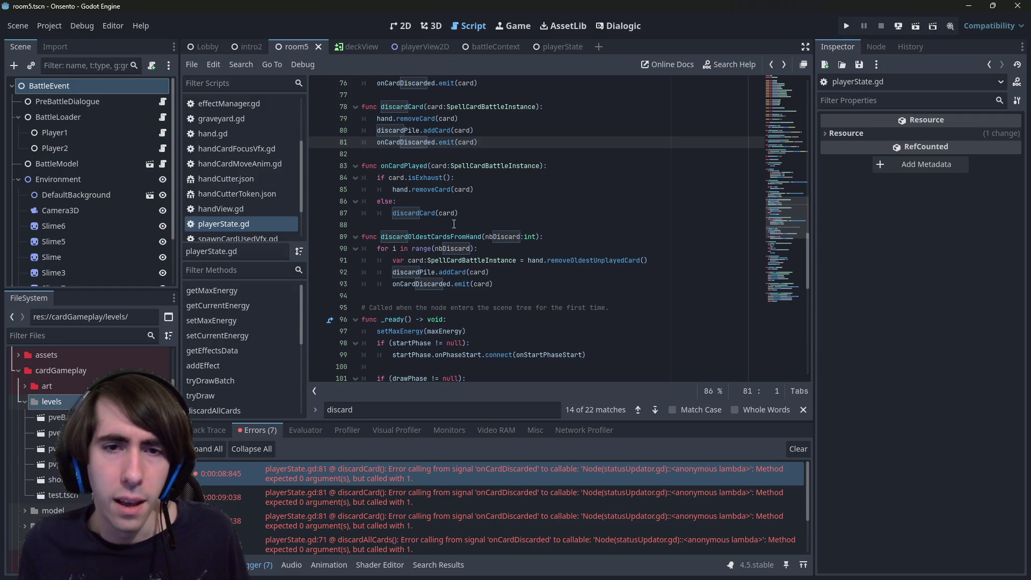
{"action": "scroll", "coordinate": [454, 224], "scroll_direction": "up", "scroll_amount": 20}
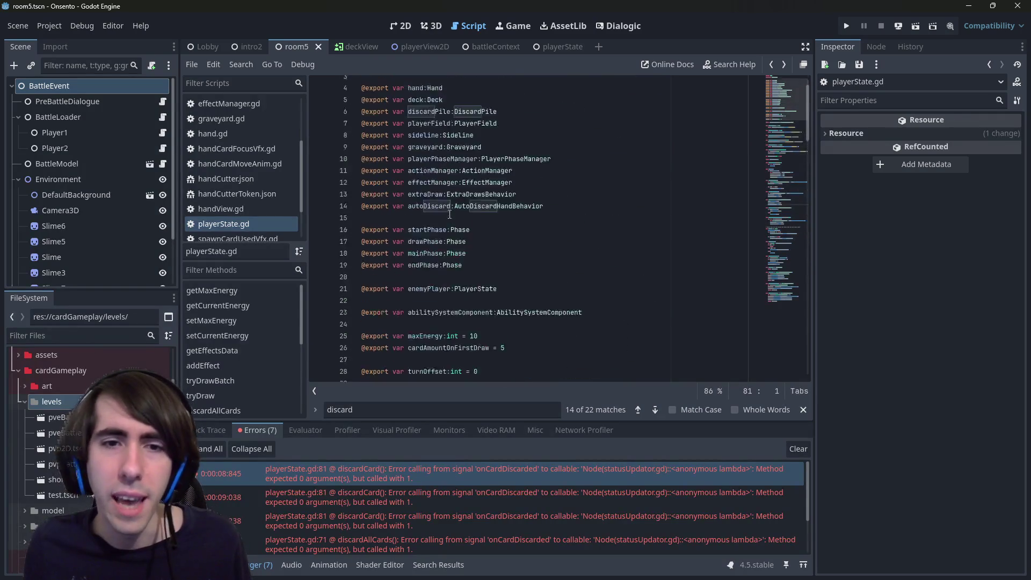
{"action": "scroll", "coordinate": [450, 215], "scroll_direction": "down", "scroll_amount": 3}
{"action": "left_click", "coordinate": [454, 206]}
{"action": "key", "text": "alt+Left"}
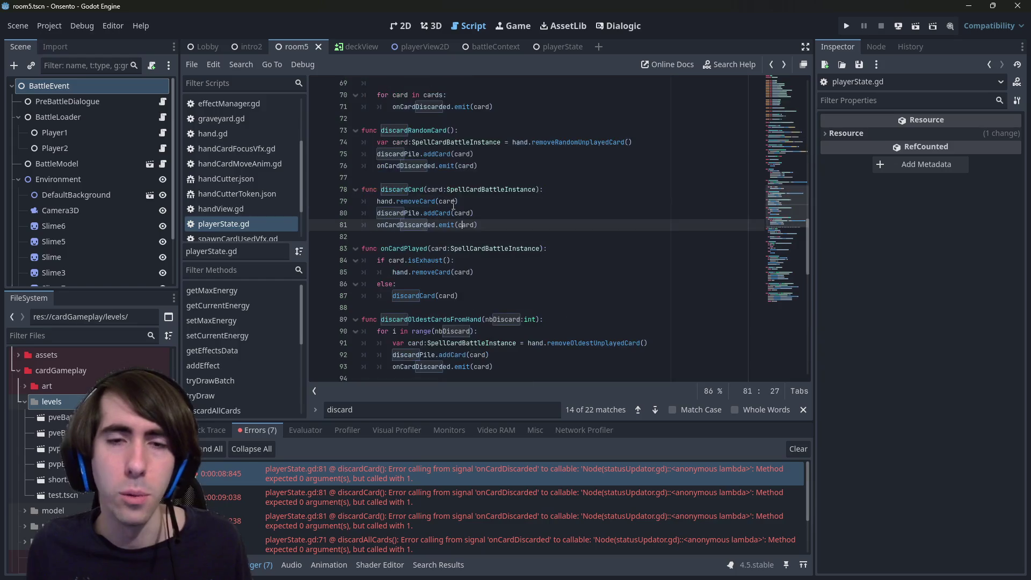
{"action": "key", "text": "alt+Right"}
{"action": "scroll", "coordinate": [453, 206], "scroll_direction": "up", "scroll_amount": 9}
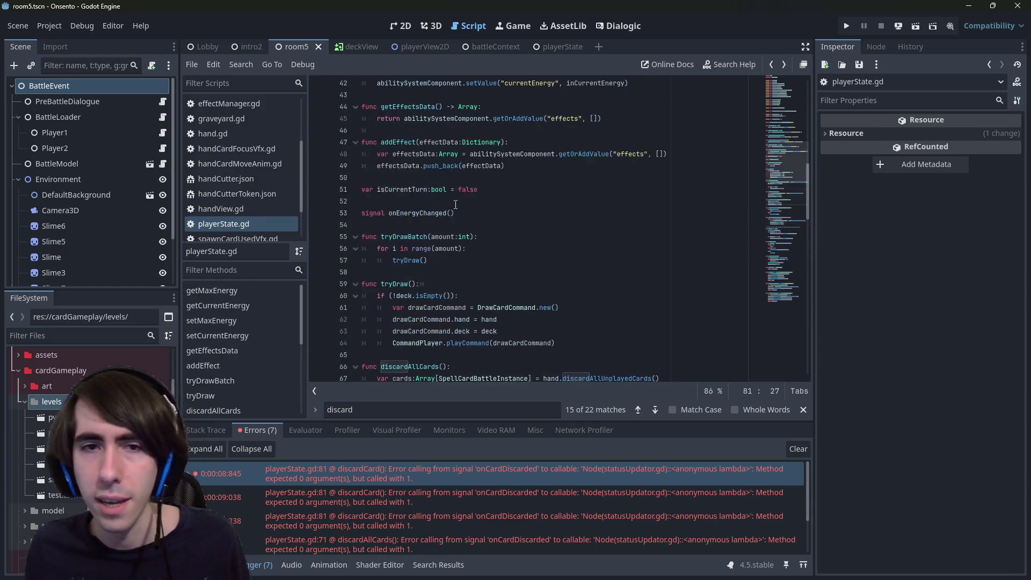
{"action": "key", "text": "alt+Left"}
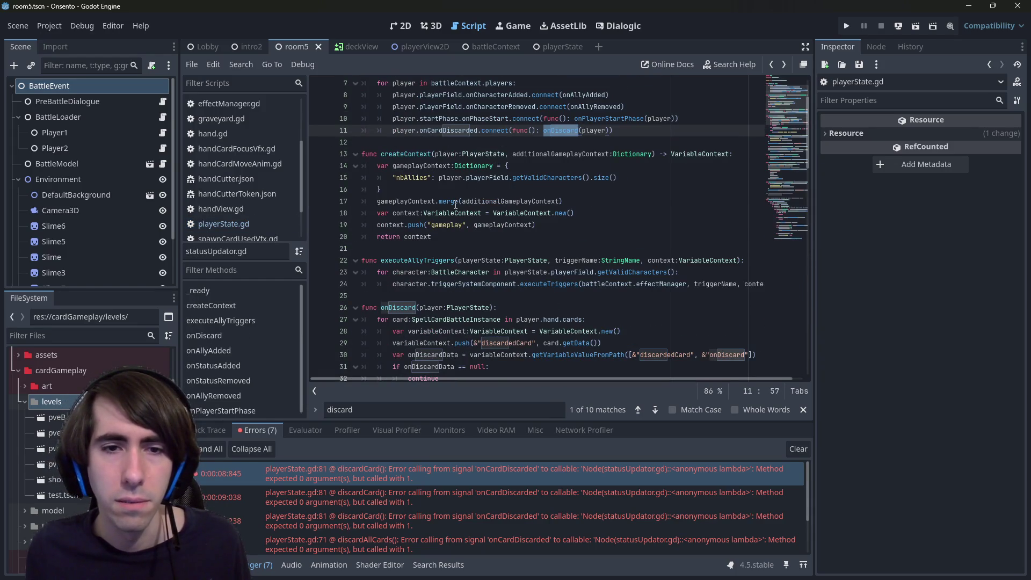
- Pass card:SpellCardBattleInstance in the onDiscard call, fix the stray colon, and save
{"action": "scroll", "coordinate": [456, 205], "scroll_direction": "up", "scroll_amount": 2}
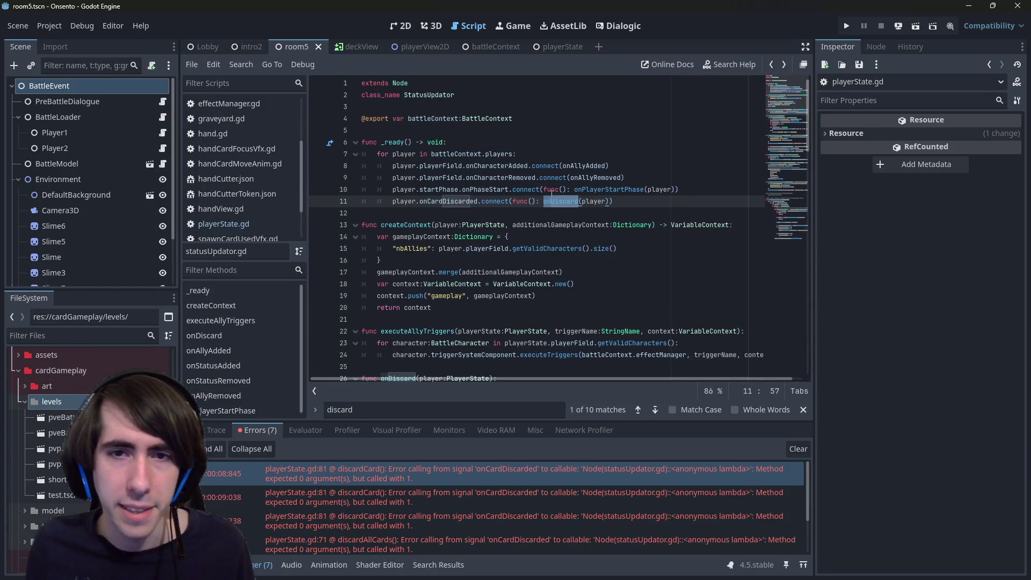
{"action": "type", "text": "card:SpellCardBattleInstance"}
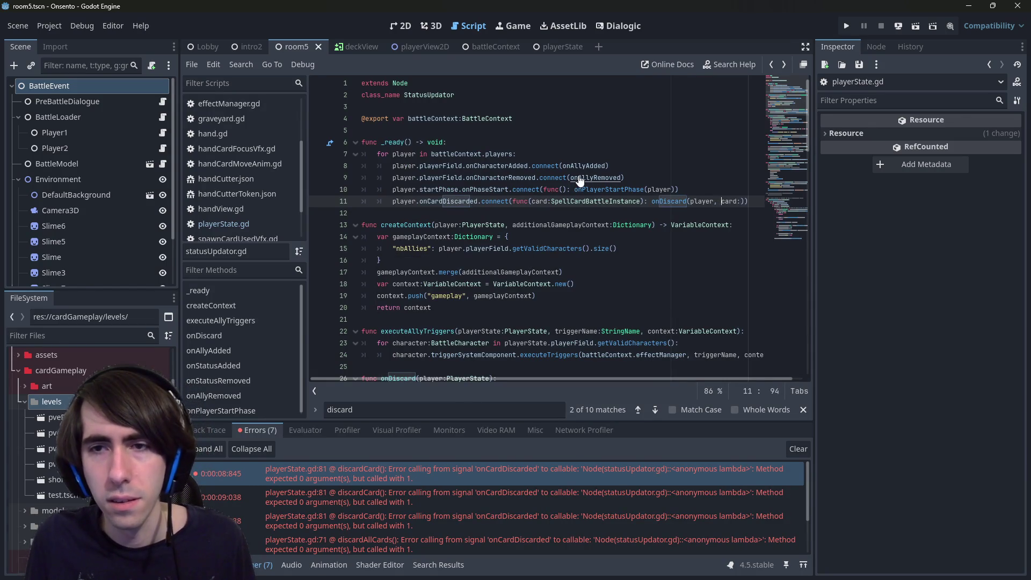
{"action": "key", "text": "Right"}
{"action": "key", "text": "Right"}
{"action": "key", "text": "Right"}
{"action": "key", "text": "BackSpace"}
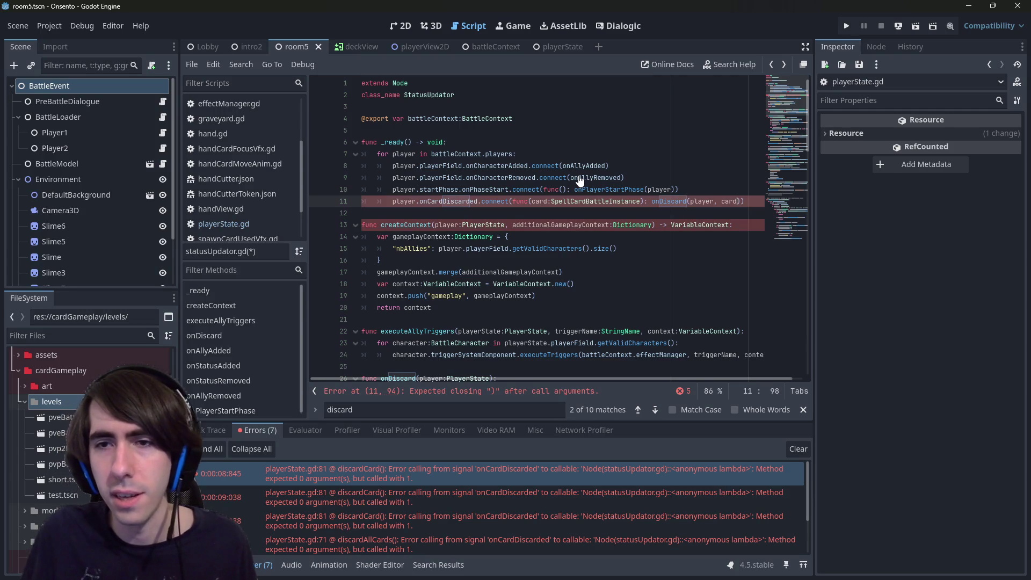
{"action": "key", "text": "ctrl+s"}
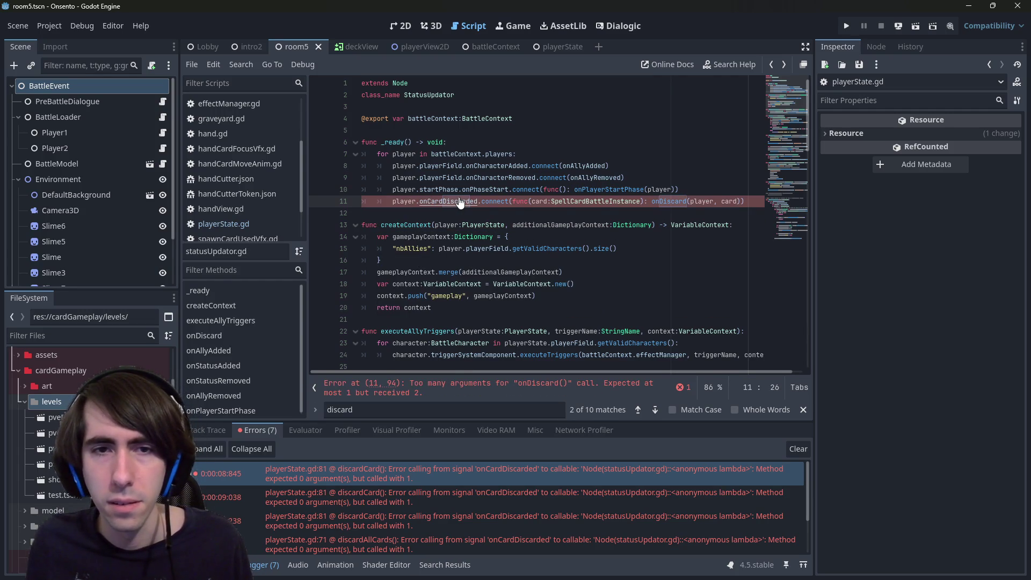
- Add a card:SpellCardBattleInstance parameter to the onDiscard definition and save
{"action": "left_click", "coordinate": [668, 203], "text": "ctrl"}
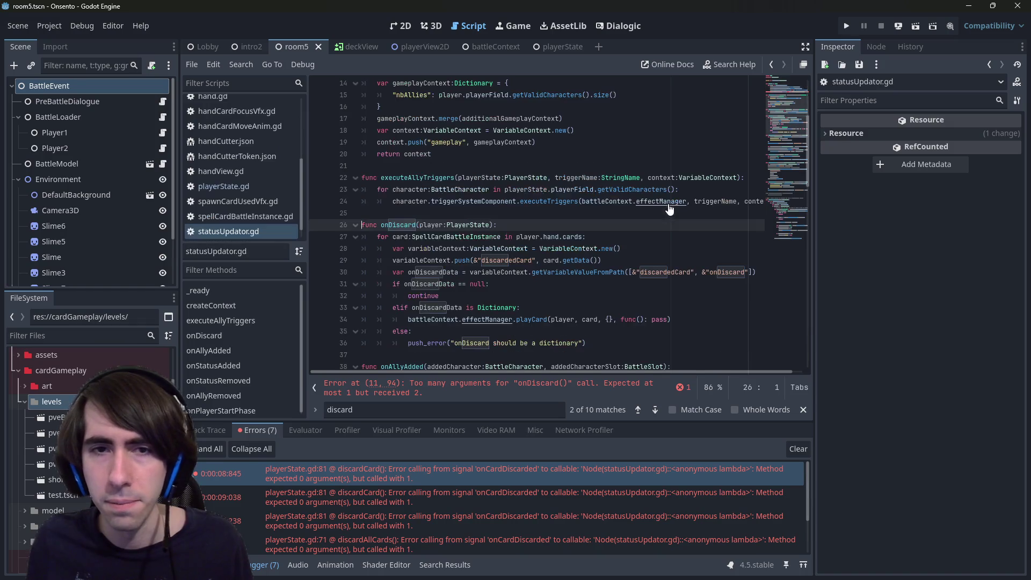
{"action": "type", "text": ", card:SpellCardBattleInstance"}
{"action": "key", "text": "ctrl+s"}
{"action": "double_click", "coordinate": [504, 225]}
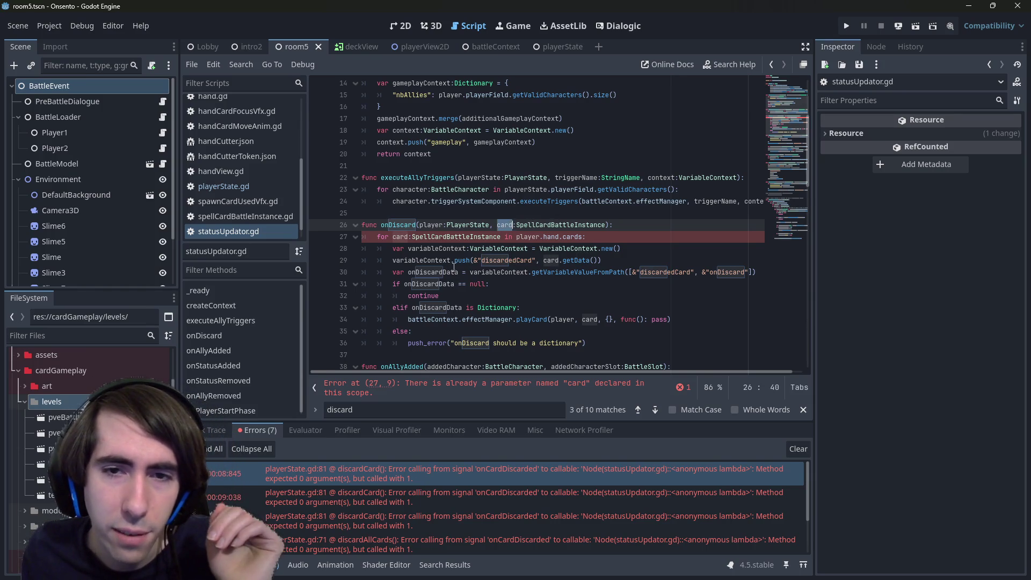
{"action": "double_click", "coordinate": [550, 261]}
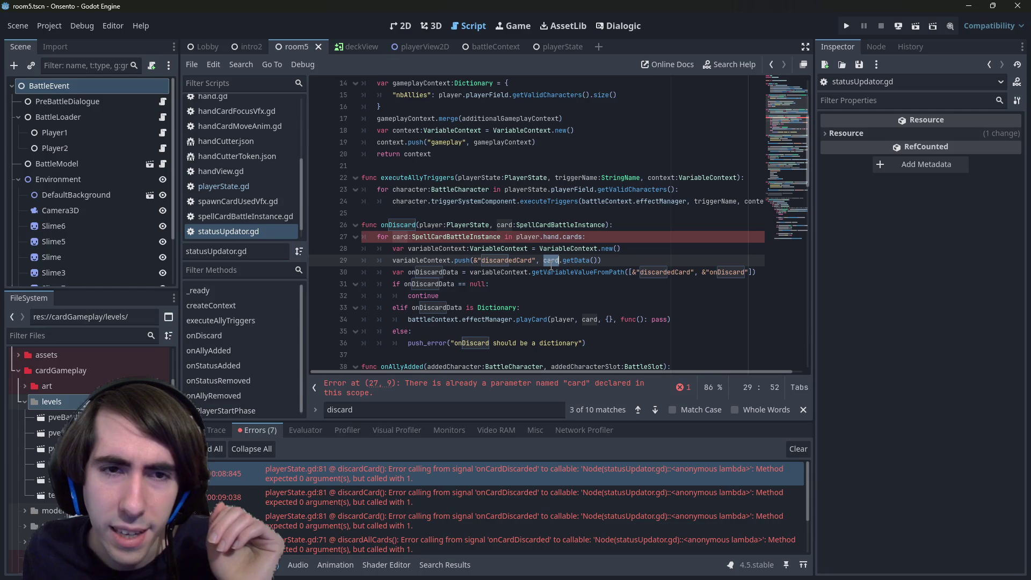
- Delete the for card loop on line 27, unindent its former body, and save
{"action": "left_click_drag", "start_coordinate": [587, 236], "coordinate": [290, 232]}
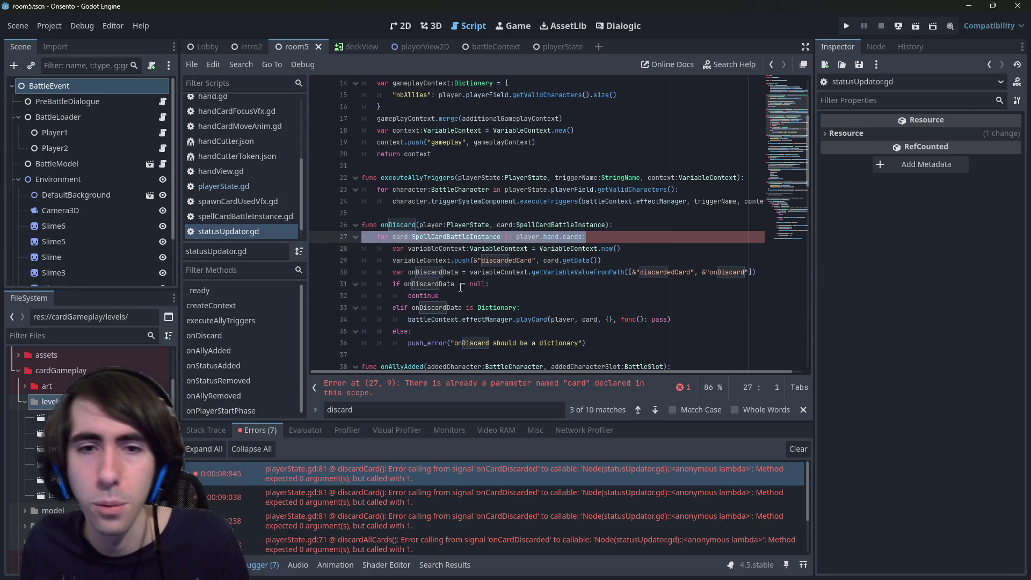
{"action": "key", "text": "Delete"}
{"action": "key", "text": "Delete"}
{"action": "left_click_drag", "start_coordinate": [586, 330], "coordinate": [363, 236]}
{"action": "key", "text": "shift+Tab"}
{"action": "key", "text": "ctrl+s"}
- Replace continue with return on line 31 of onDiscard
{"action": "left_click", "coordinate": [510, 225]}
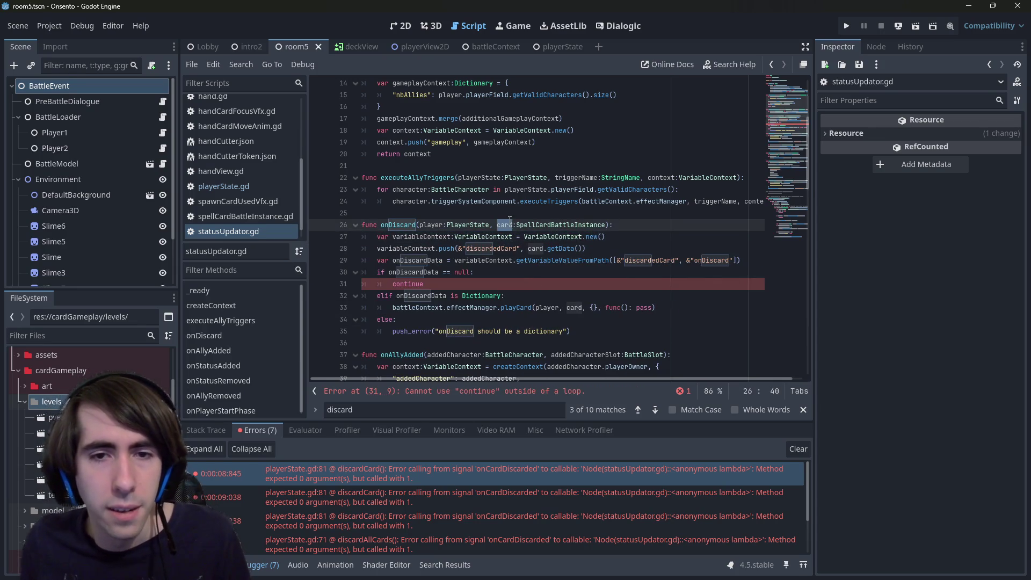
{"action": "left_click", "coordinate": [450, 287]}
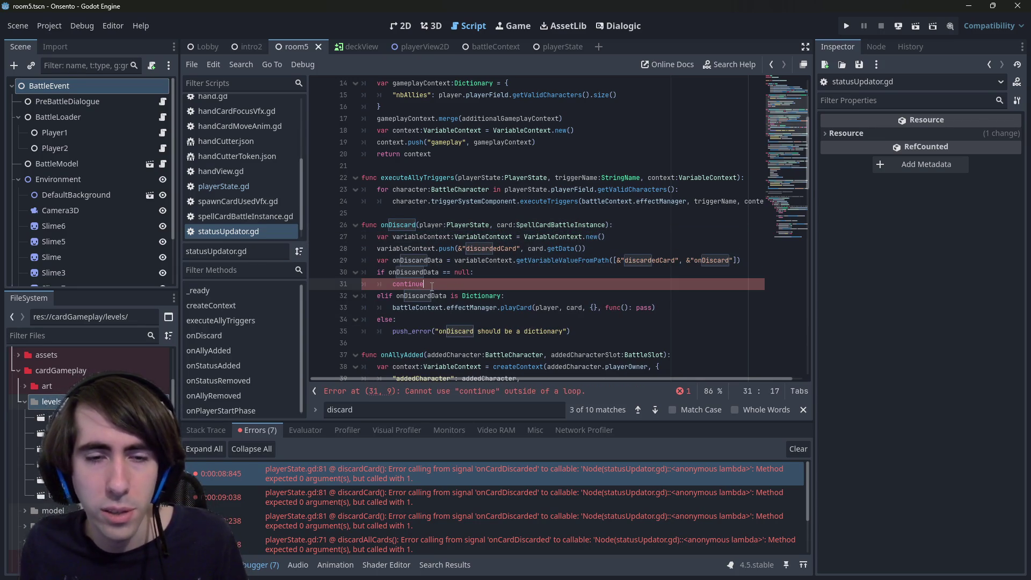
{"action": "double_click", "coordinate": [412, 285]}
{"action": "type", "text": "return"}
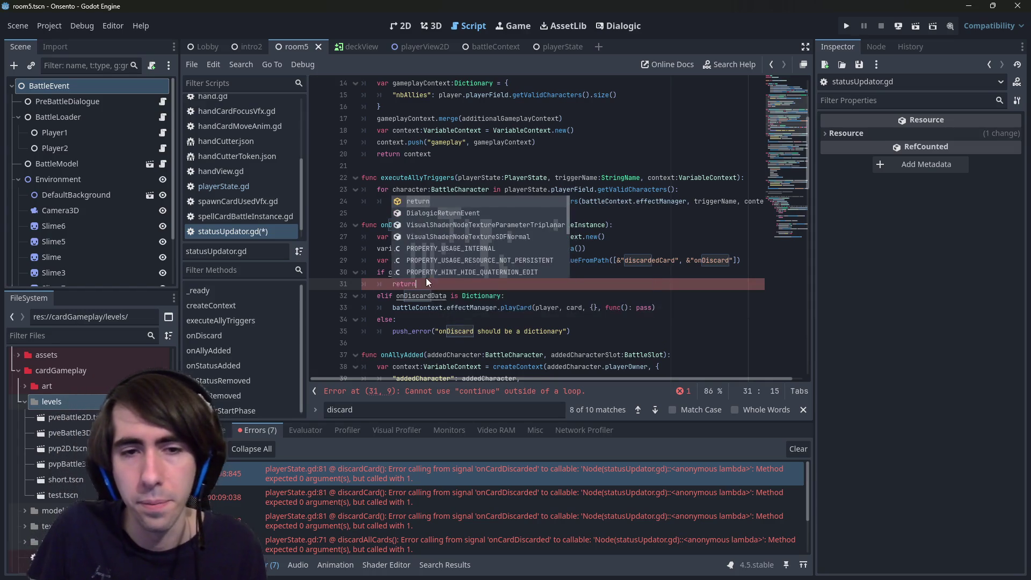
{"action": "left_click", "coordinate": [390, 295]}
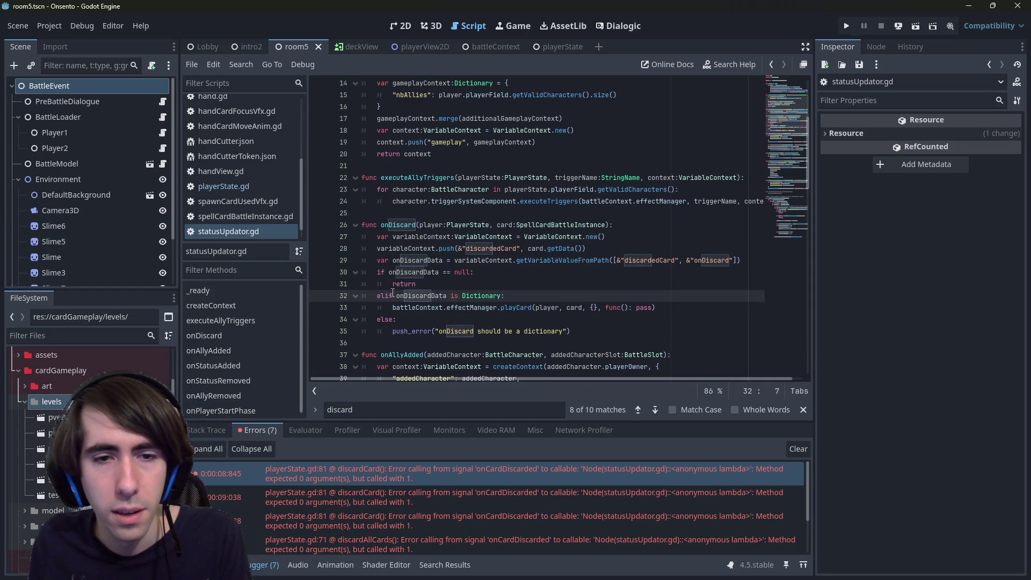
{"action": "left_click", "coordinate": [431, 283]}
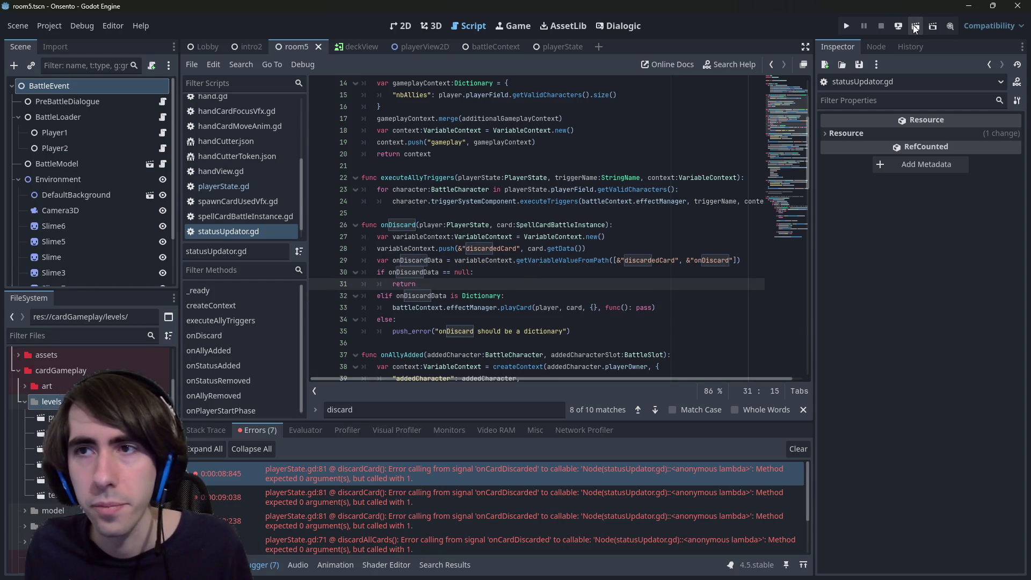
- Run the current scene, place both characters, and play Hand Cutter Token
{"action": "left_click", "coordinate": [915, 27]}
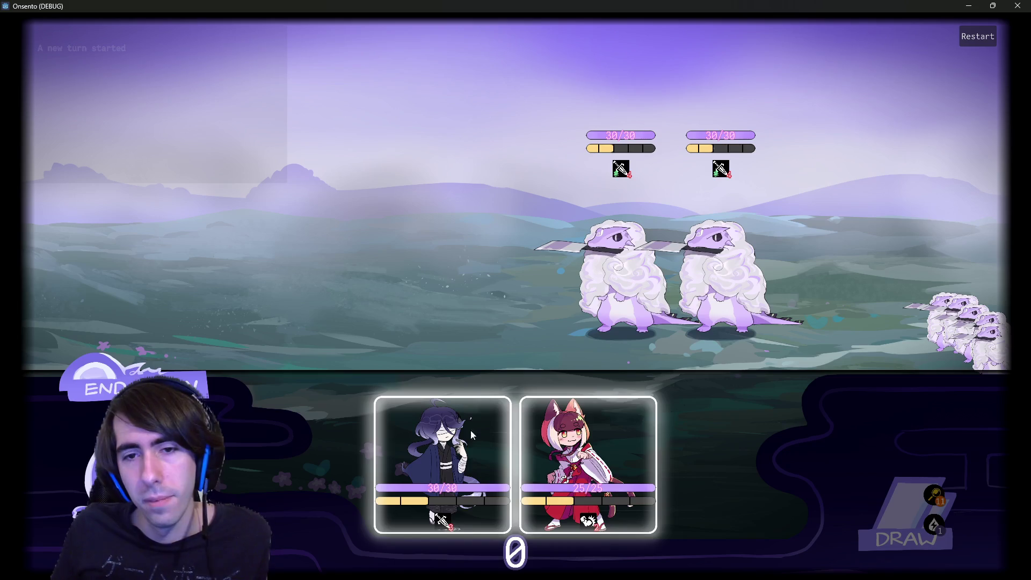
{"action": "left_click_drag", "start_coordinate": [470, 430], "coordinate": [421, 232]}
{"action": "left_click_drag", "start_coordinate": [470, 400], "coordinate": [322, 252]}
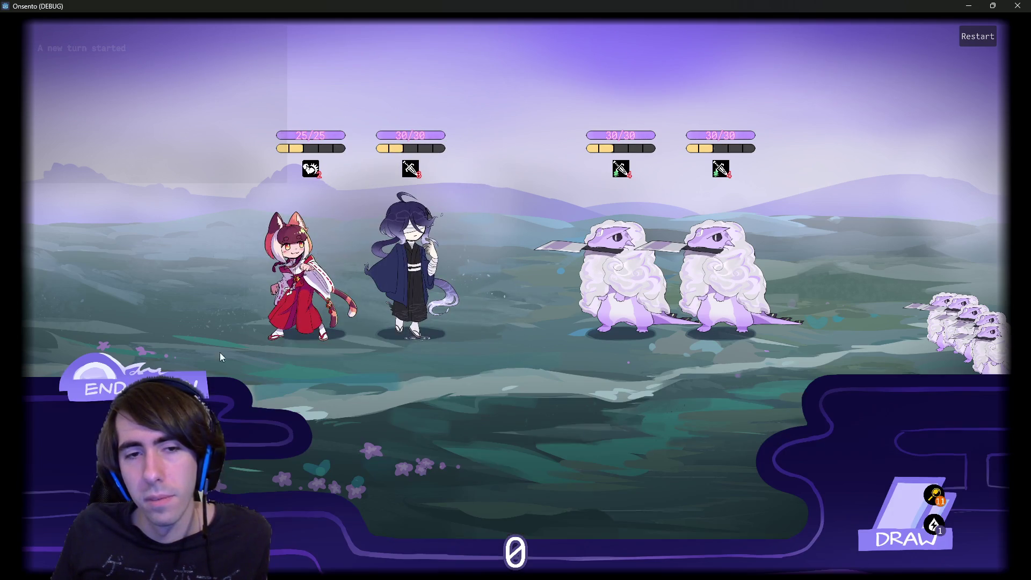
{"action": "mouse_move", "coordinate": [137, 104]}
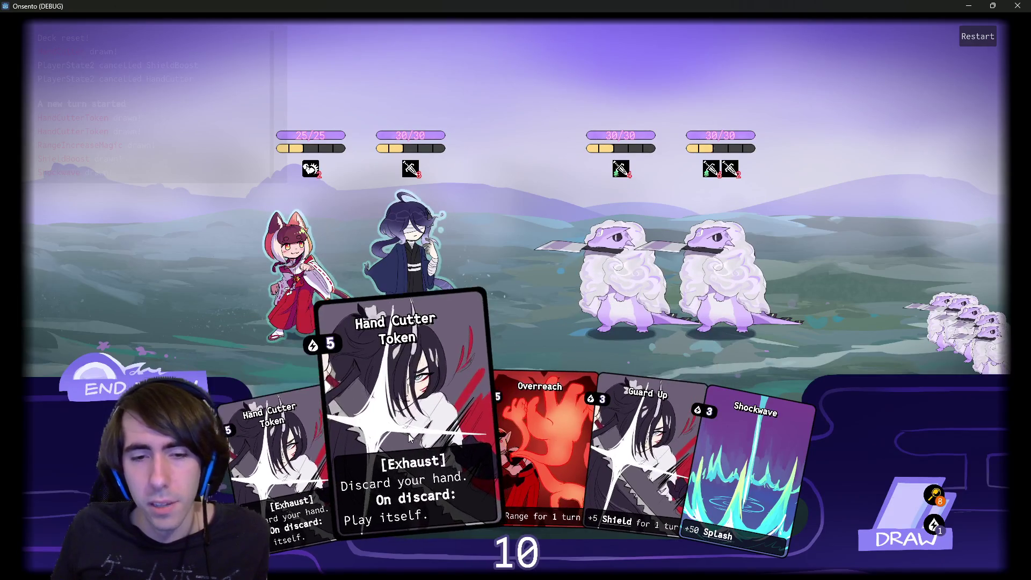
{"action": "left_click_drag", "start_coordinate": [376, 456], "coordinate": [507, 240]}
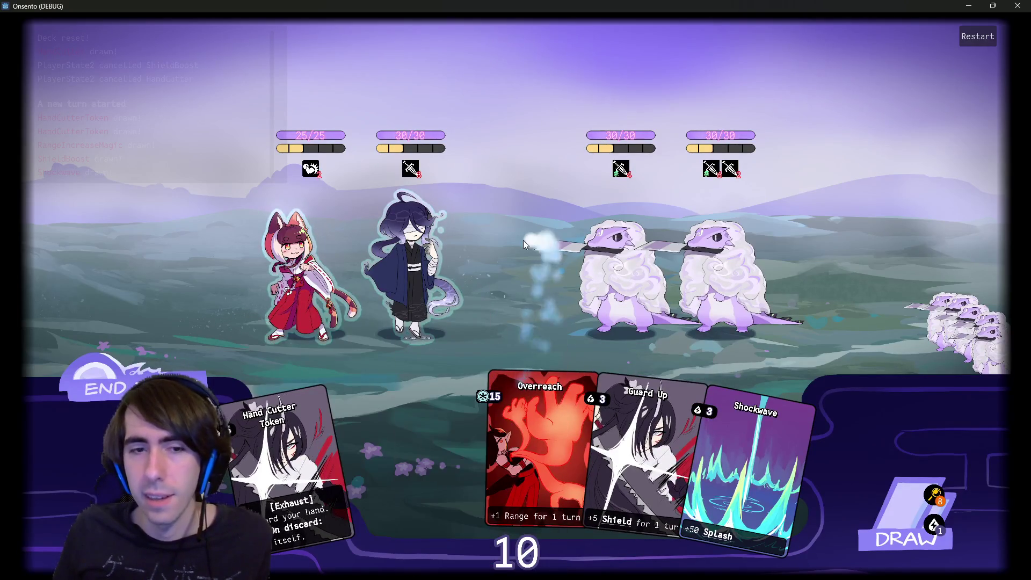
- Check the four discarded cards in the discard pile, restart the battle, and minimize the game
{"action": "left_click", "coordinate": [915, 411]}
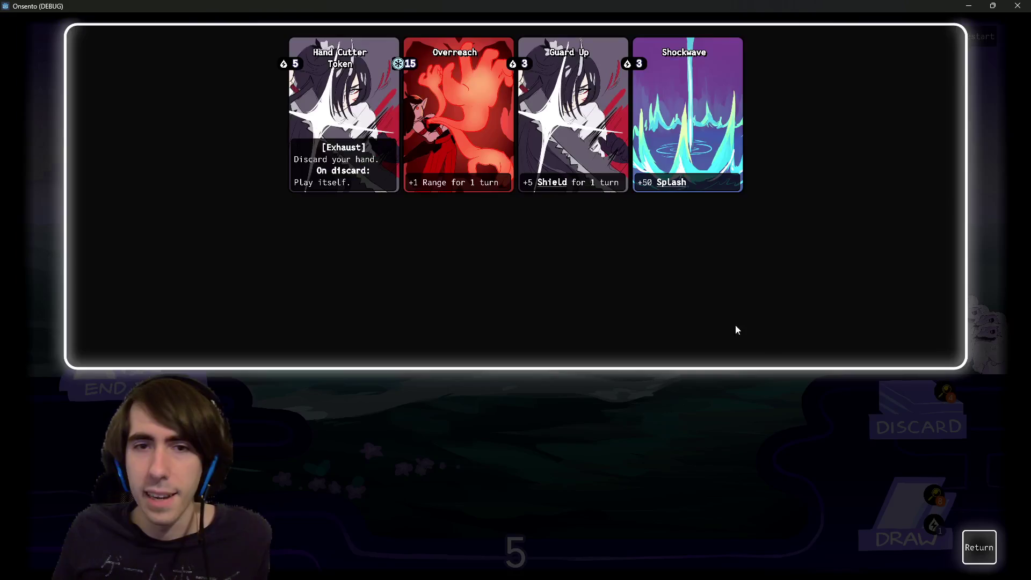
{"action": "left_click", "coordinate": [979, 547]}
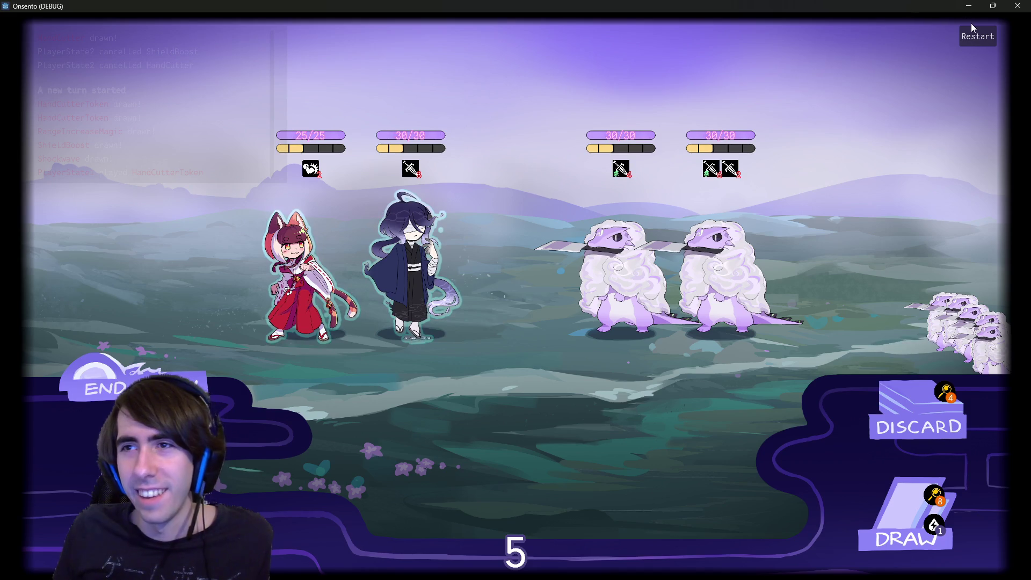
{"action": "left_click", "coordinate": [976, 36]}
{"action": "left_click", "coordinate": [966, 11]}
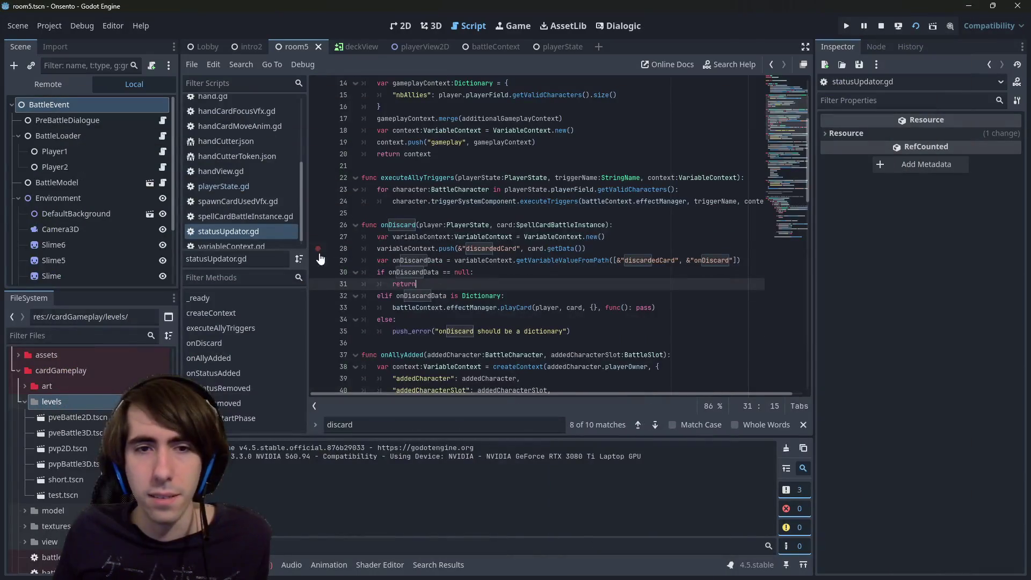
- Bring the game back, place both characters, and resume from the breakpoint
{"action": "key", "text": "alt+Tab"}
{"action": "left_click", "coordinate": [472, 417]}
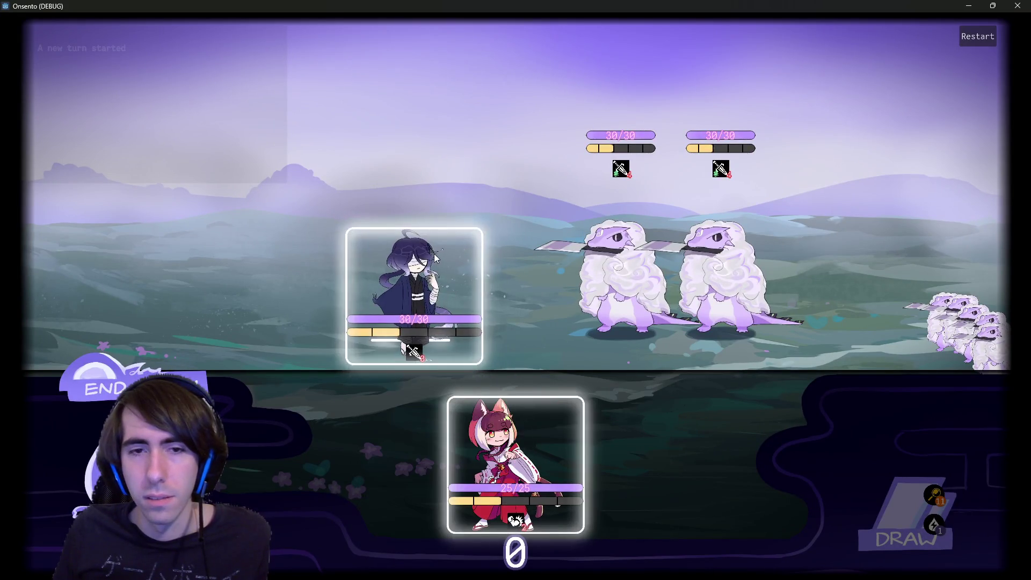
{"action": "left_click", "coordinate": [515, 462]}
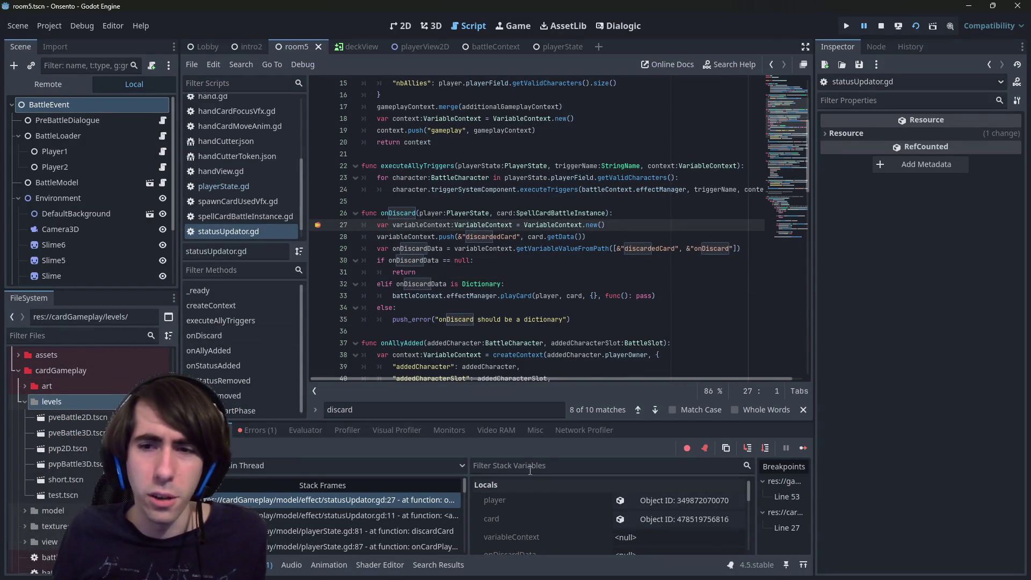
{"action": "left_click", "coordinate": [804, 448]}
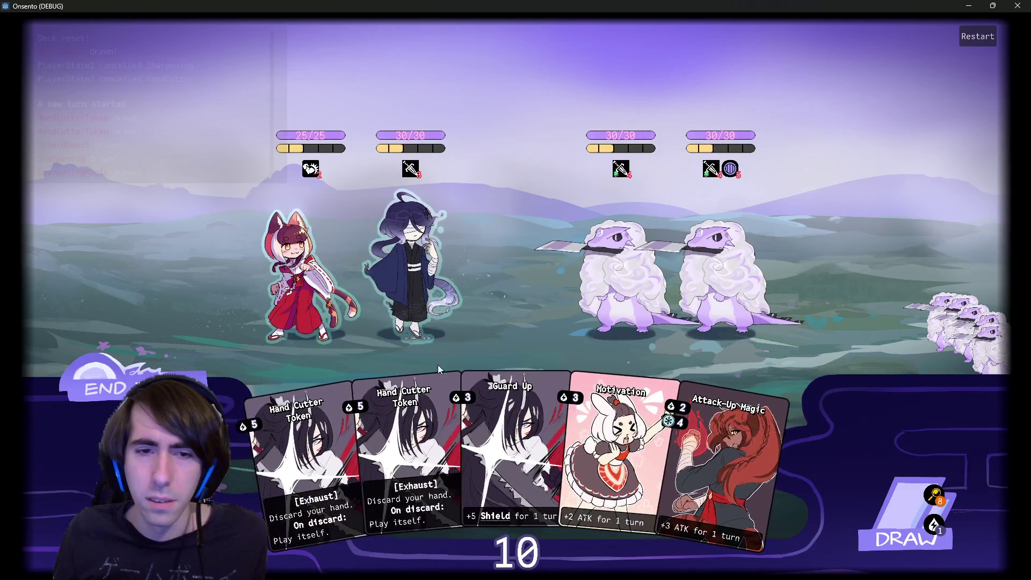
- Check the new error in the editor, then play the second Hand Cutter Token
{"action": "left_click", "coordinate": [968, 7]}
{"action": "left_click", "coordinate": [256, 429]}
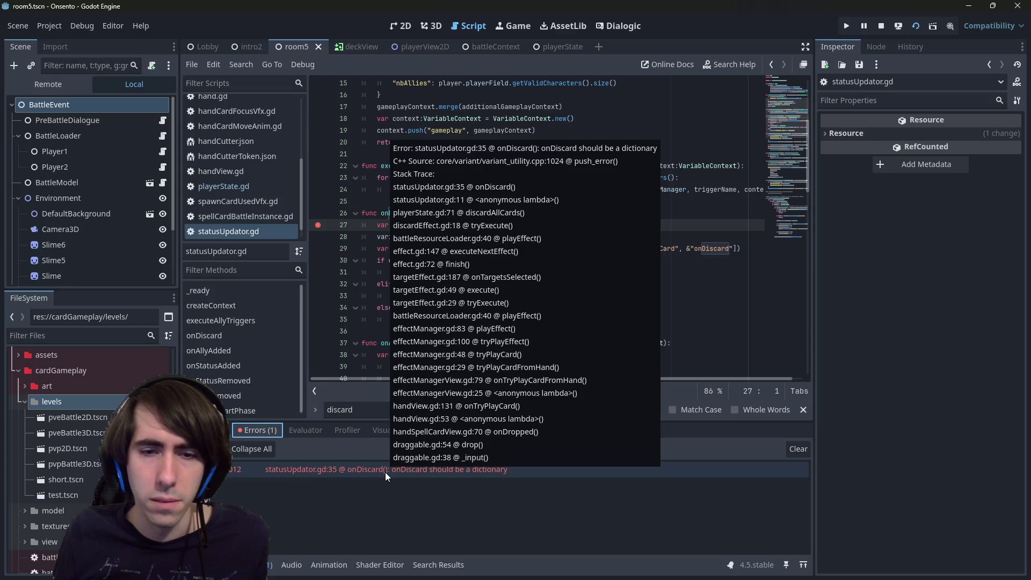
{"action": "key", "text": "alt+Tab"}
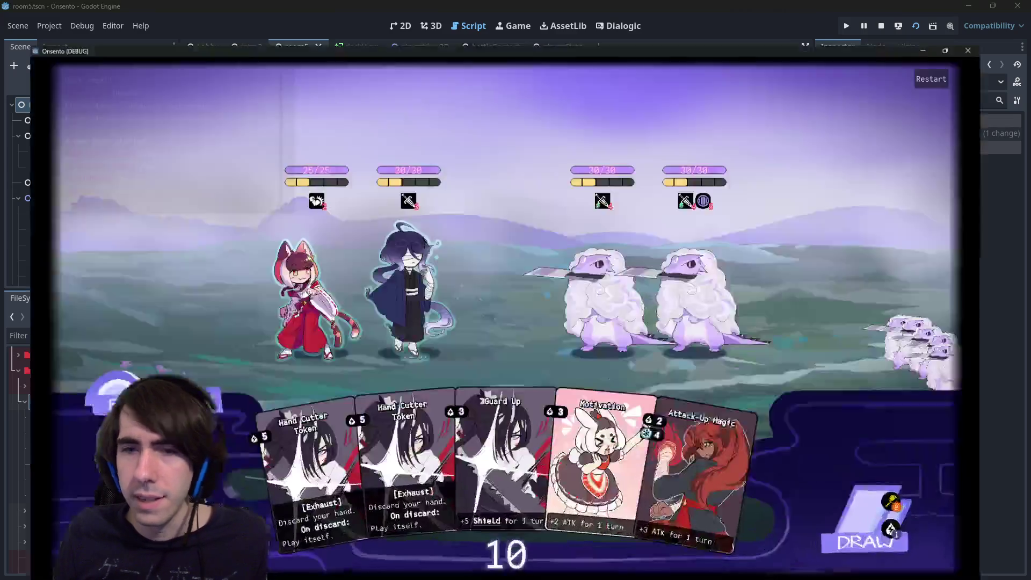
{"action": "left_click_drag", "start_coordinate": [408, 440], "coordinate": [501, 246]}
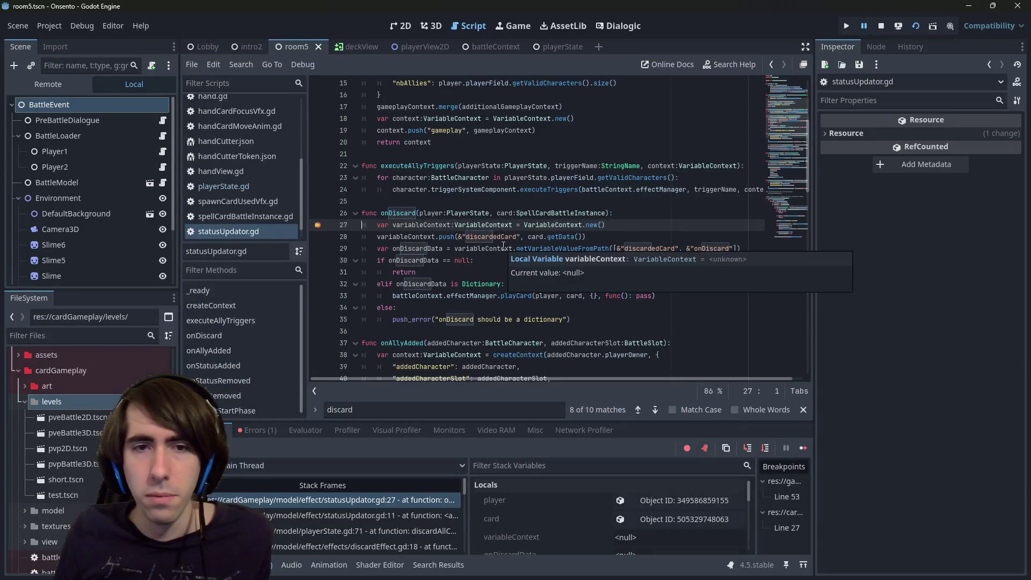
- Step through onDiscard lines 27–29 and into getVariableValueFromPath
{"action": "left_click", "coordinate": [765, 448]}
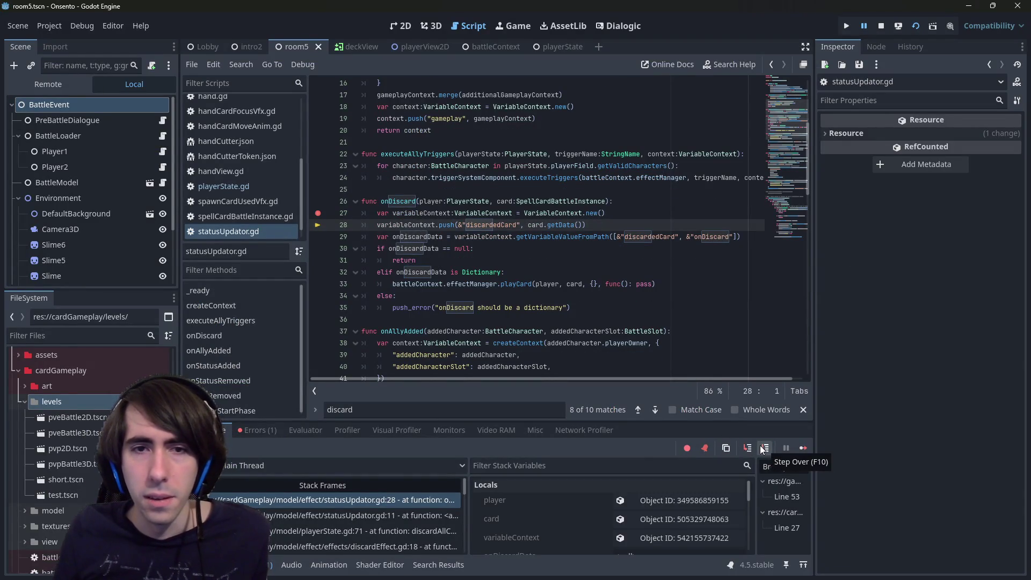
{"action": "left_click", "coordinate": [761, 447]}
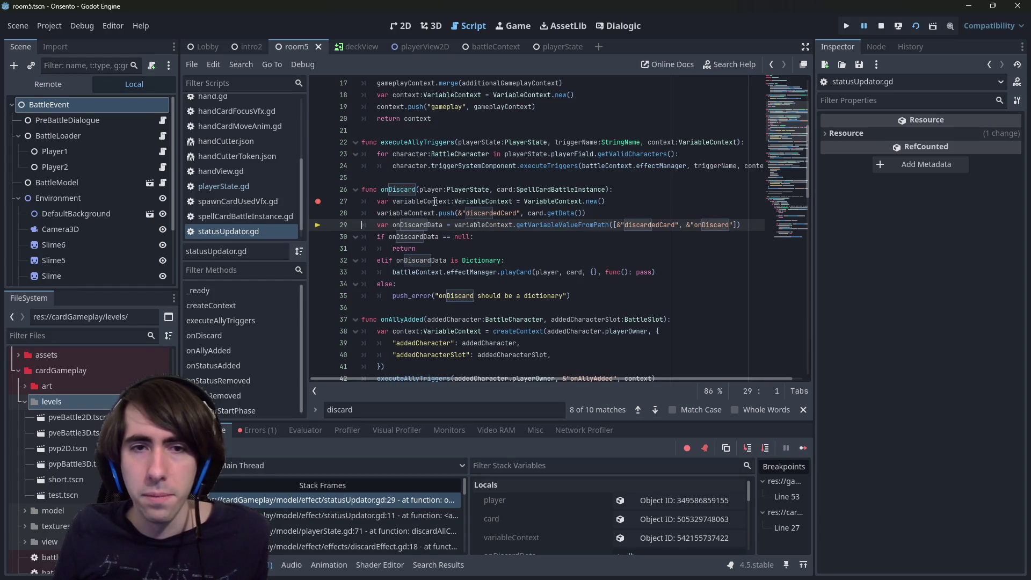
{"action": "left_click", "coordinate": [746, 447]}
{"action": "left_click", "coordinate": [767, 448]}
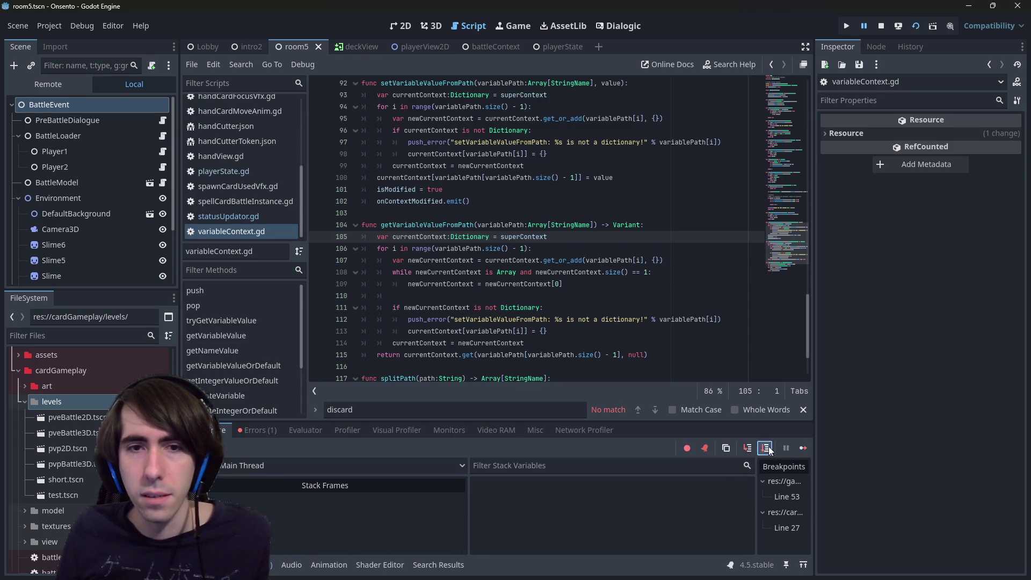
- Advance through the path-walking loop past line 107 and the dictionary check to line 114
{"action": "mouse_move", "coordinate": [463, 222]}
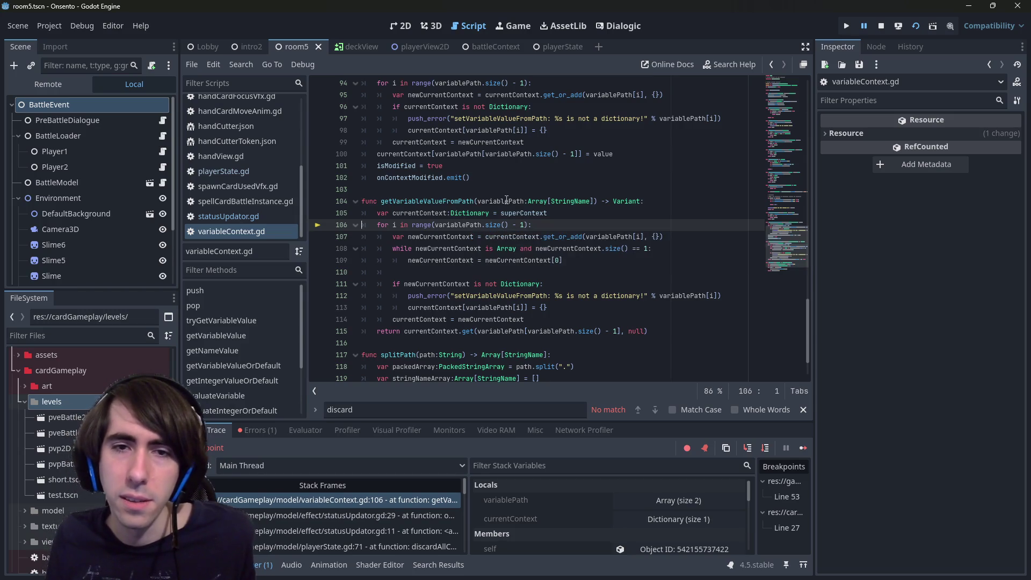
{"action": "mouse_move", "coordinate": [506, 200]}
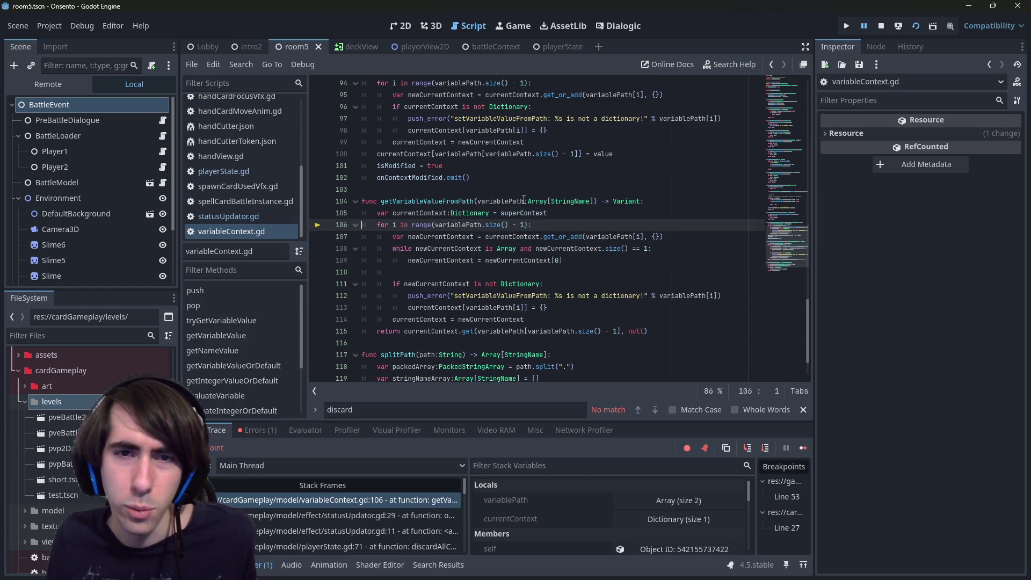
{"action": "left_click", "coordinate": [765, 450]}
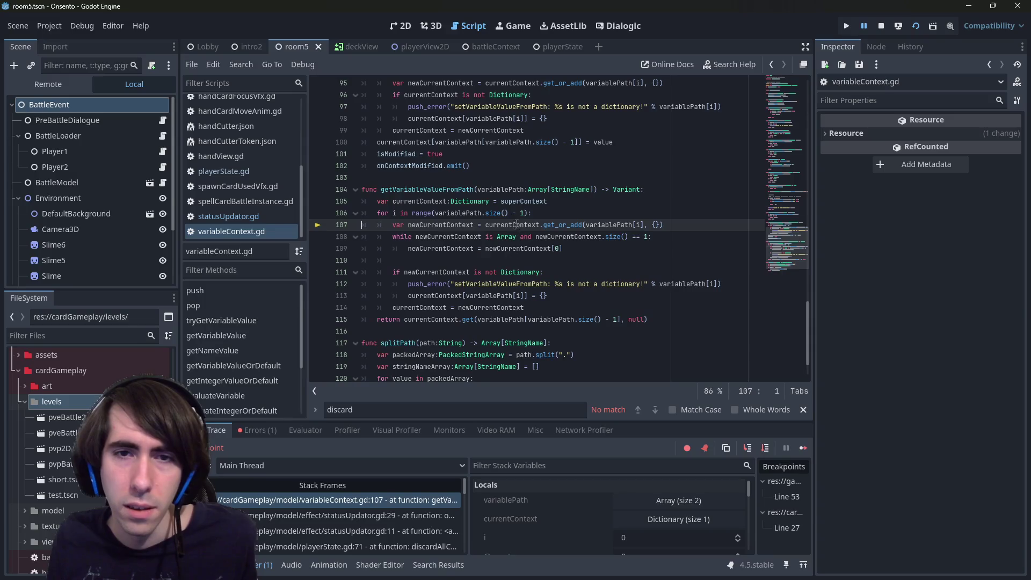
{"action": "mouse_move", "coordinate": [516, 222]}
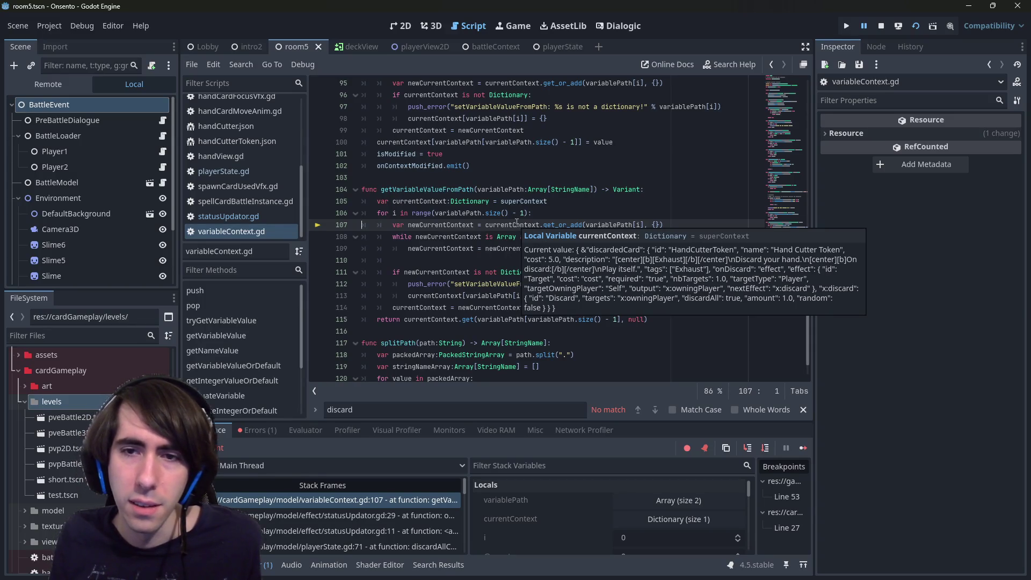
{"action": "left_click", "coordinate": [762, 448]}
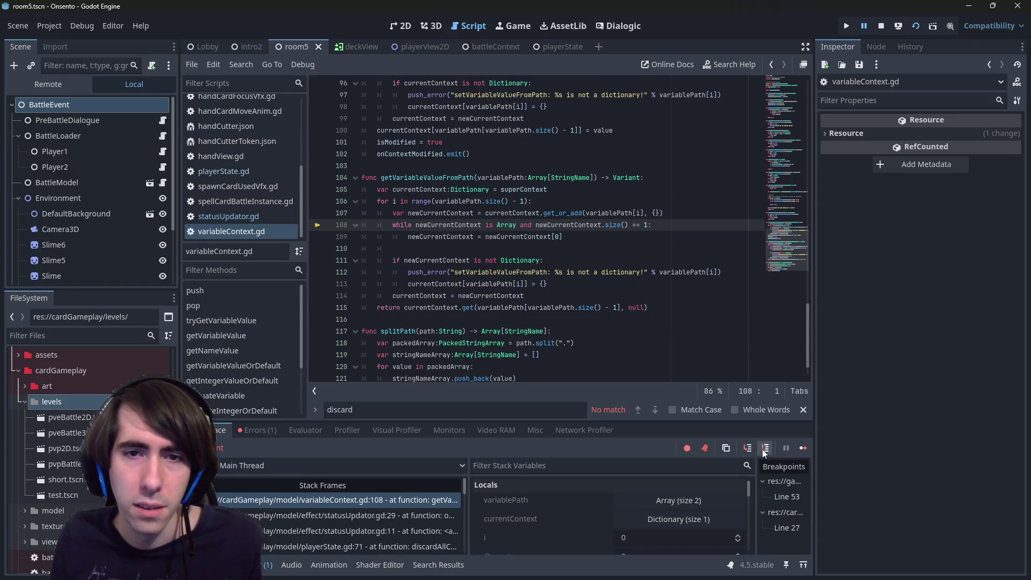
{"action": "left_click", "coordinate": [762, 448]}
{"action": "left_click", "coordinate": [762, 448]}
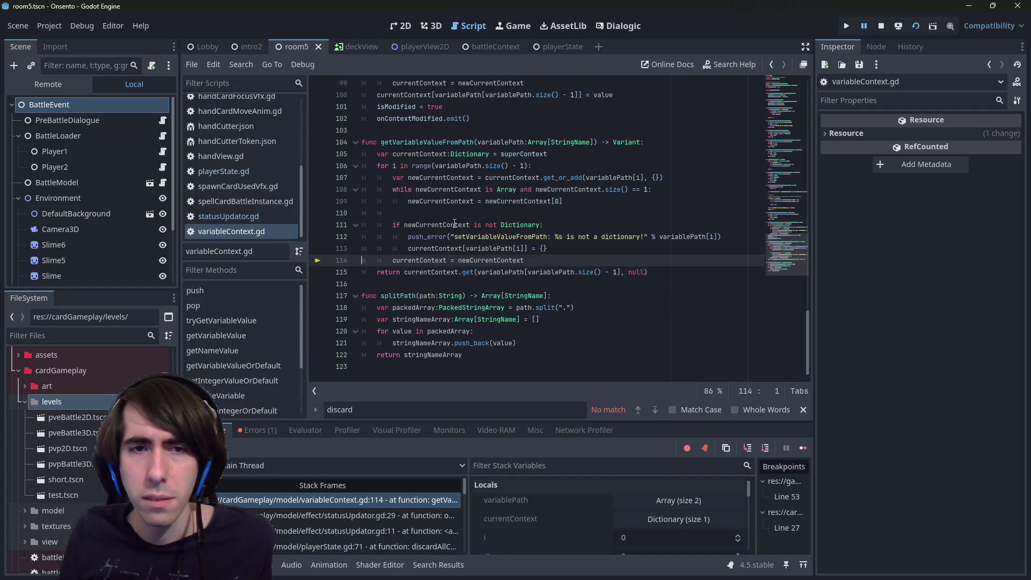
- Inspect newCurrentContext, the currentContext declaration and the not check, then advance to line 115's return
{"action": "double_click", "coordinate": [455, 224]}
{"action": "left_click", "coordinate": [494, 154]}
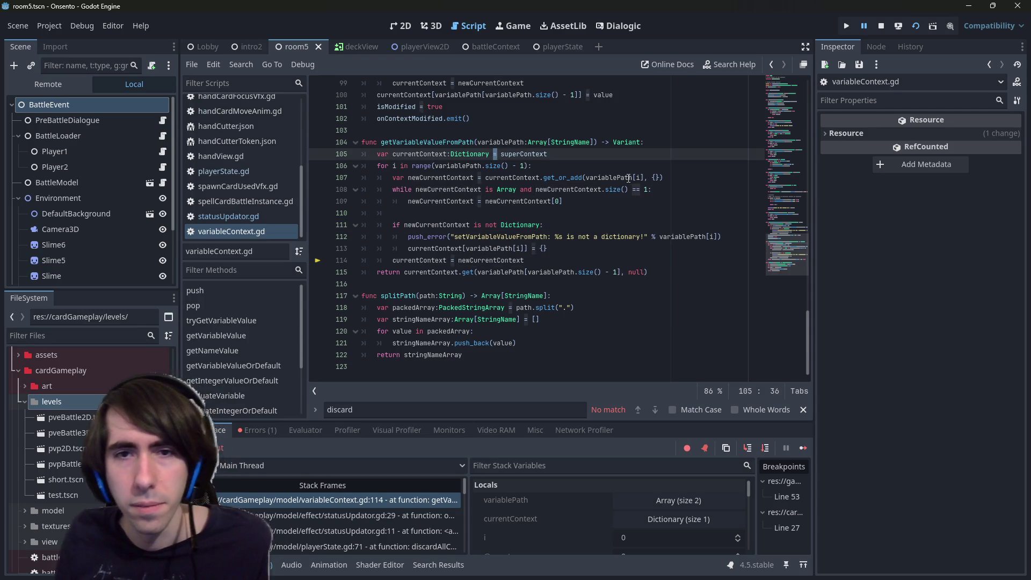
{"action": "mouse_move", "coordinate": [440, 229]}
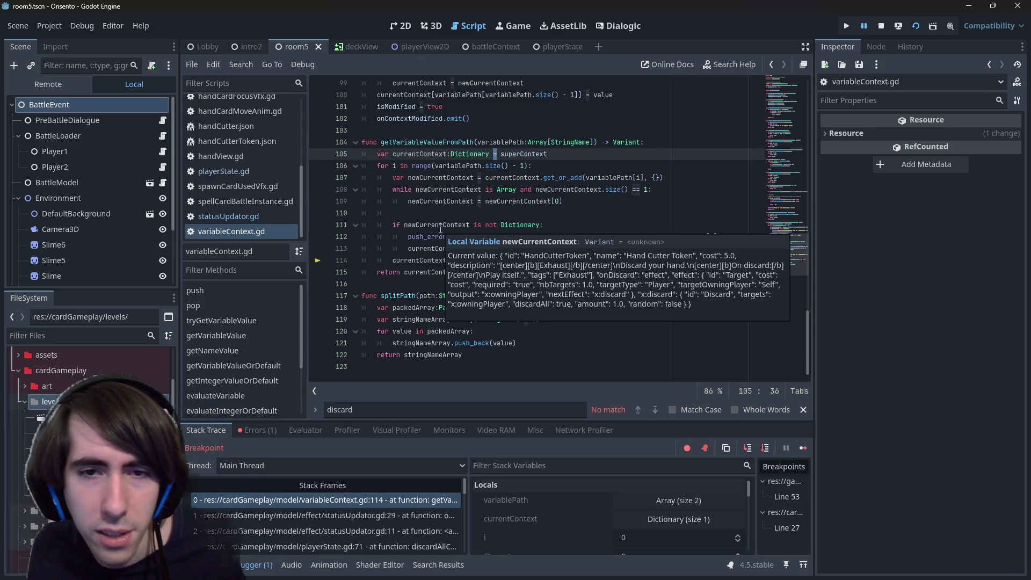
{"action": "double_click", "coordinate": [491, 224]}
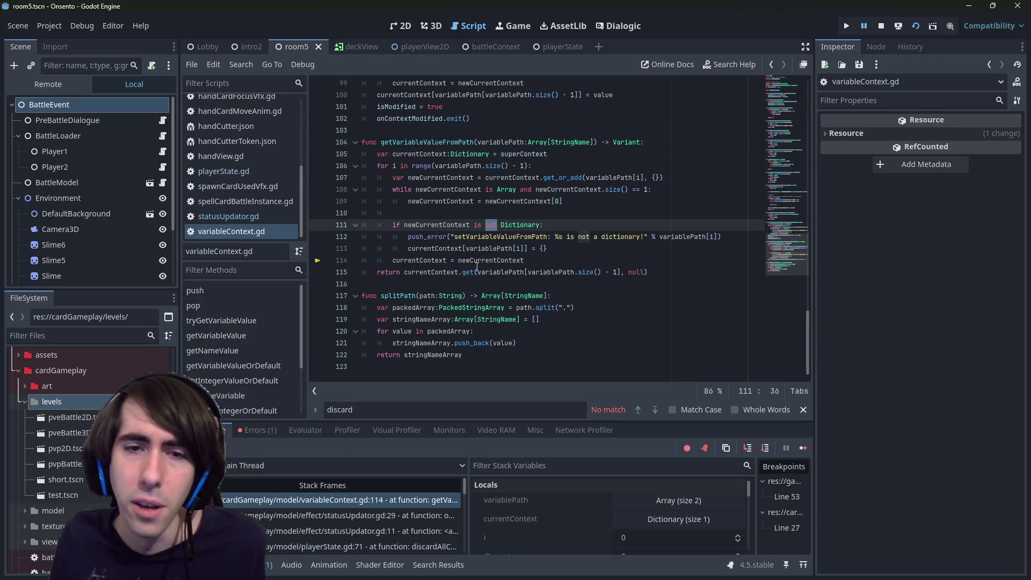
{"action": "left_click", "coordinate": [765, 449]}
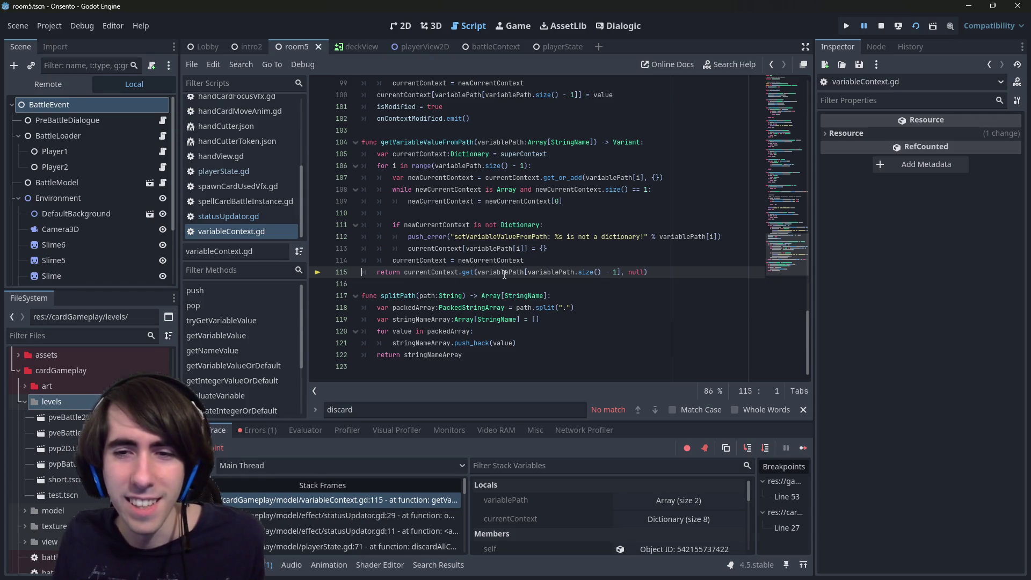
- Step back out to onDiscard, select onDiscardData on line 29, and jump to getVariableValueFromPath's definition
{"action": "left_click", "coordinate": [766, 448]}
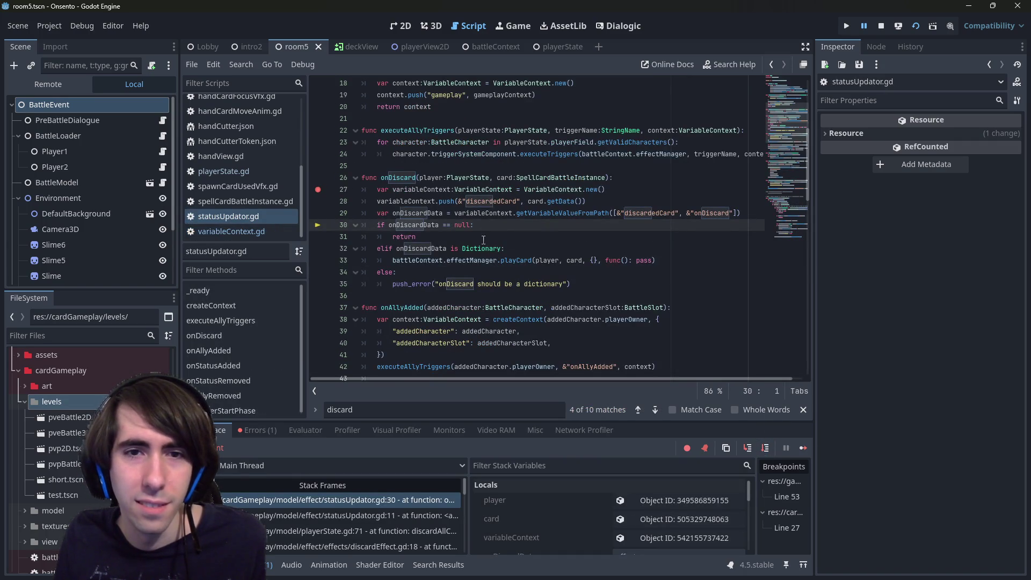
{"action": "mouse_move", "coordinate": [433, 213]}
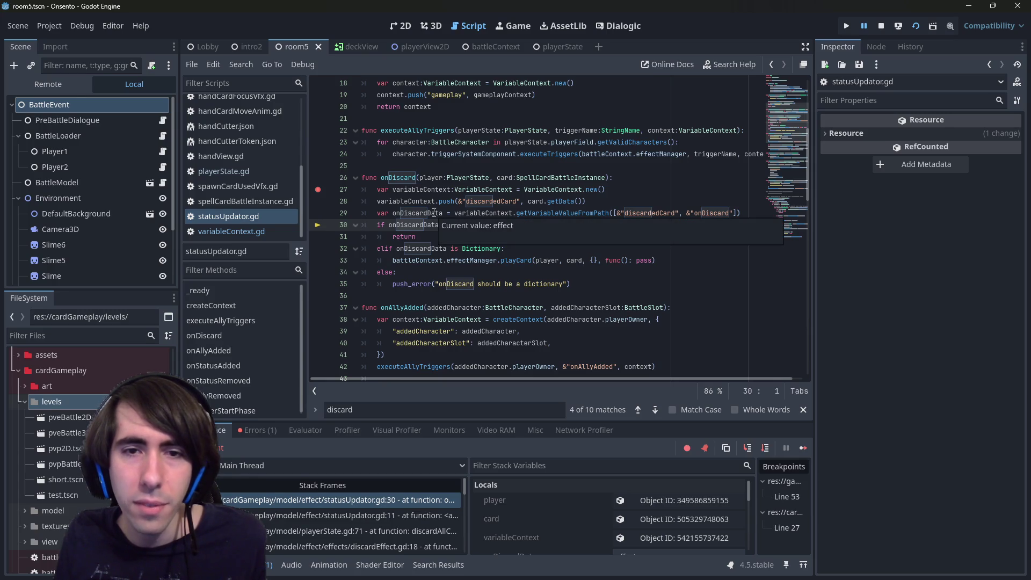
{"action": "double_click", "coordinate": [434, 213]}
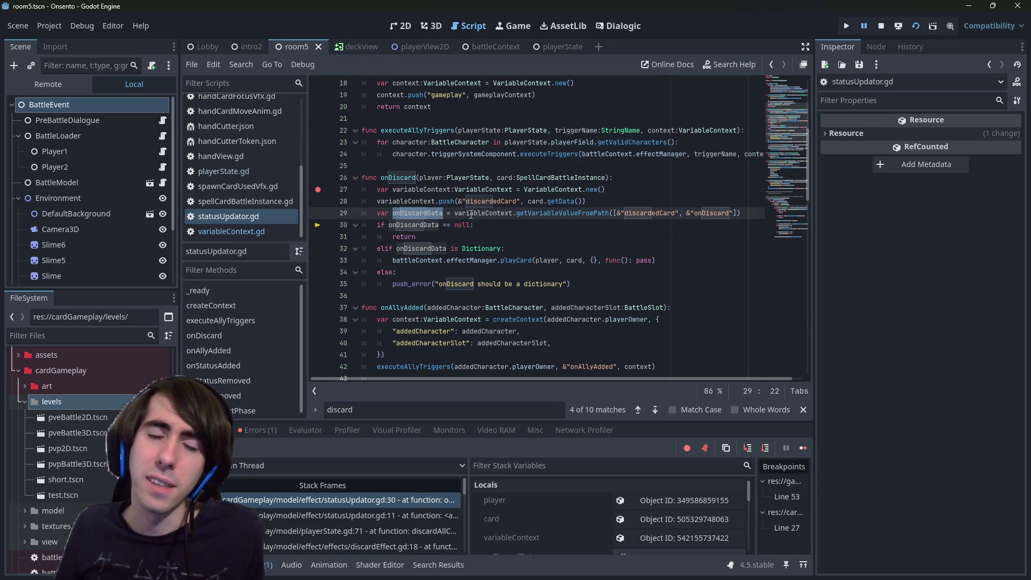
{"action": "mouse_move", "coordinate": [470, 218]}
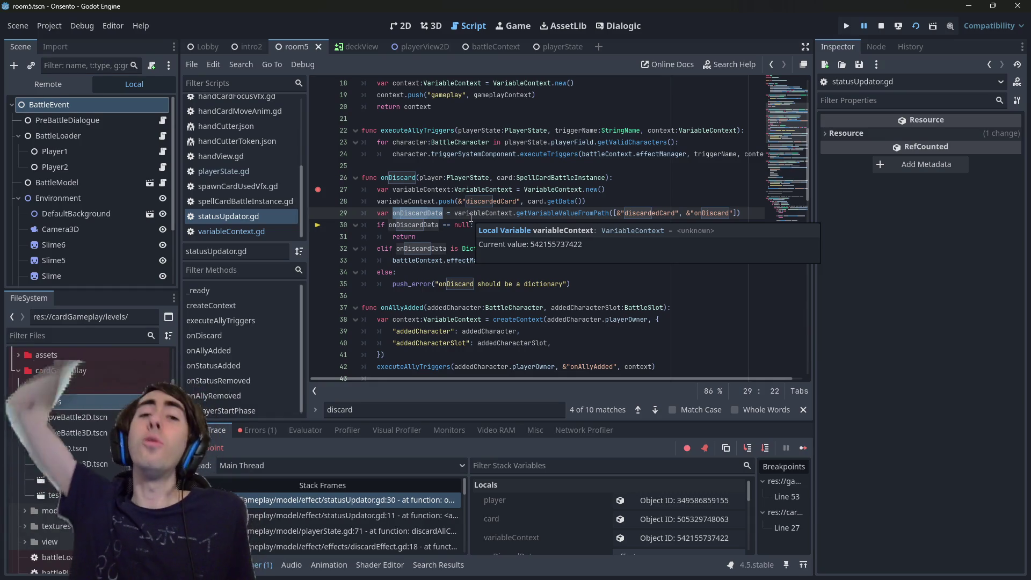
{"action": "left_click", "coordinate": [539, 214], "text": "ctrl"}
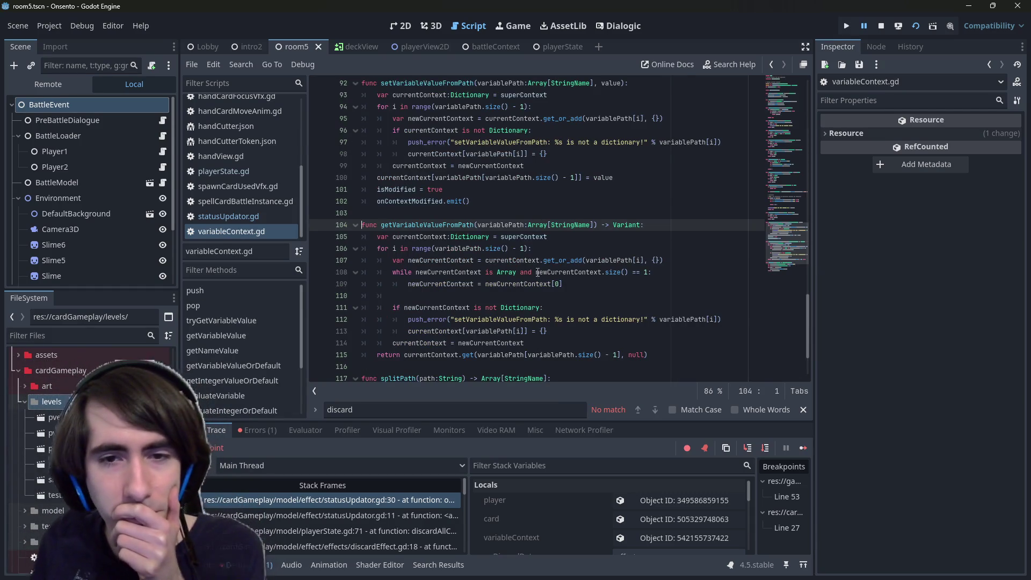
- Highlight variablePath's uses and review lines 106–115 of getVariableValueFromPath
{"action": "mouse_move", "coordinate": [537, 266]}
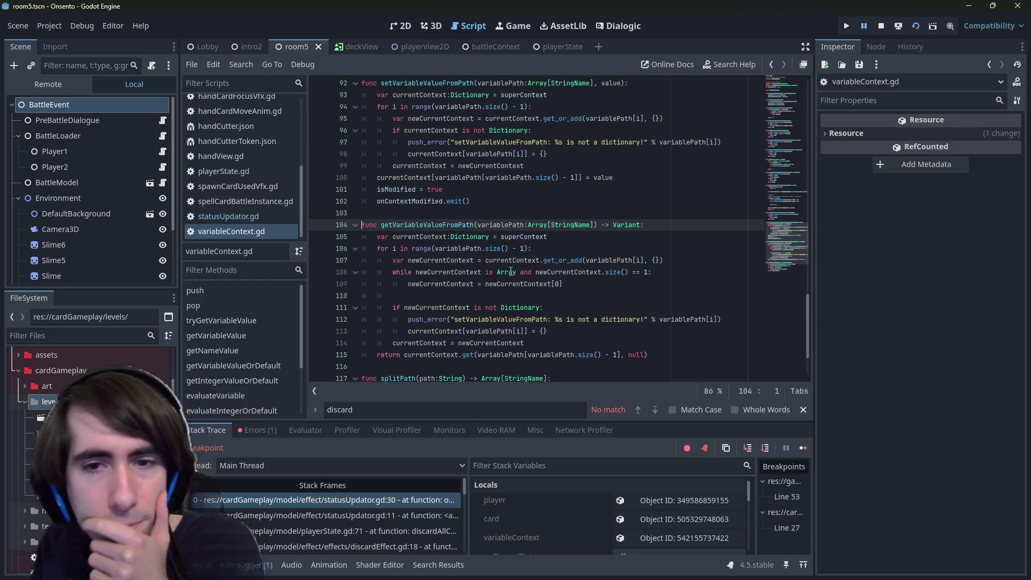
{"action": "mouse_move", "coordinate": [591, 260]}
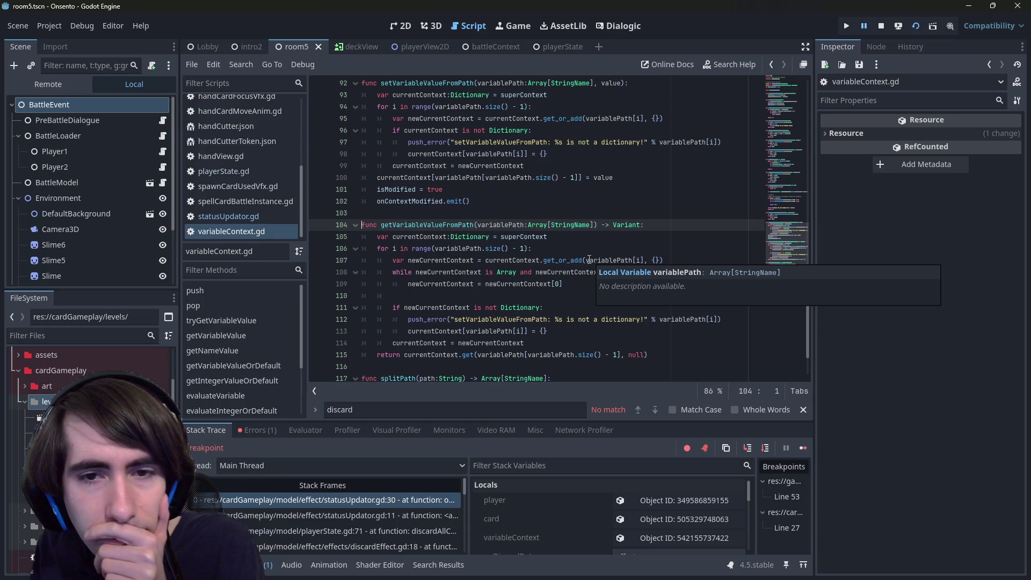
{"action": "mouse_move", "coordinate": [456, 252]}
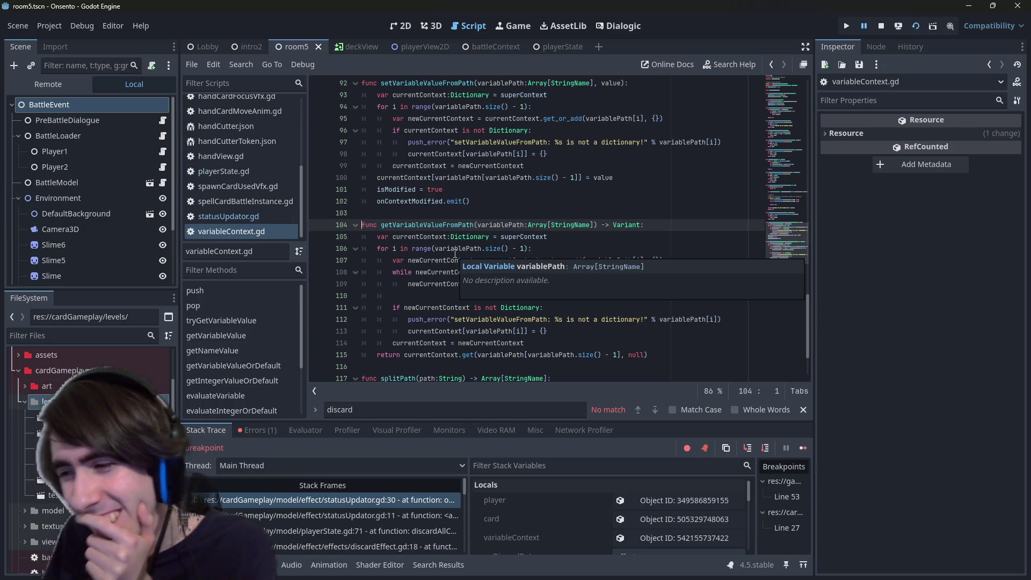
{"action": "double_click", "coordinate": [455, 249]}
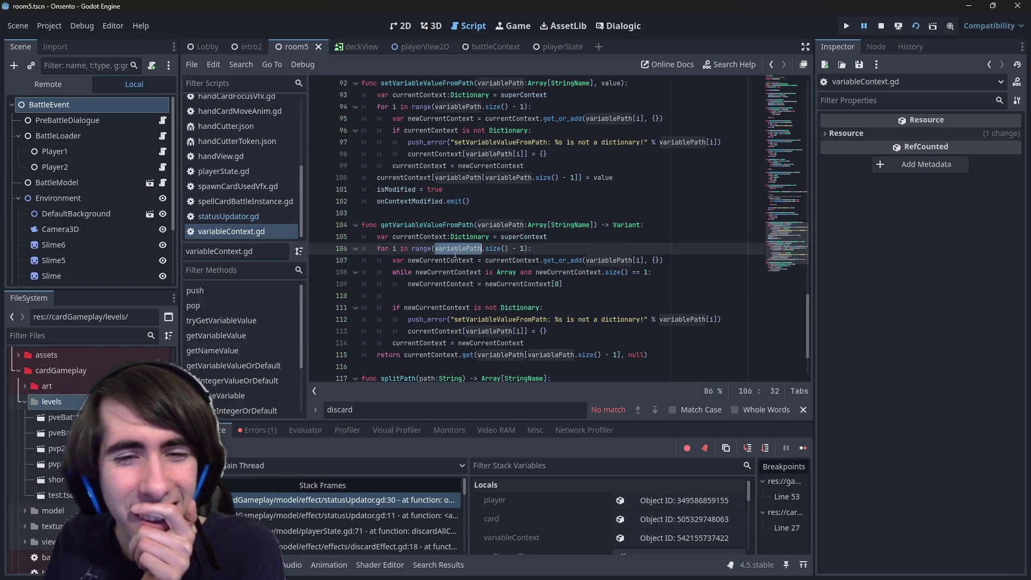
{"action": "left_click", "coordinate": [622, 354]}
{"action": "left_click", "coordinate": [611, 336]}
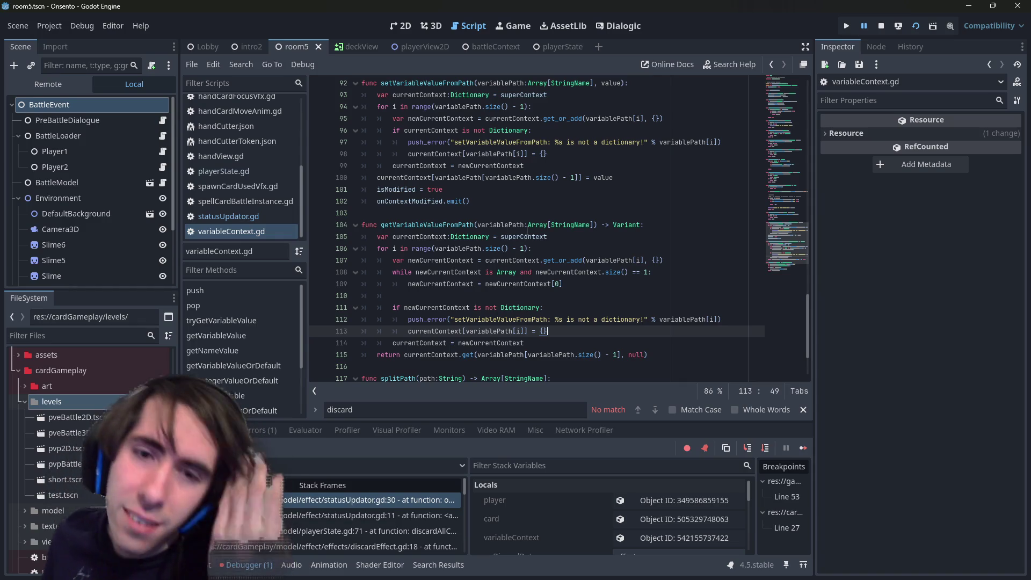
{"action": "left_click", "coordinate": [528, 248]}
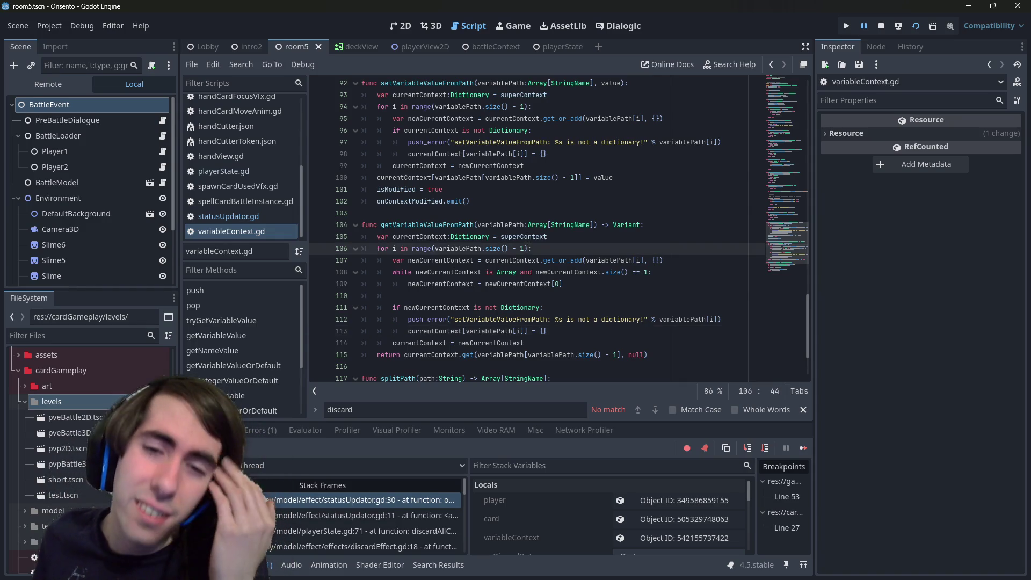
{"action": "double_click", "coordinate": [438, 225]}
- Find getVariableValueFromPath in all scripts and review its call in status.gd around lines 87–91
{"action": "key", "text": "ctrl+shift+f"}
{"action": "key", "text": "Return"}
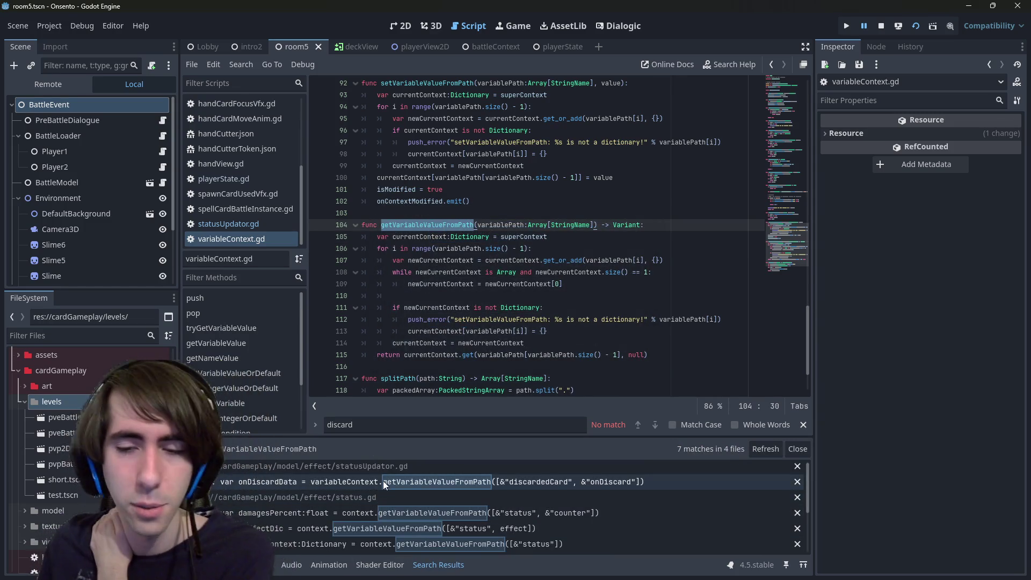
{"action": "scroll", "coordinate": [382, 481], "scroll_direction": "down", "scroll_amount": 1}
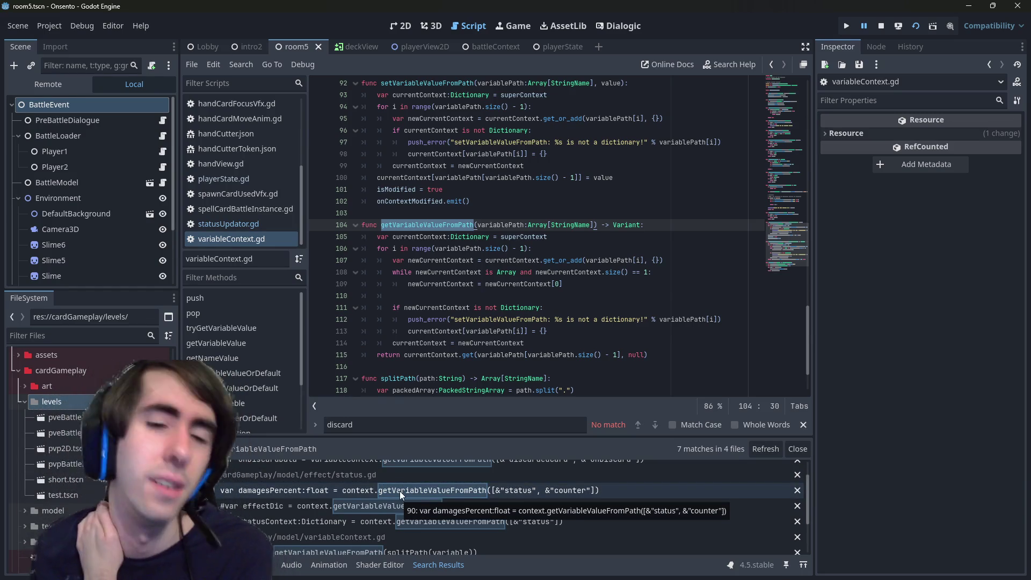
{"action": "left_click", "coordinate": [400, 490]}
{"action": "scroll", "coordinate": [658, 185], "scroll_direction": "up", "scroll_amount": 3}
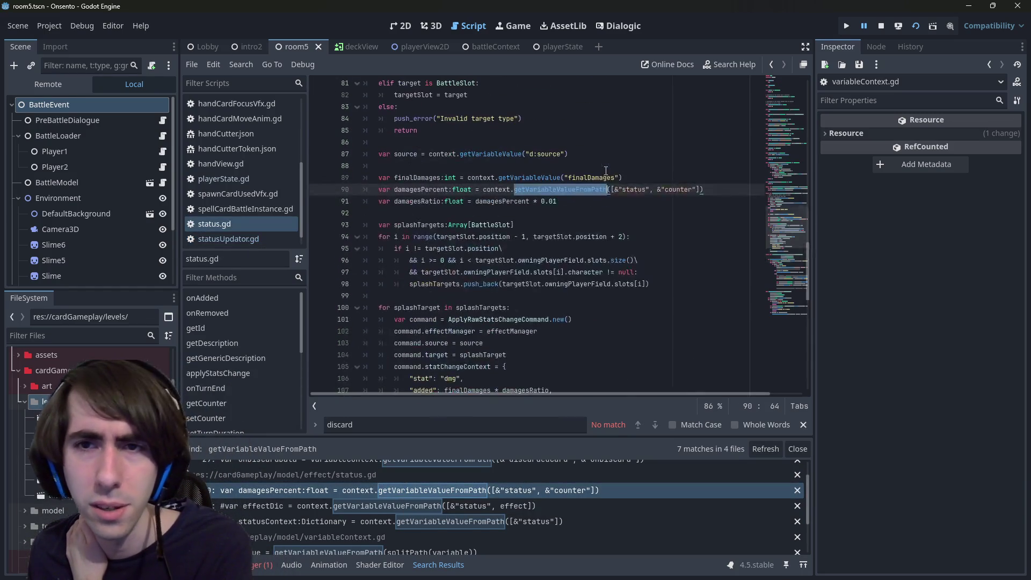
{"action": "key", "text": "Up"}
{"action": "key", "text": "Up"}
{"action": "key", "text": "Up"}
{"action": "double_click", "coordinate": [669, 188]}
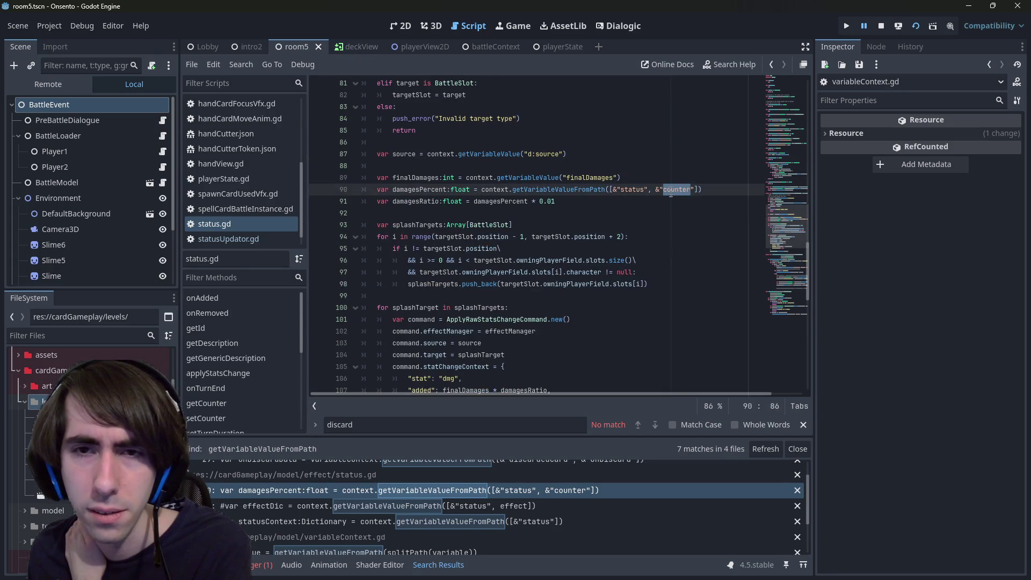
{"action": "left_click", "coordinate": [662, 203]}
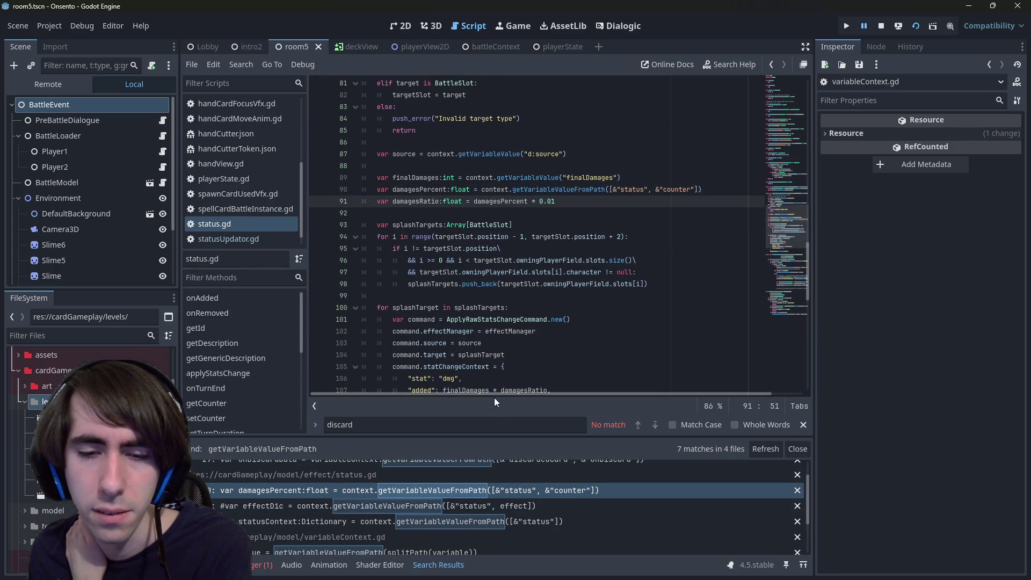
- Review the effectDic and statusContext calls at lines 125–126, then the onDiscardData call in statusUpdator.gd
{"action": "left_click", "coordinate": [511, 512]}
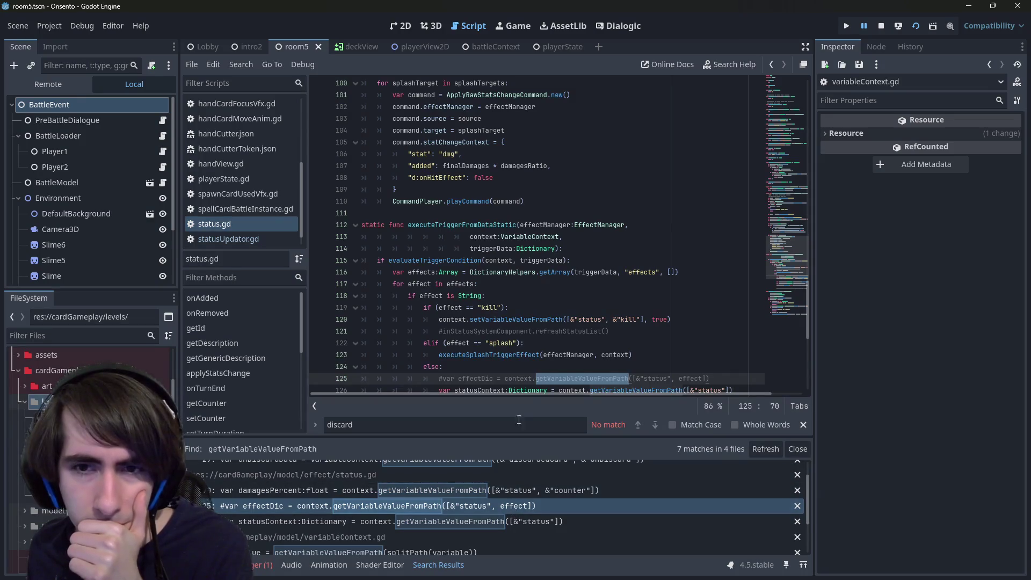
{"action": "left_click", "coordinate": [539, 520]}
{"action": "scroll", "coordinate": [537, 505], "scroll_direction": "up", "scroll_amount": 1}
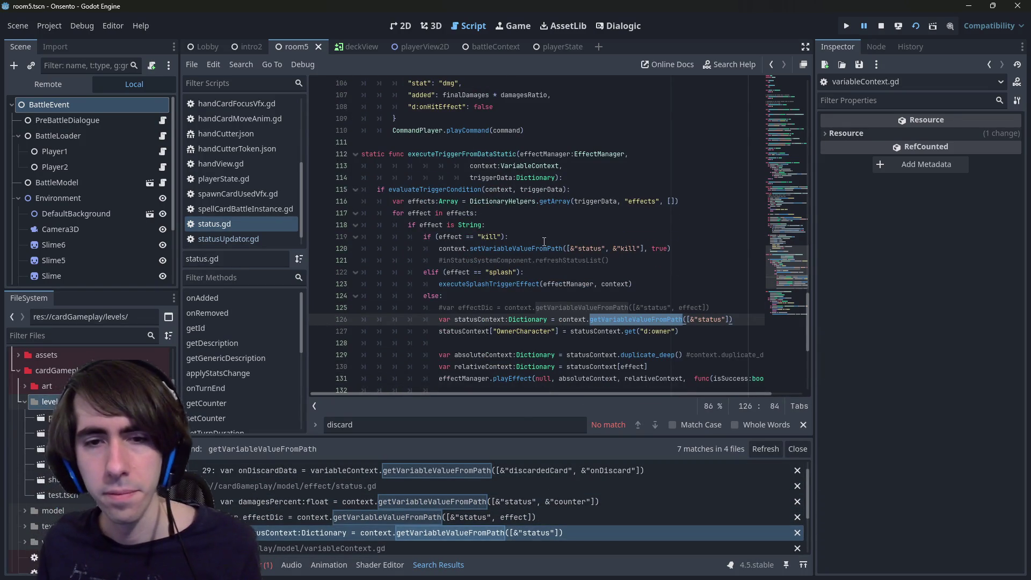
{"action": "left_click", "coordinate": [521, 470]}
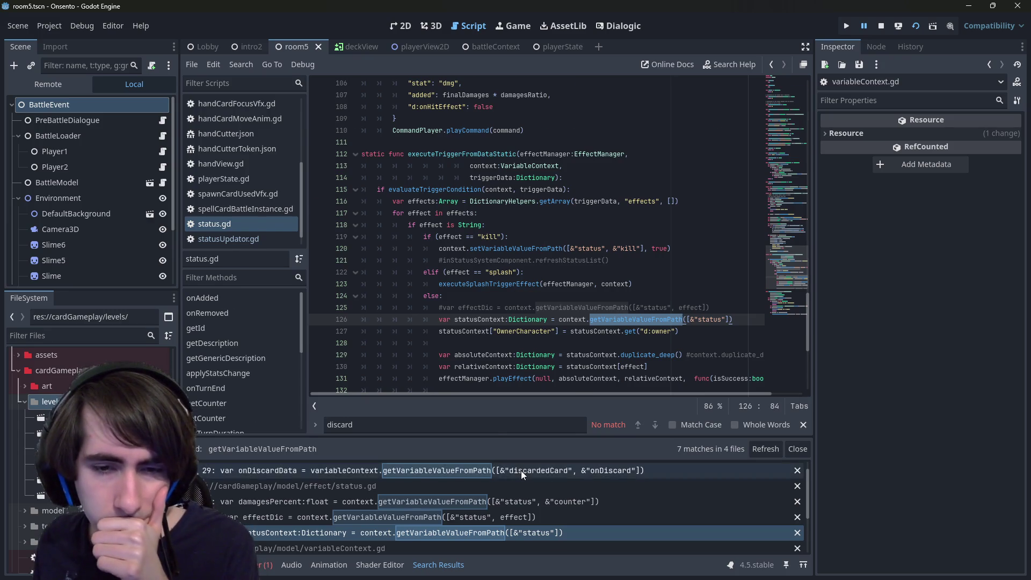
{"action": "left_click", "coordinate": [554, 214]}
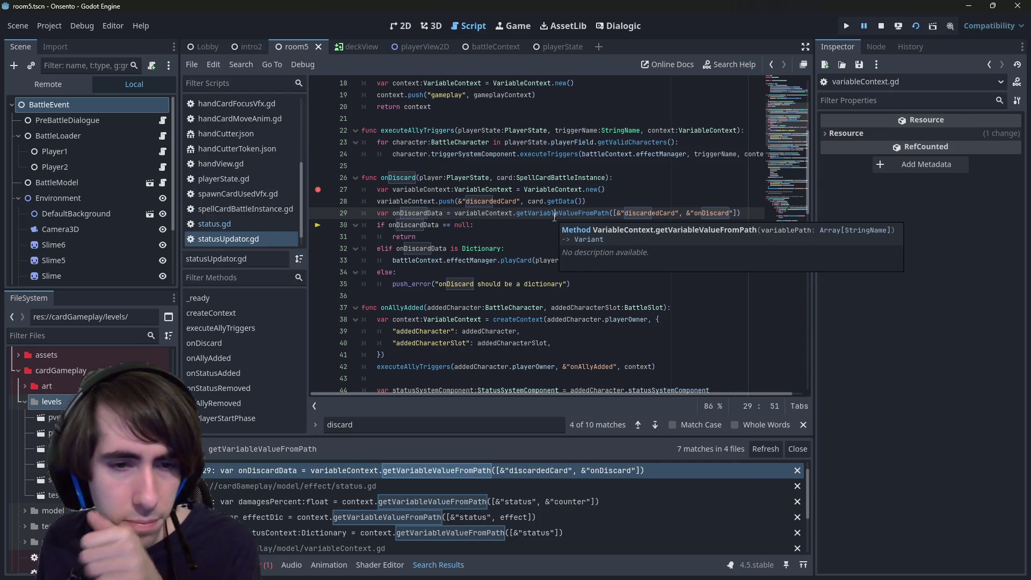
{"action": "scroll", "coordinate": [537, 295], "scroll_direction": "down", "scroll_amount": 1}
{"action": "scroll", "coordinate": [462, 519], "scroll_direction": "down", "scroll_amount": 3}
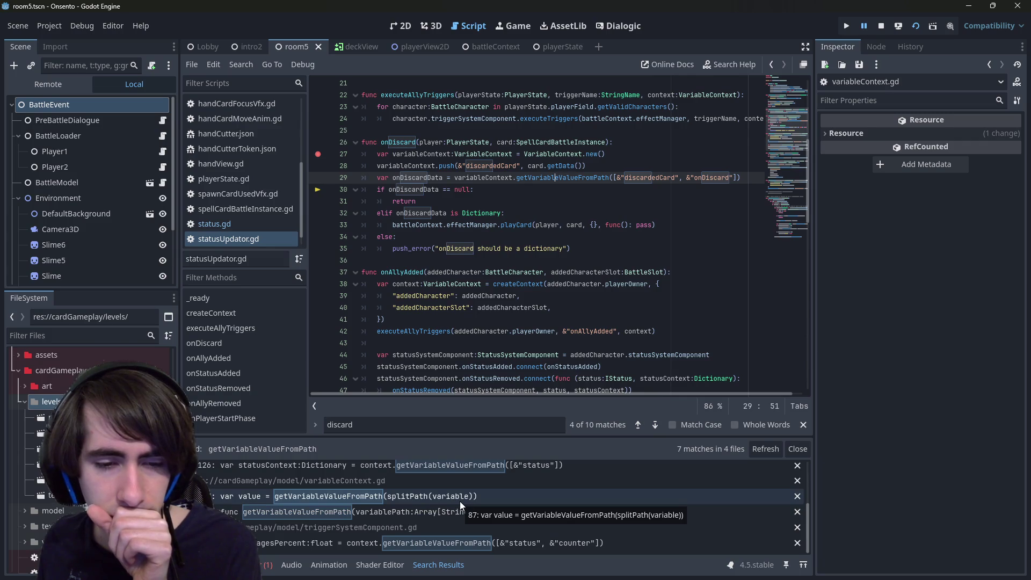
{"action": "scroll", "coordinate": [512, 270], "scroll_direction": "up", "scroll_amount": 2}
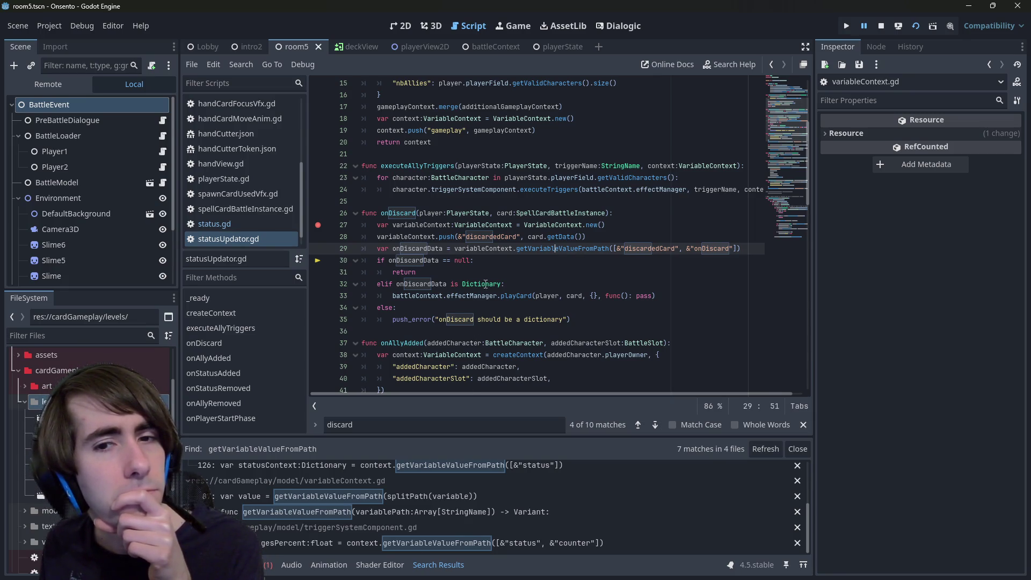
{"action": "scroll", "coordinate": [473, 470], "scroll_direction": "up", "scroll_amount": 3}
- Return to the getVariableValueFromPath definition via line 29, select variablePath, and show the output log
{"action": "left_click", "coordinate": [489, 490]}
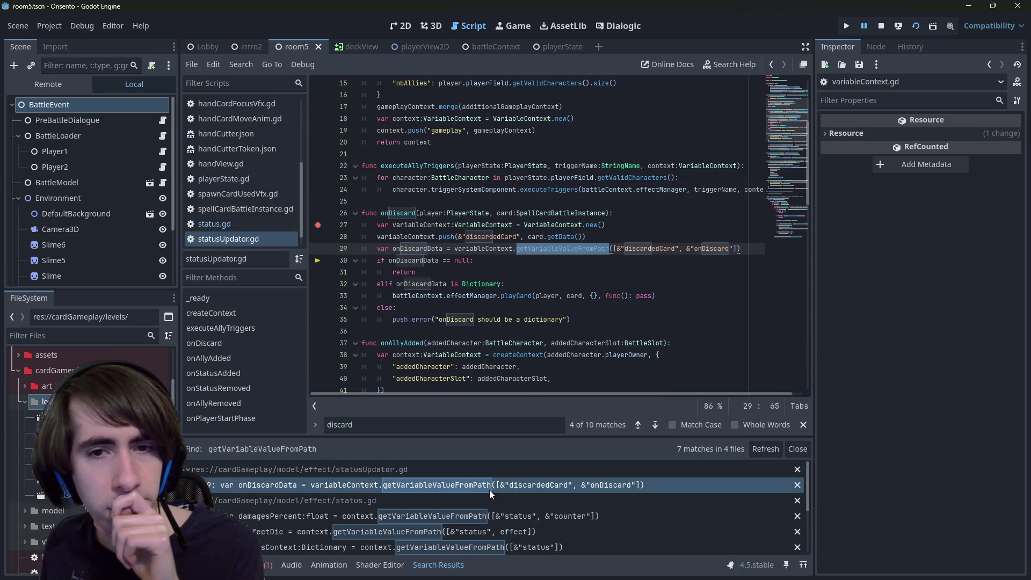
{"action": "left_click", "coordinate": [564, 248], "text": "ctrl"}
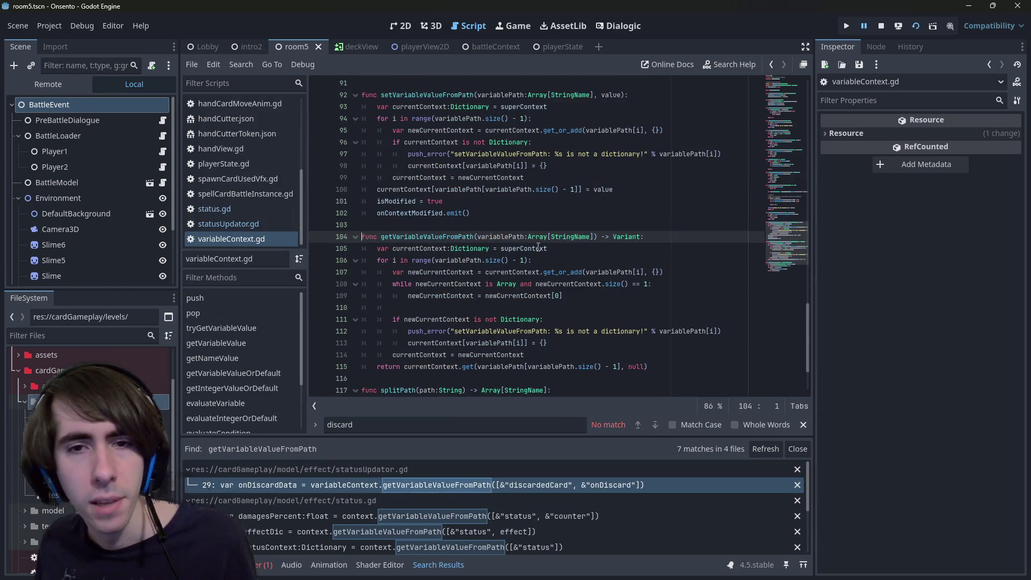
{"action": "double_click", "coordinate": [519, 236]}
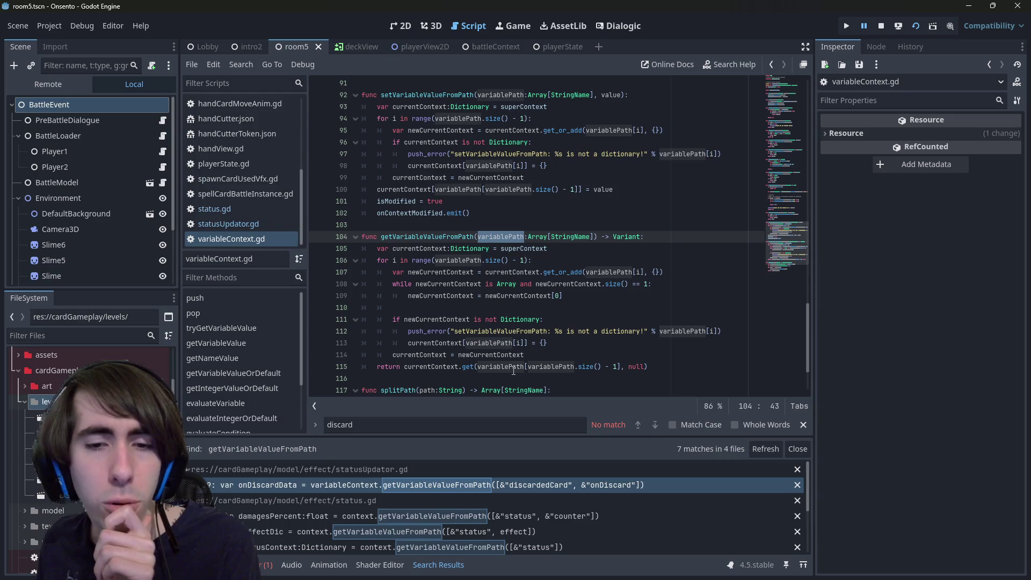
{"action": "mouse_move", "coordinate": [514, 370]}
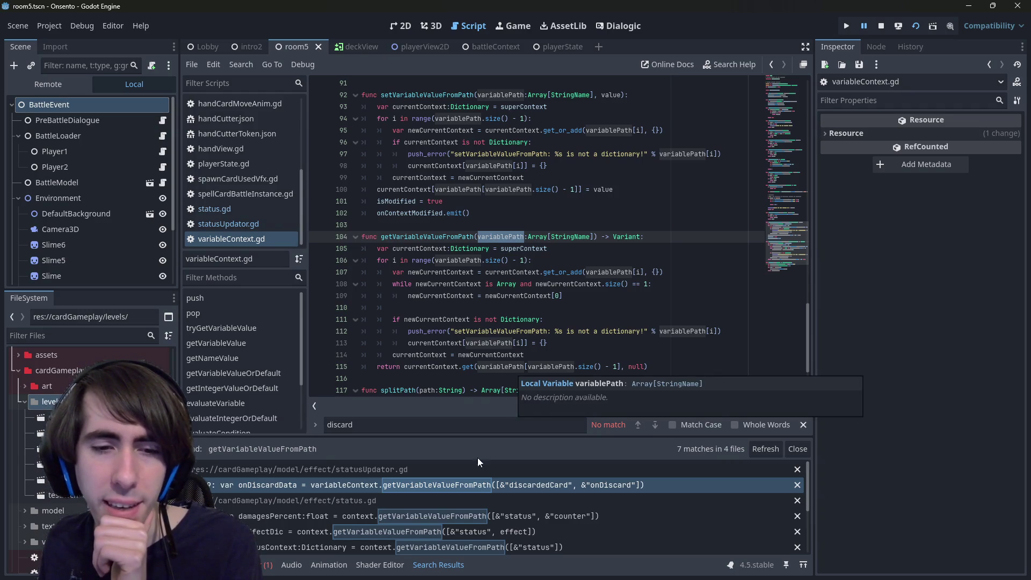
{"action": "left_click", "coordinate": [267, 564]}
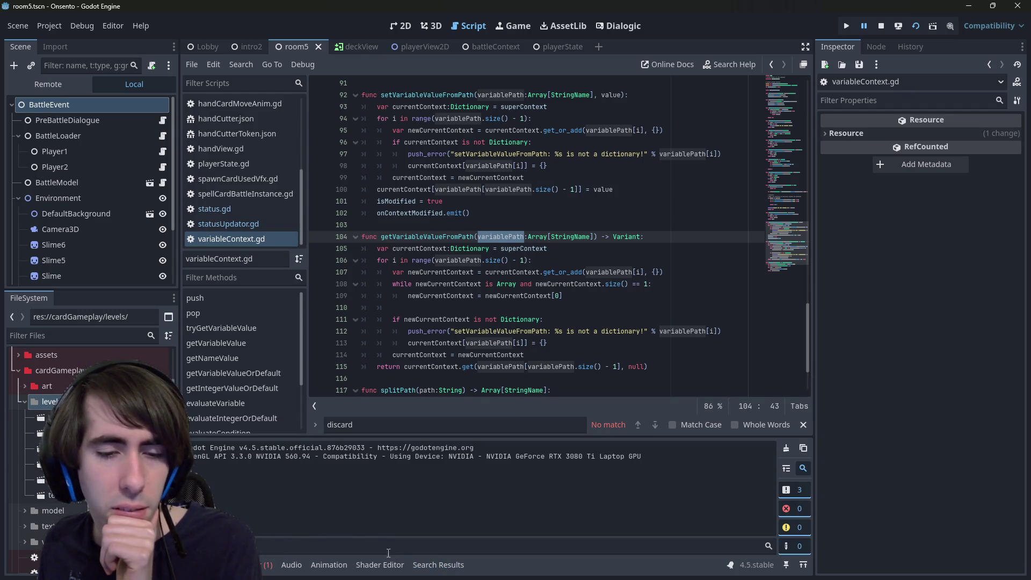
- From statusUpdator.gd, reopen getVariableValueFromPath and highlight variablePath's uses on line 115
{"action": "left_click", "coordinate": [431, 256]}
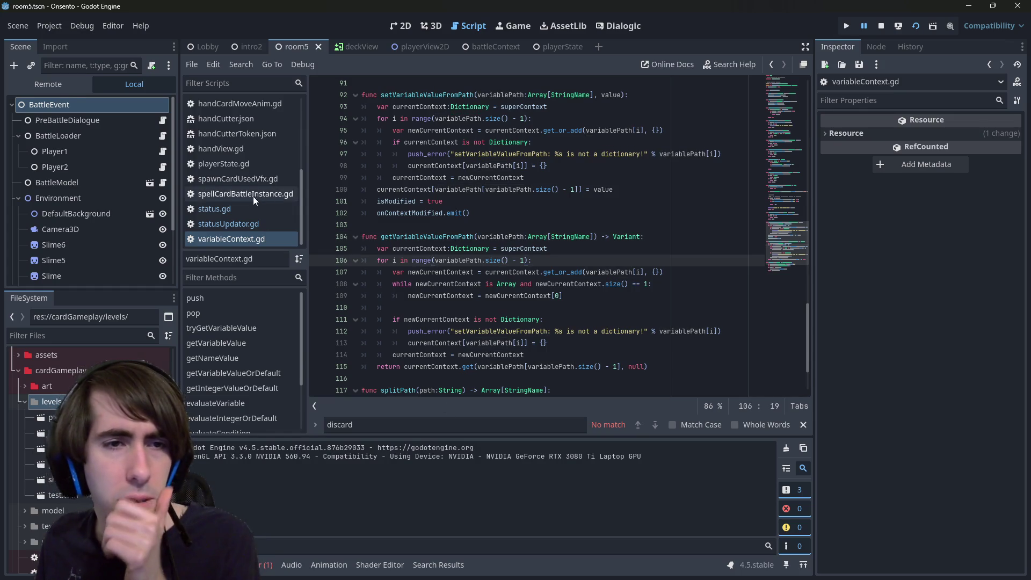
{"action": "left_click", "coordinate": [229, 224]}
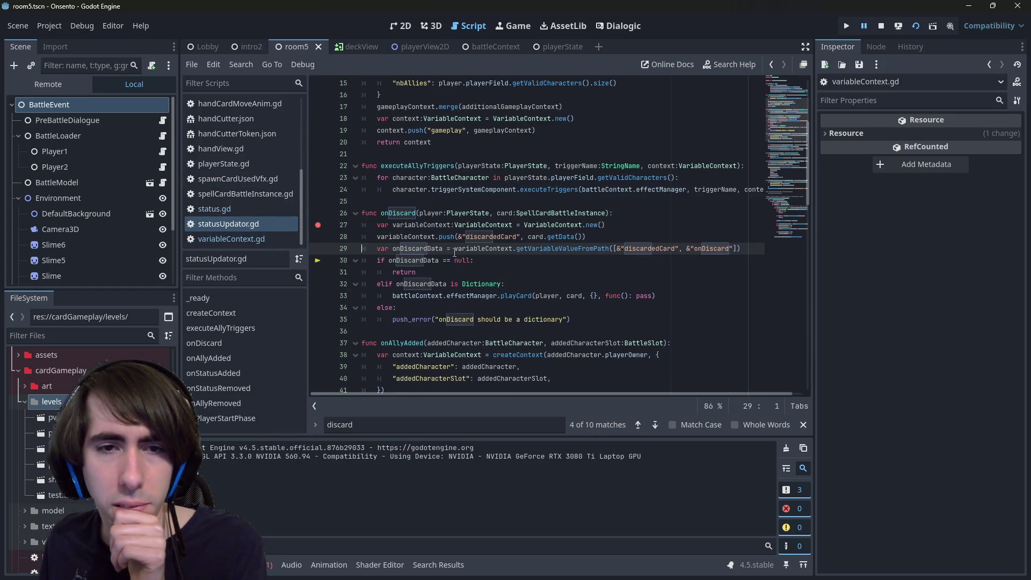
{"action": "mouse_move", "coordinate": [423, 247]}
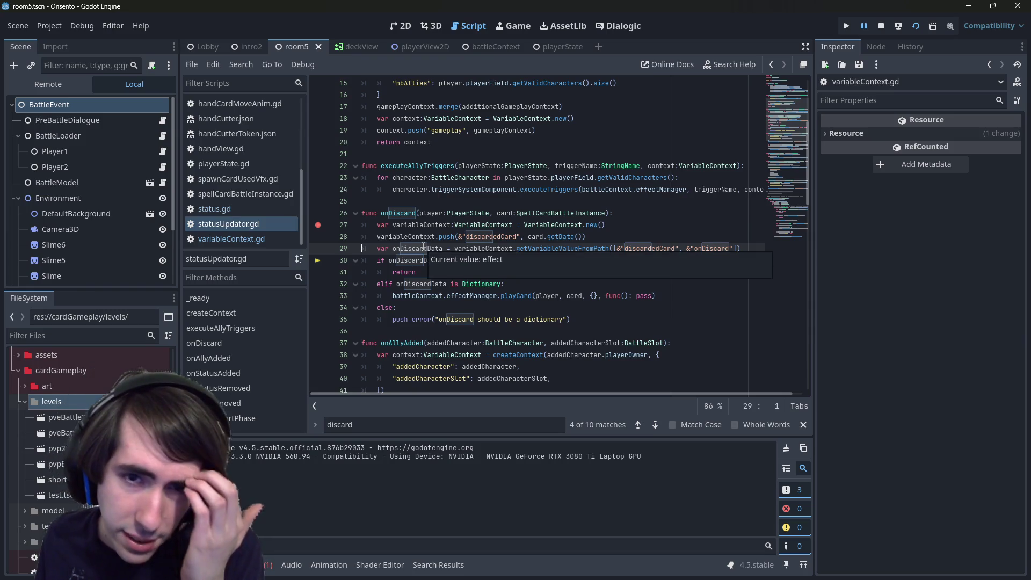
{"action": "left_click", "coordinate": [567, 249], "text": "ctrl"}
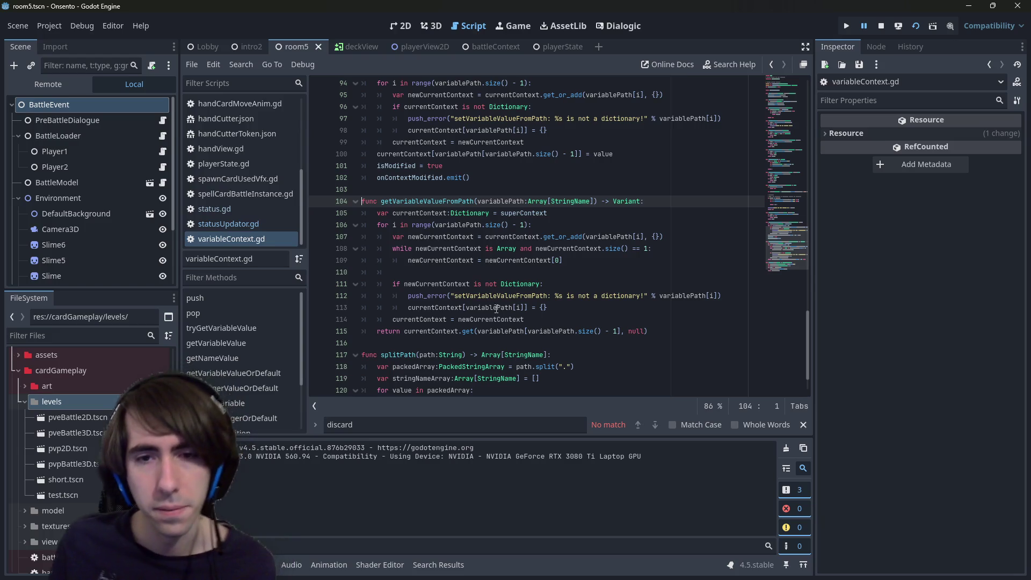
{"action": "left_click", "coordinate": [509, 331]}
{"action": "double_click", "coordinate": [508, 332]}
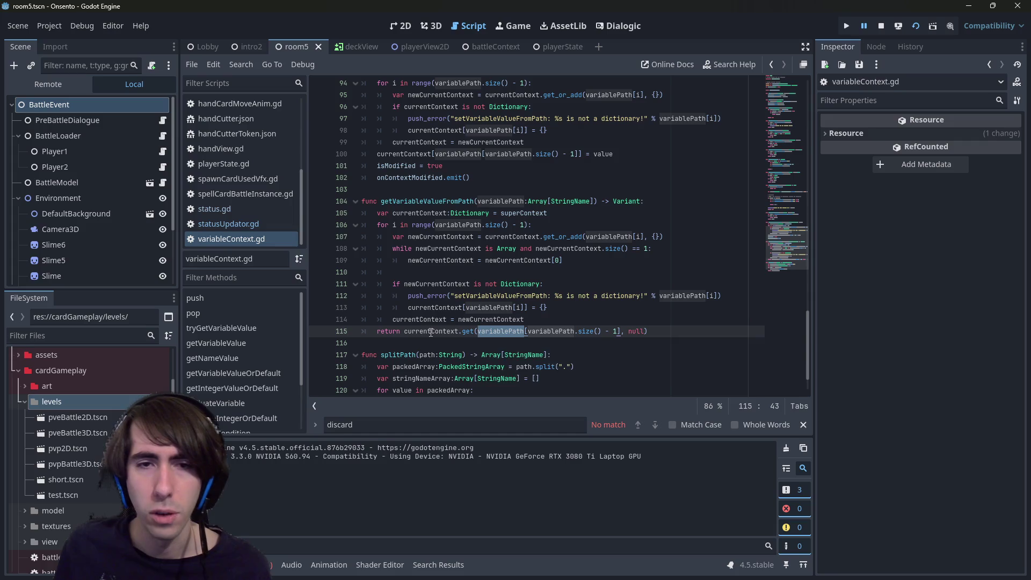
{"action": "mouse_move", "coordinate": [435, 331]}
- View the onDiscard error in the debugger, return to line 104, and resume the game
{"action": "left_click", "coordinate": [249, 564]}
{"action": "left_click", "coordinate": [257, 430]}
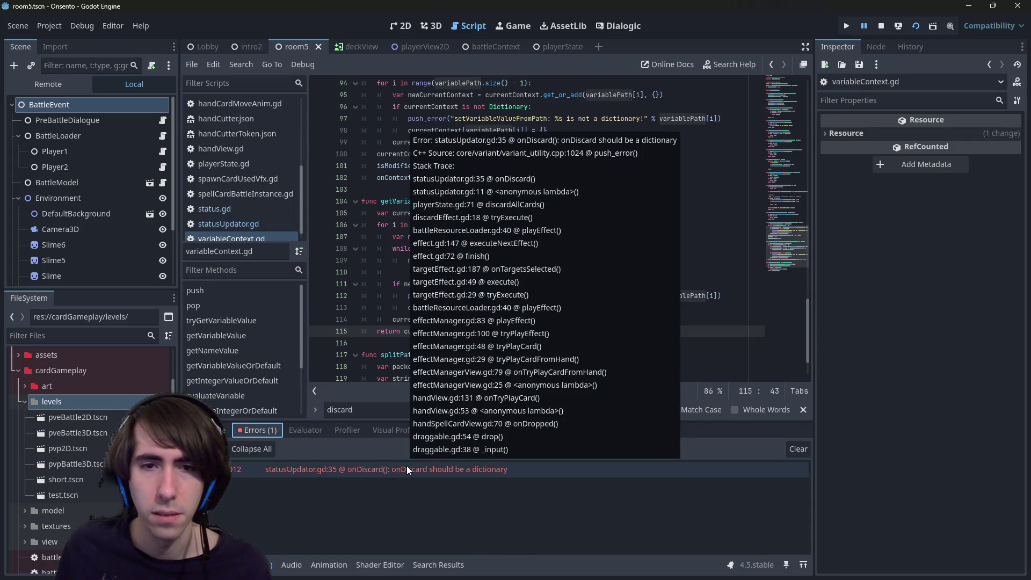
{"action": "key", "text": "Up"}
{"action": "key", "text": "Up"}
{"action": "key", "text": "Up"}
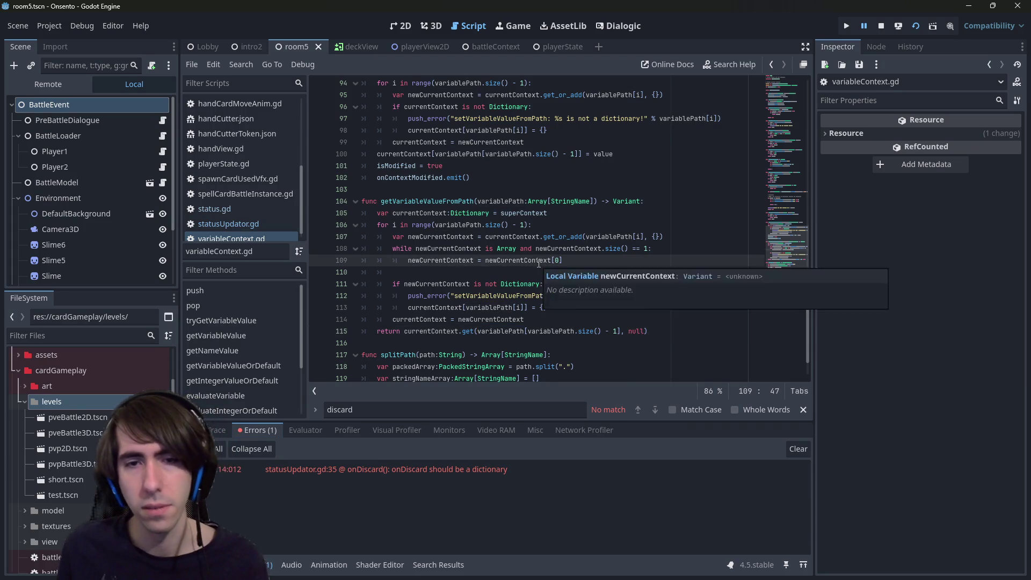
{"action": "key", "text": "Home"}
{"action": "scroll", "coordinate": [538, 263], "scroll_direction": "up", "scroll_amount": 1}
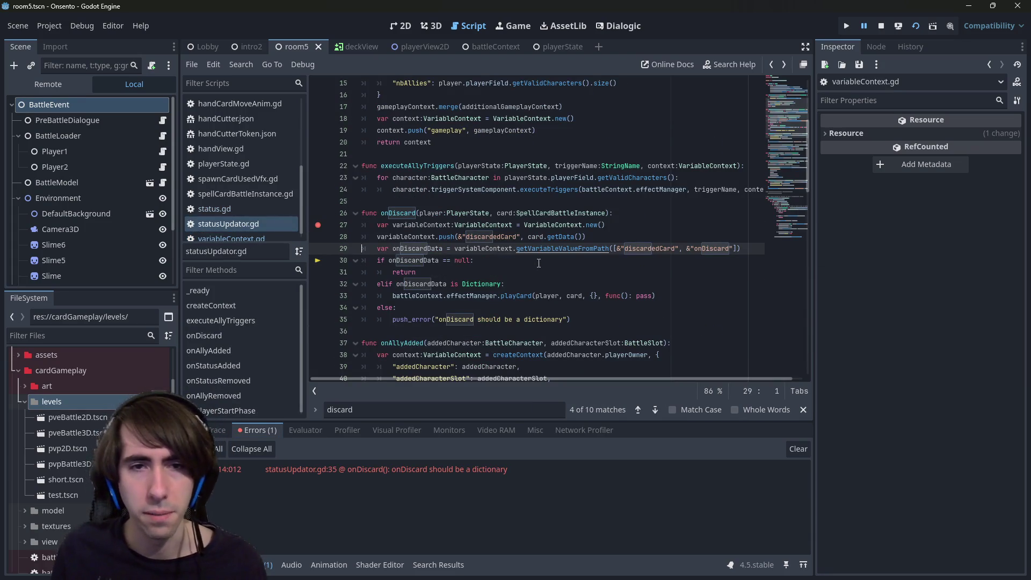
{"action": "left_click", "coordinate": [916, 26]}
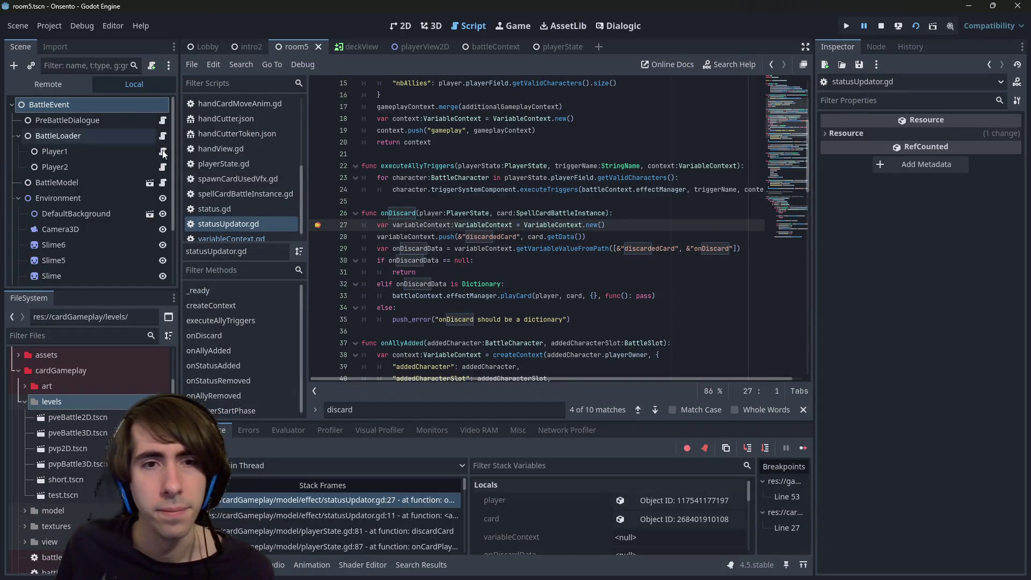
- Inspect the card parameter's value in onDiscard and step over to line 28
{"action": "left_click", "coordinate": [502, 212]}
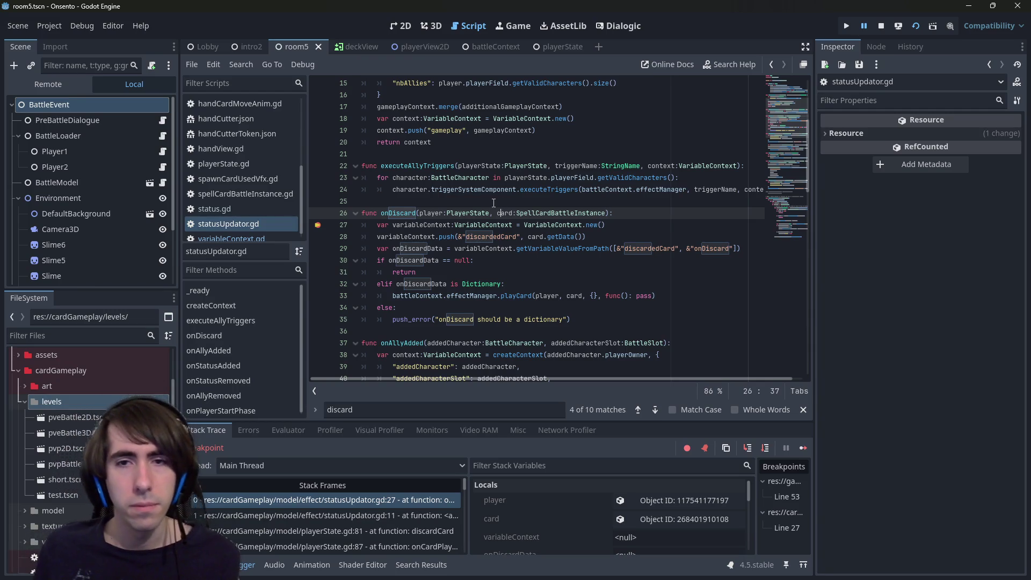
{"action": "double_click", "coordinate": [505, 213]}
{"action": "mouse_move", "coordinate": [504, 213]}
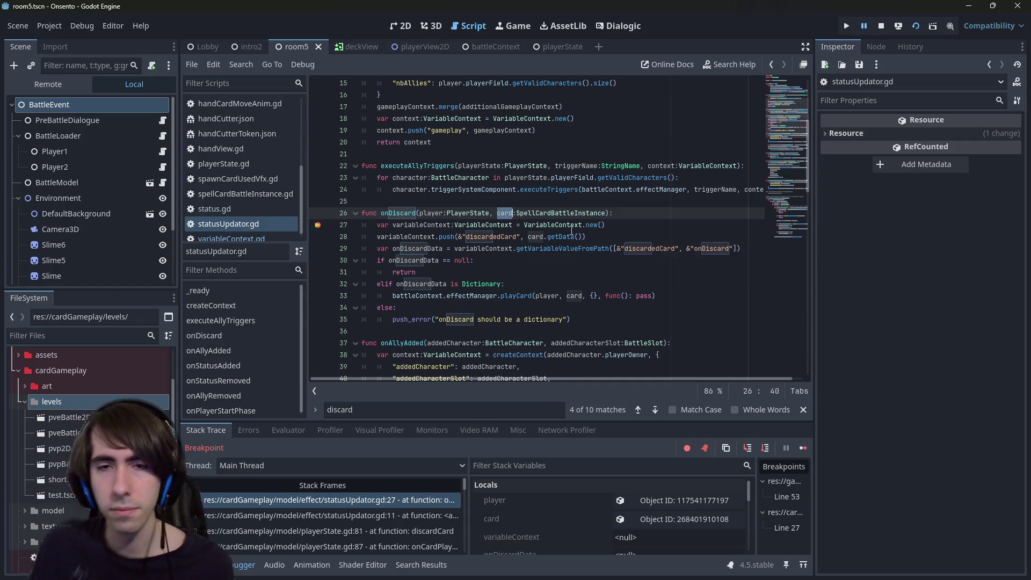
{"action": "mouse_move", "coordinate": [571, 230]}
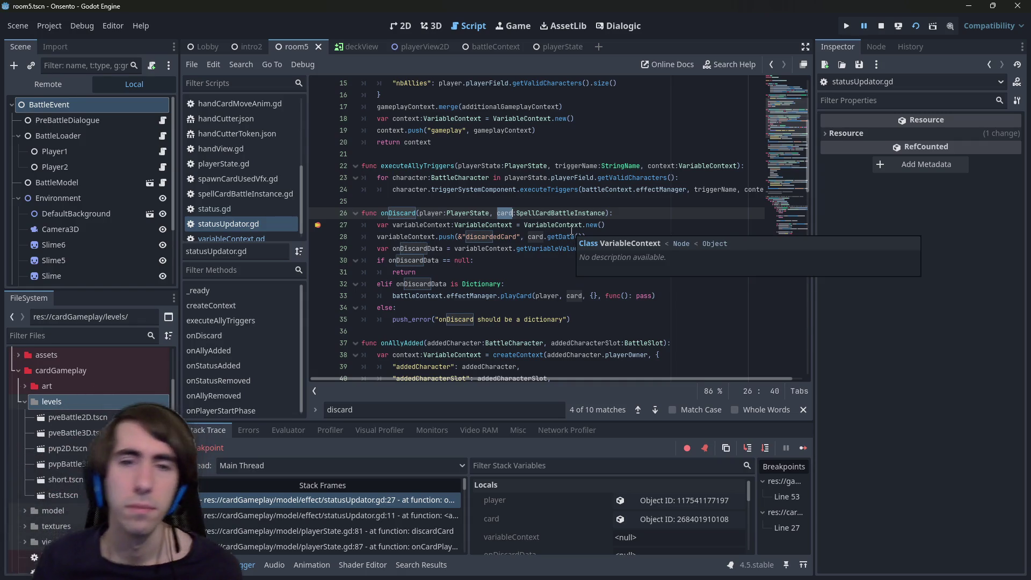
{"action": "left_click", "coordinate": [765, 447]}
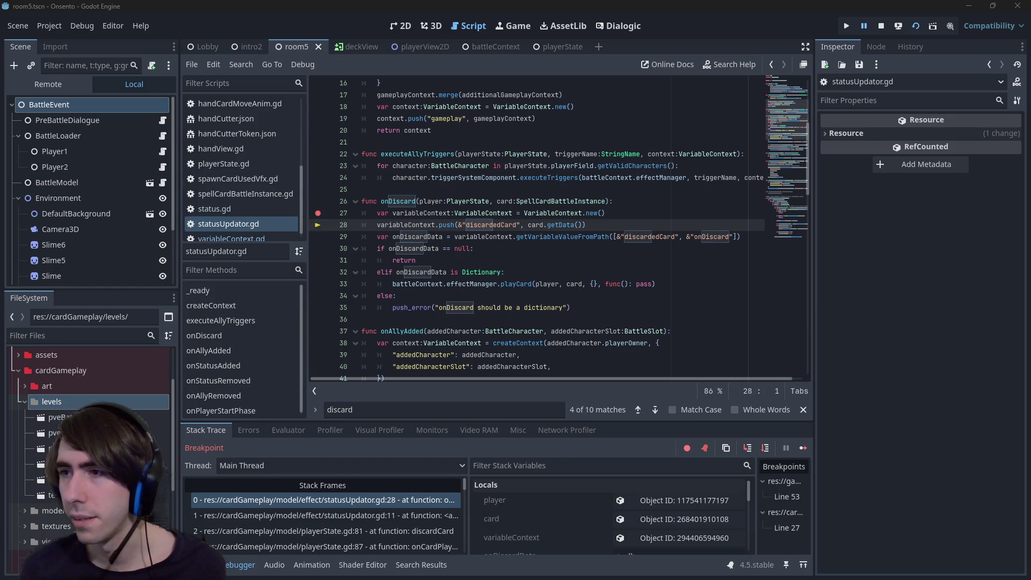
- Check variableContext's value, switch to the running game, and resume from the breakpoint
{"action": "double_click", "coordinate": [424, 225]}
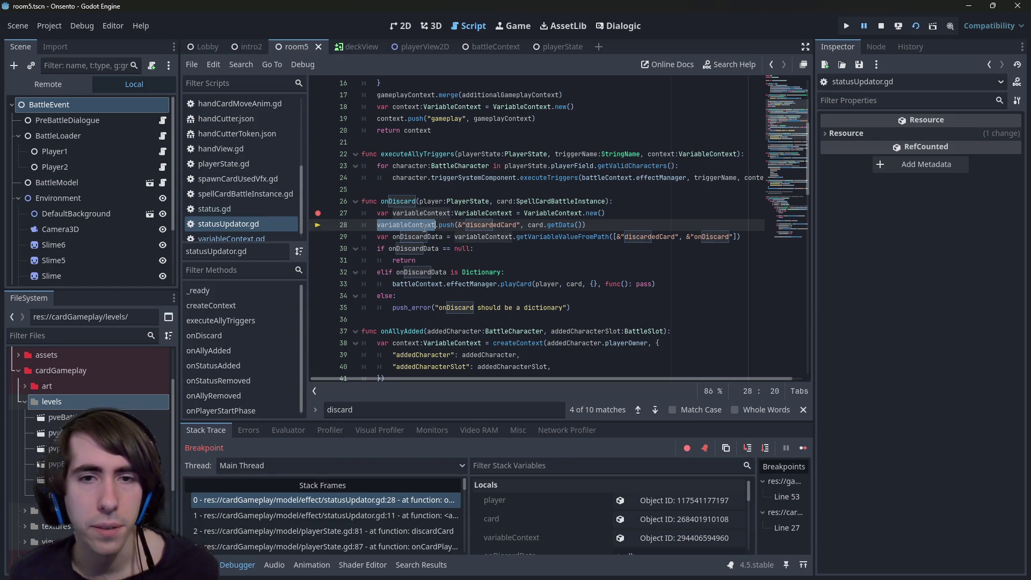
{"action": "mouse_move", "coordinate": [424, 228]}
{"action": "left_click", "coordinate": [536, 201]}
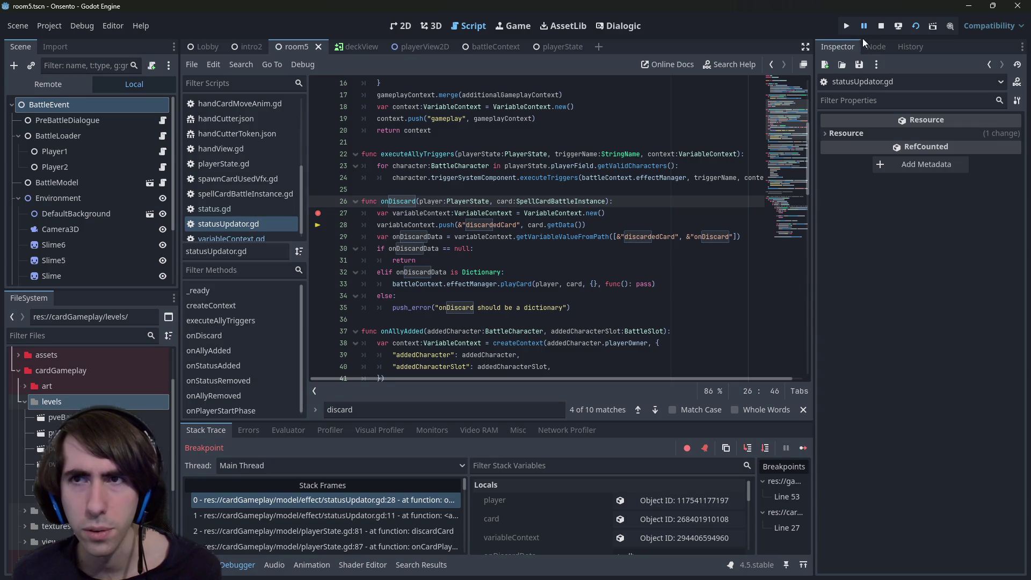
{"action": "key", "text": "F12"}
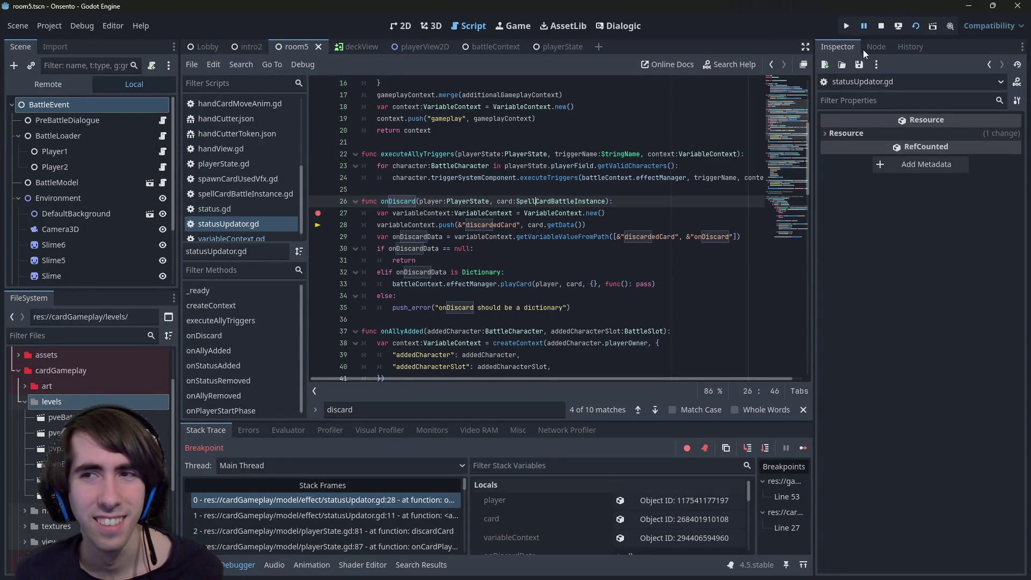
{"action": "left_click", "coordinate": [914, 28]}
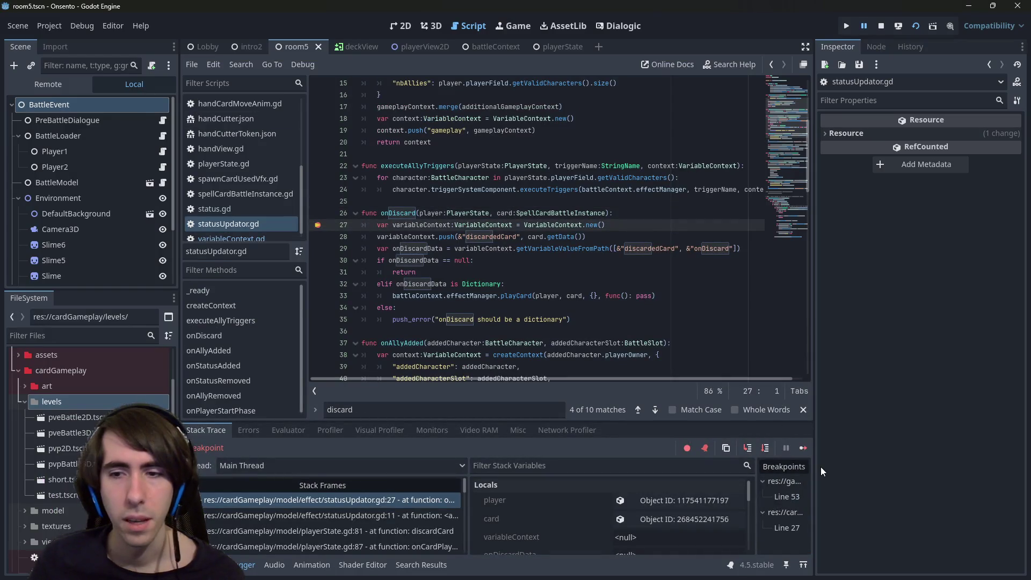
- Continue past the onDiscard breakpoint until execution pauses in variableContext.gd
{"action": "left_click", "coordinate": [803, 447]}
{"action": "left_click", "coordinate": [802, 448]}
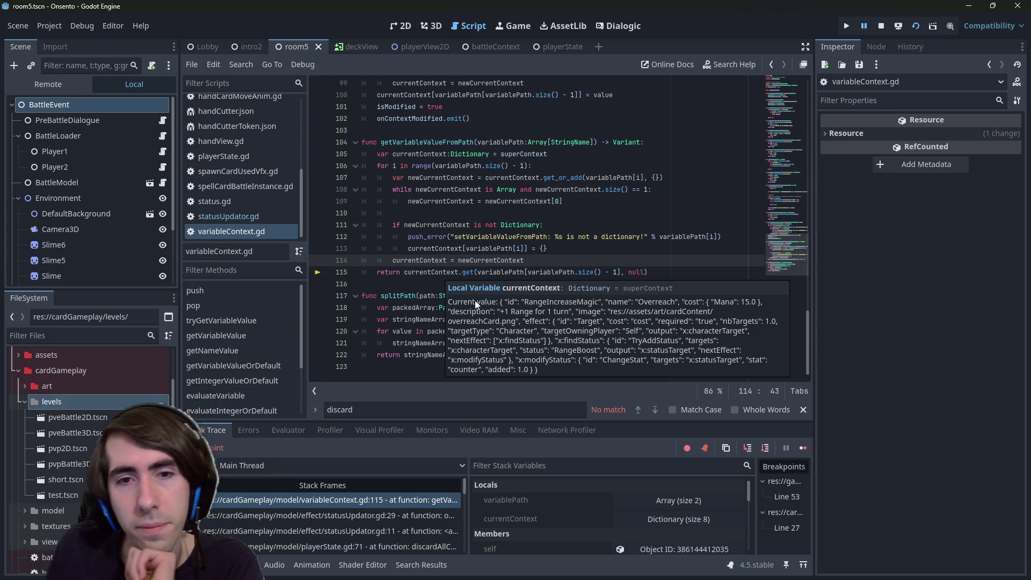
{"action": "scroll", "coordinate": [460, 285], "scroll_direction": "up", "scroll_amount": 3}
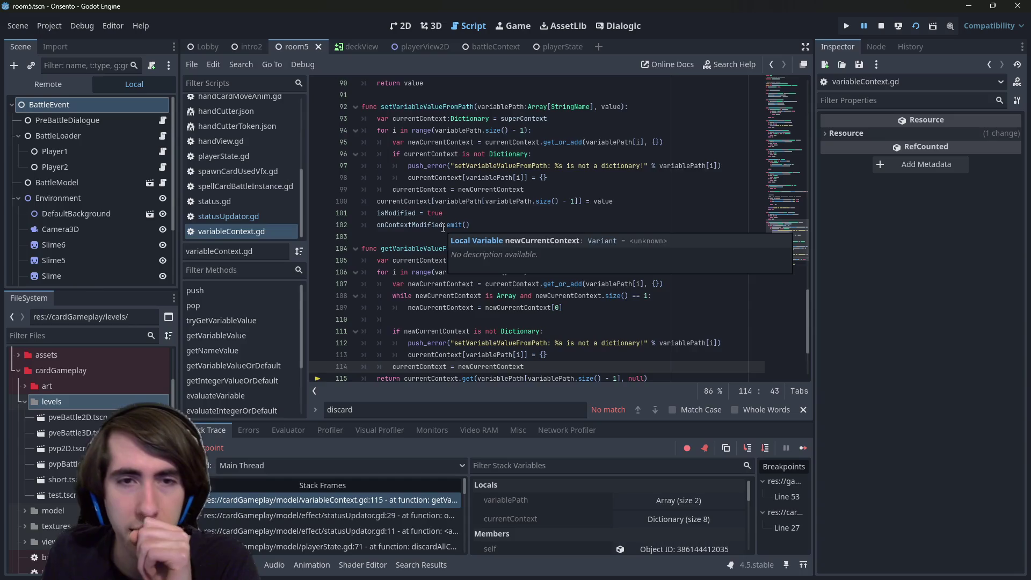
{"action": "scroll", "coordinate": [443, 228], "scroll_direction": "up", "scroll_amount": 12}
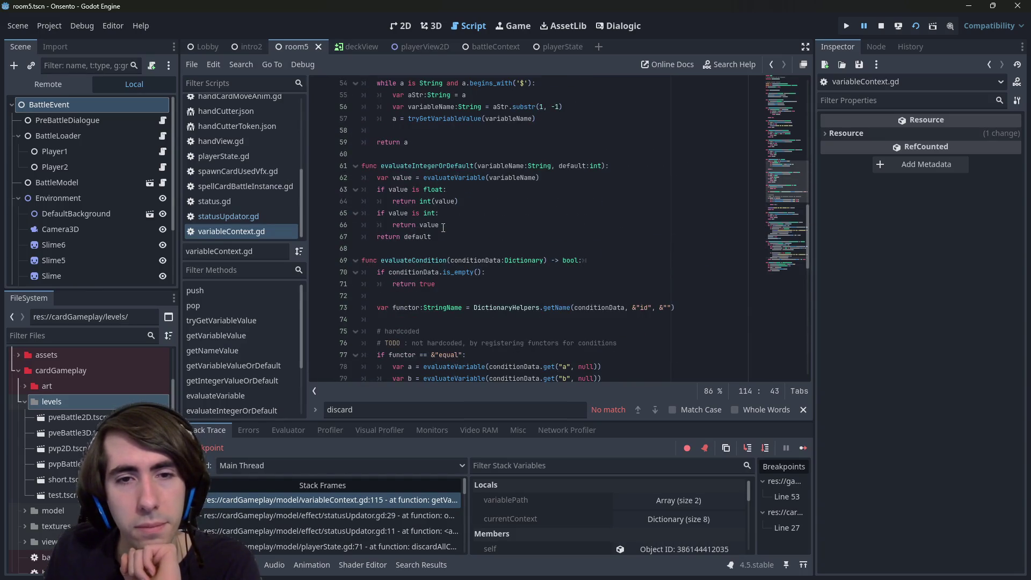
{"action": "scroll", "coordinate": [443, 228], "scroll_direction": "up", "scroll_amount": 15}
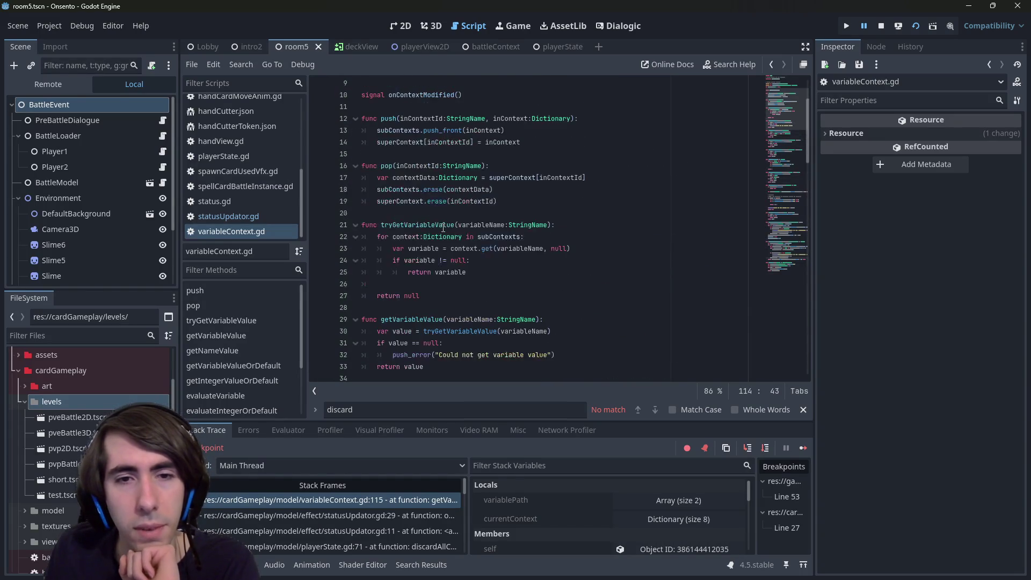
{"action": "scroll", "coordinate": [440, 220], "scroll_direction": "down", "scroll_amount": 7}
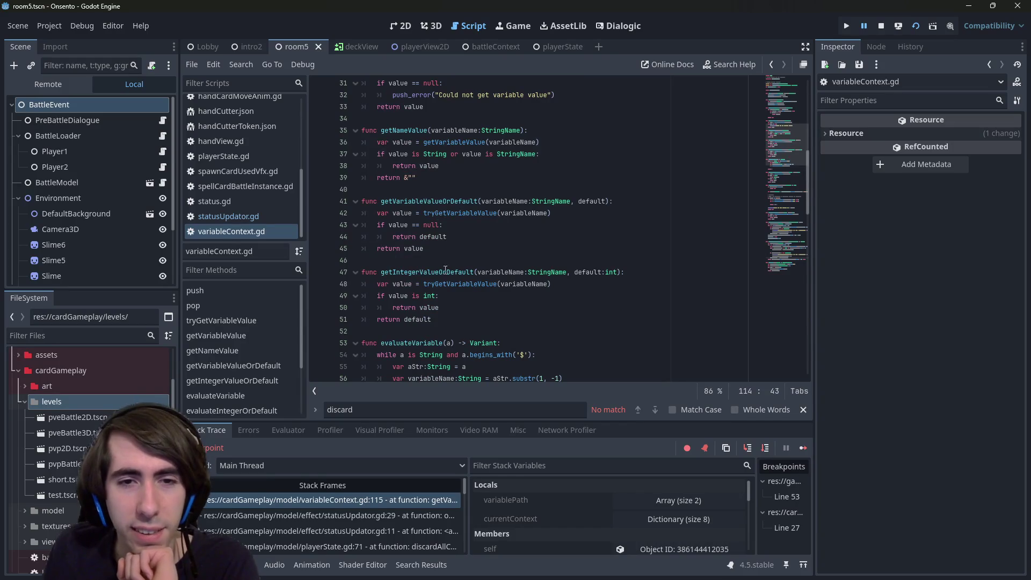
- Compare getIntegerValueOrDefault, getVariableValueOrDefault, getVariableValue and tryGetVariableValue definitions
{"action": "double_click", "coordinate": [445, 271]}
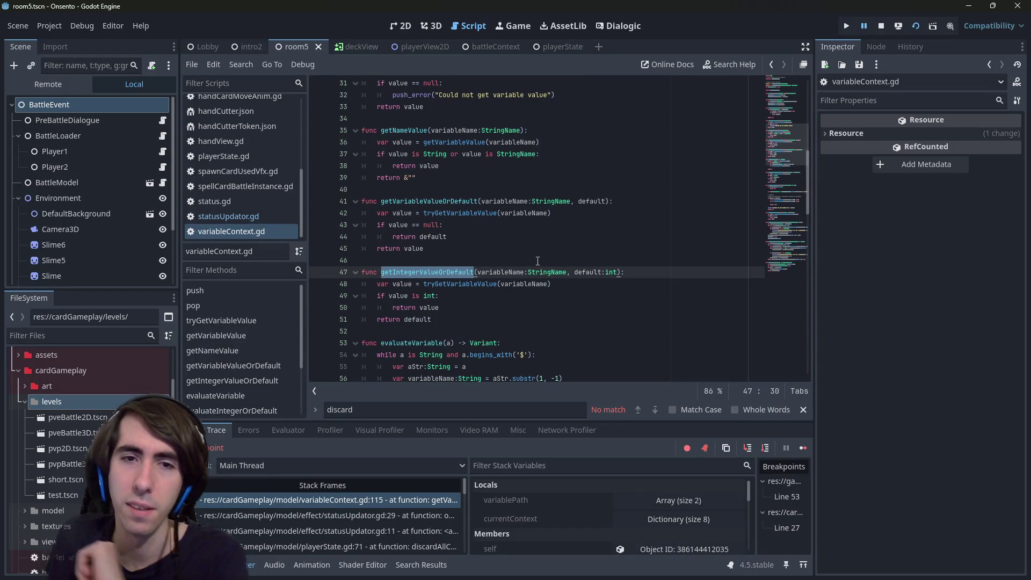
{"action": "double_click", "coordinate": [458, 201]}
{"action": "right_click", "coordinate": [459, 202]}
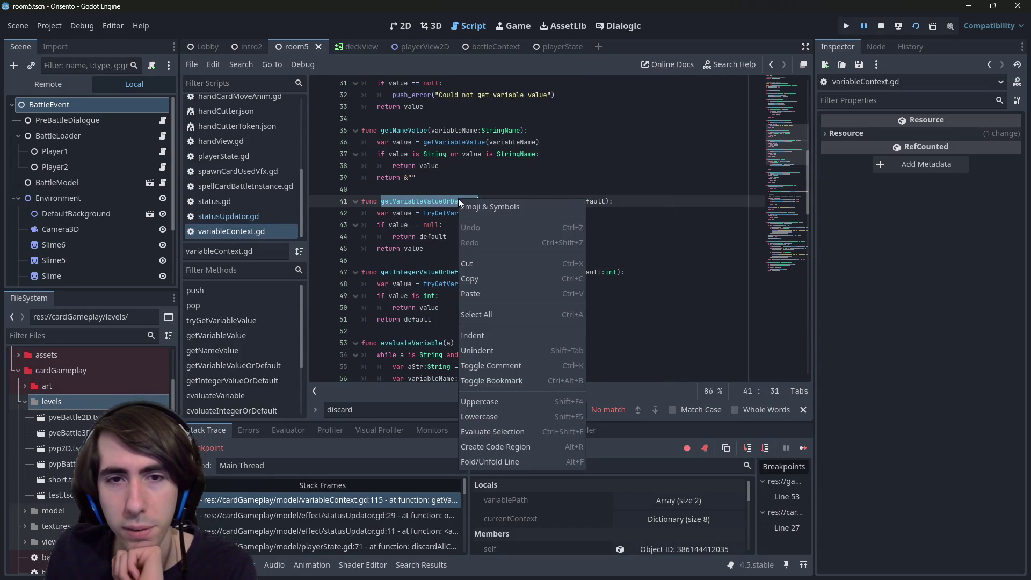
{"action": "scroll", "coordinate": [456, 225], "scroll_direction": "up", "scroll_amount": 3}
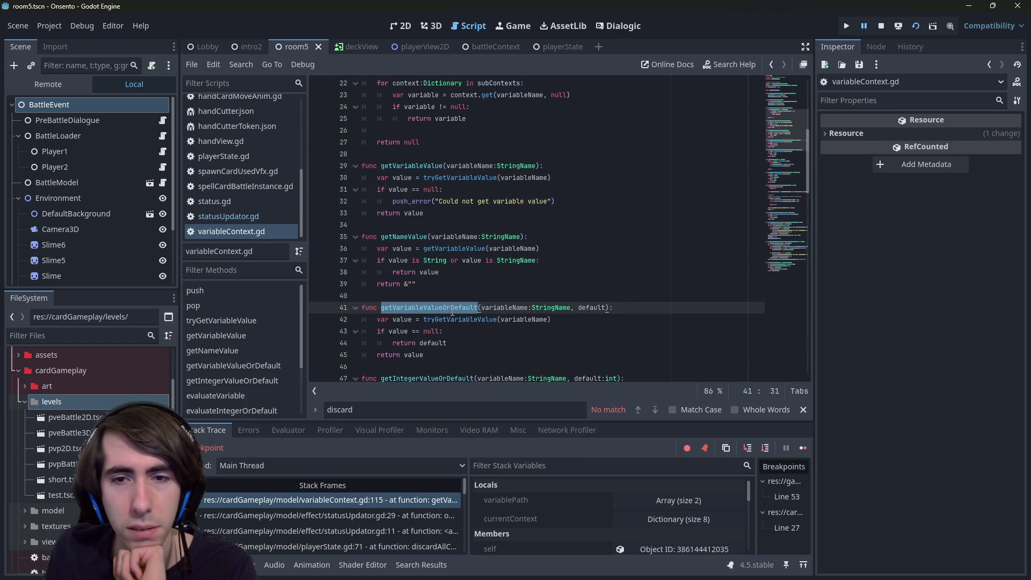
{"action": "double_click", "coordinate": [412, 165]}
{"action": "scroll", "coordinate": [504, 322], "scroll_direction": "up", "scroll_amount": 2}
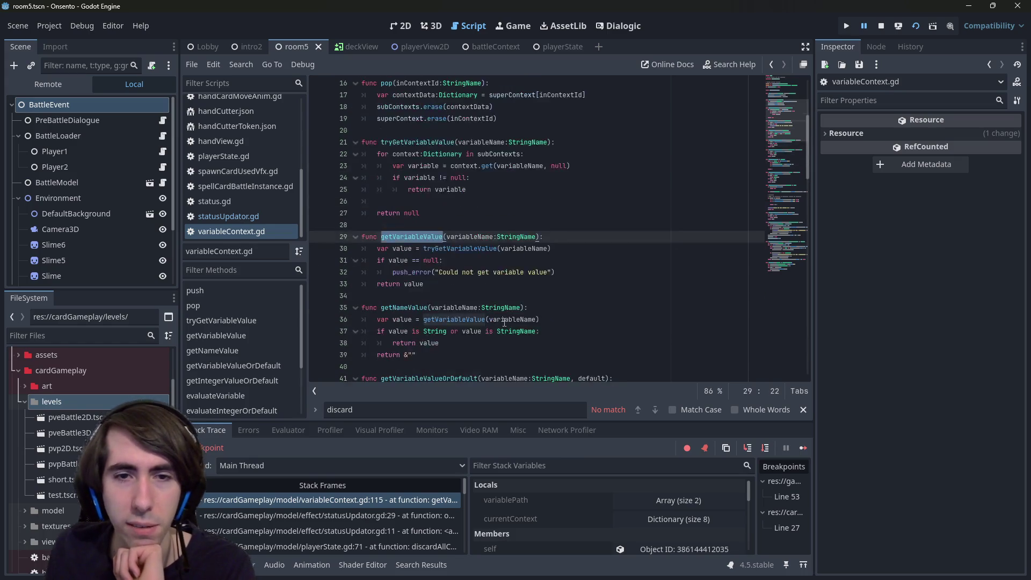
{"action": "scroll", "coordinate": [504, 322], "scroll_direction": "up", "scroll_amount": 2}
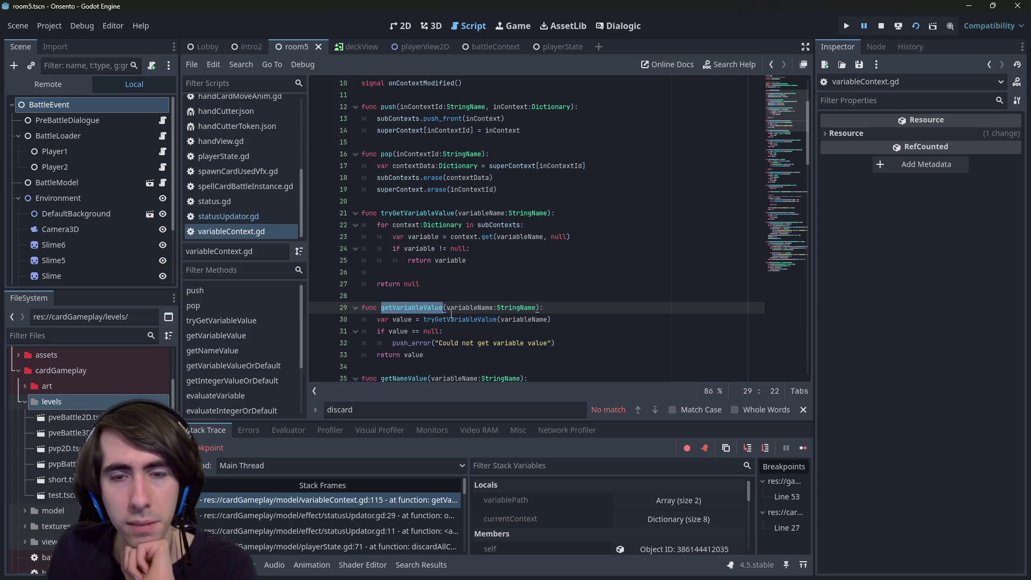
{"action": "double_click", "coordinate": [419, 213]}
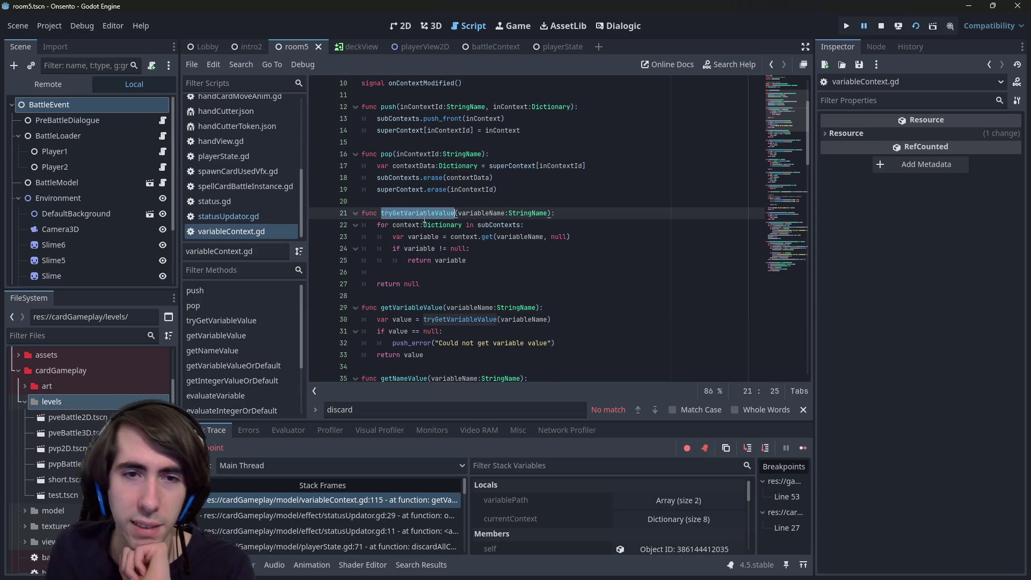
{"action": "right_click", "coordinate": [423, 216]}
{"action": "left_click", "coordinate": [449, 303]}
- Revert a brief edit, toggle between getVariableValueOrDefault and line 115, then open the onDiscard call frame
{"action": "left_click", "coordinate": [465, 299]}
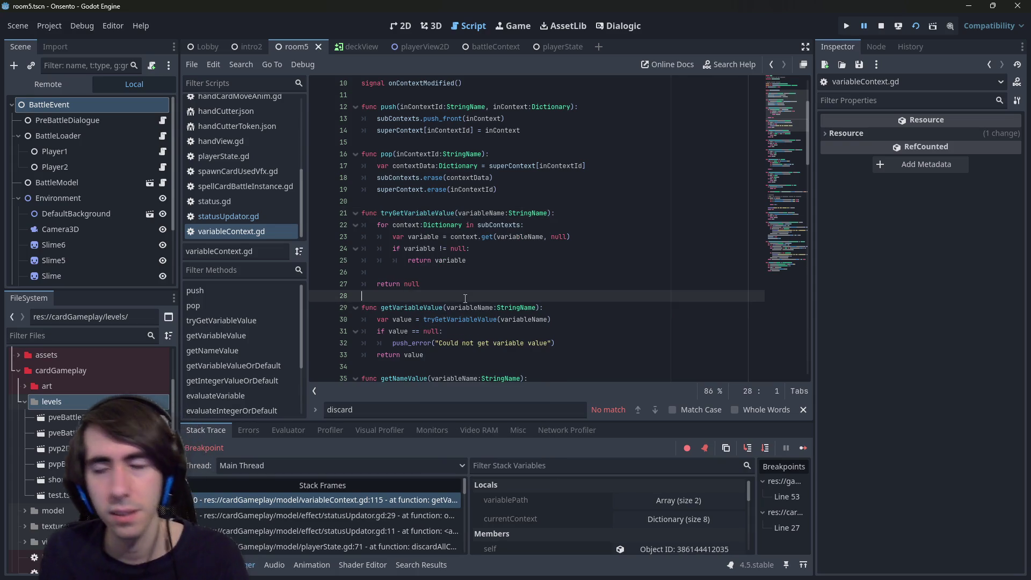
{"action": "key", "text": "ctrl+z"}
{"action": "key", "text": "ctrl+z"}
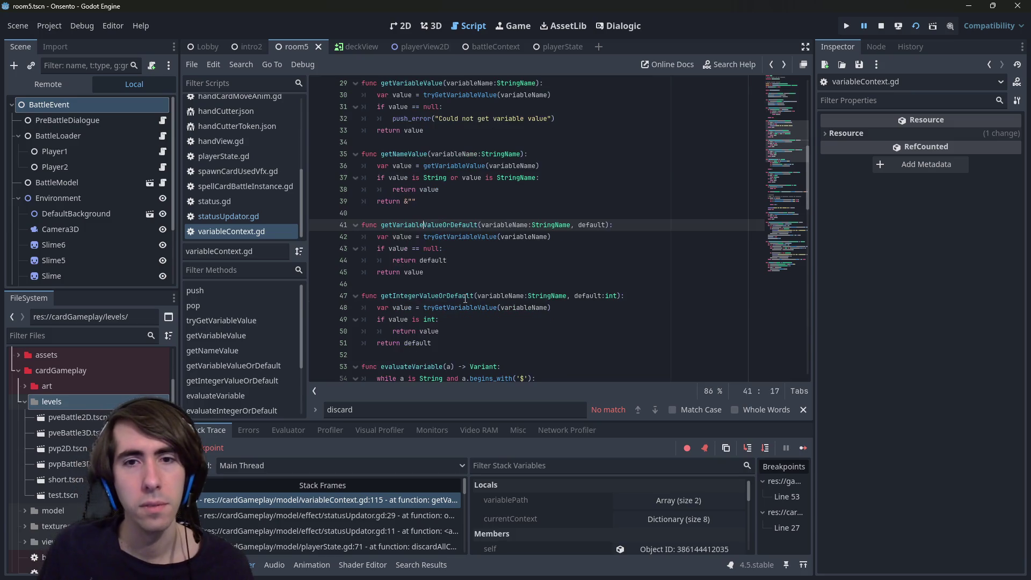
{"action": "key", "text": "ctrl+y"}
{"action": "key", "text": "ctrl+y"}
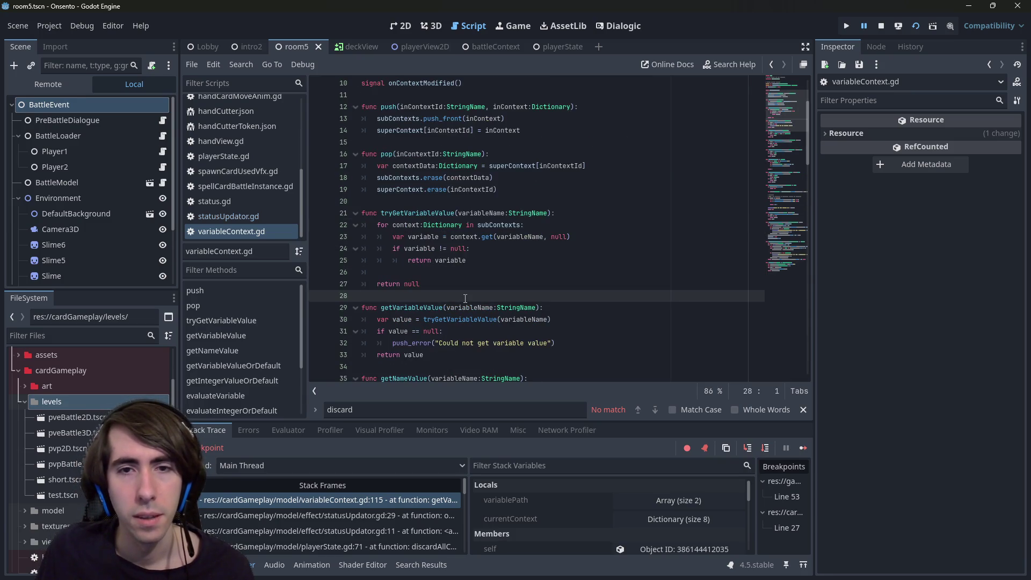
{"action": "key", "text": "ctrl+z"}
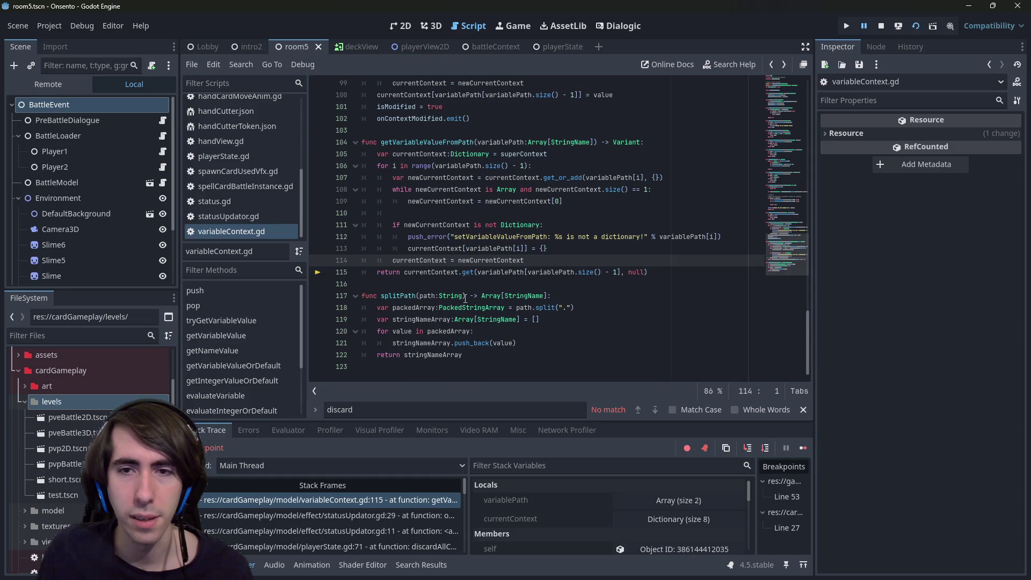
{"action": "key", "text": "ctrl+z"}
{"action": "key", "text": "ctrl+z"}
{"action": "key", "text": "ctrl+y"}
{"action": "key", "text": "ctrl+z"}
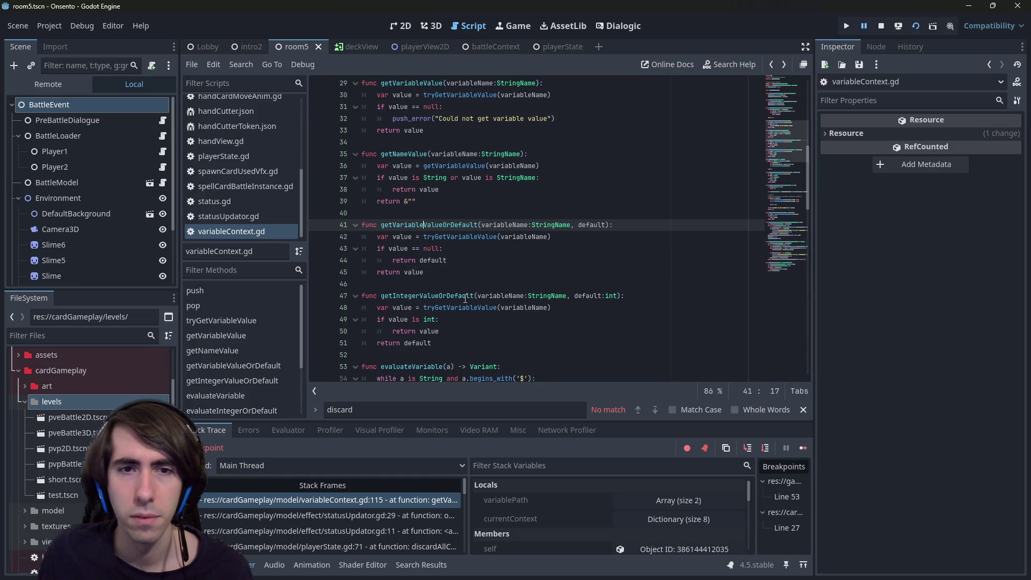
{"action": "key", "text": "ctrl+y"}
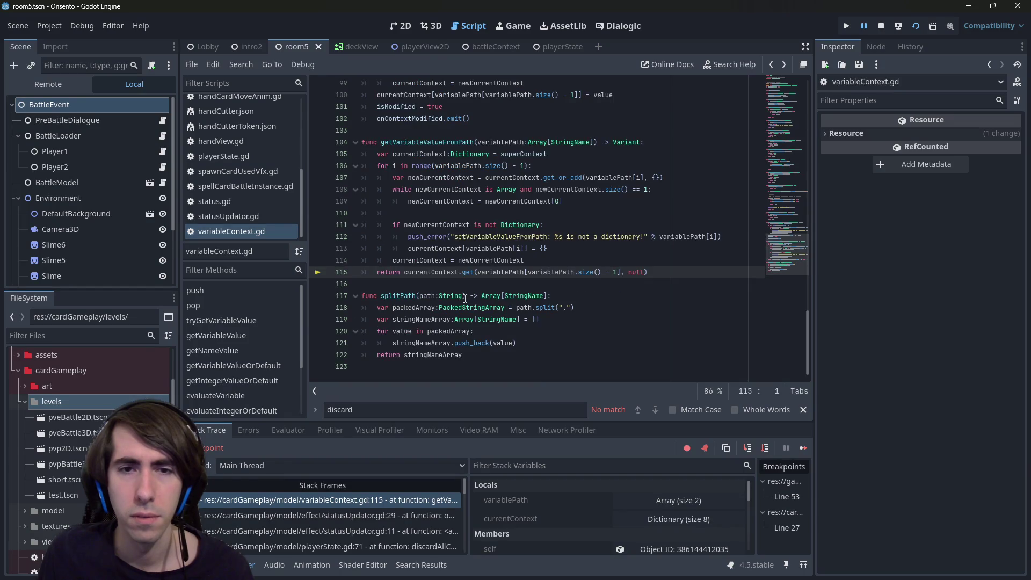
{"action": "key", "text": "ctrl+z"}
{"action": "key", "text": "ctrl+y"}
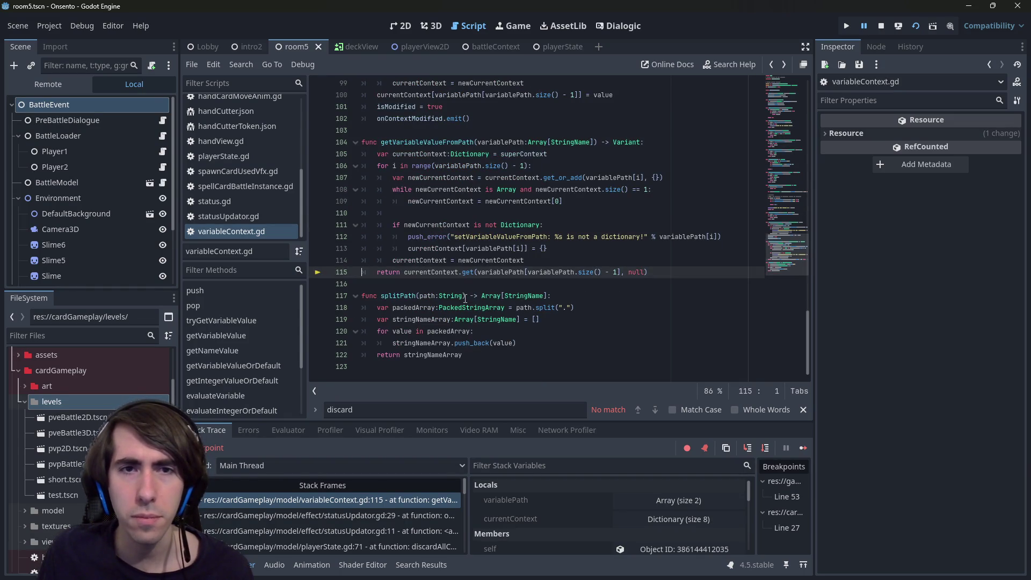
{"action": "key", "text": "Up"}
{"action": "key", "text": "Up"}
{"action": "key", "text": "Up"}
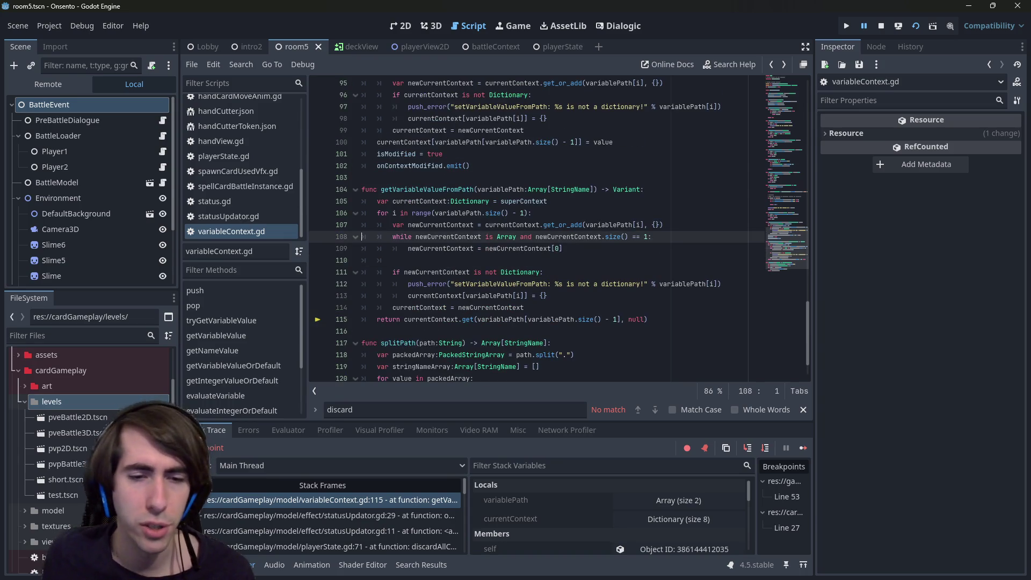
{"action": "left_click", "coordinate": [304, 515]}
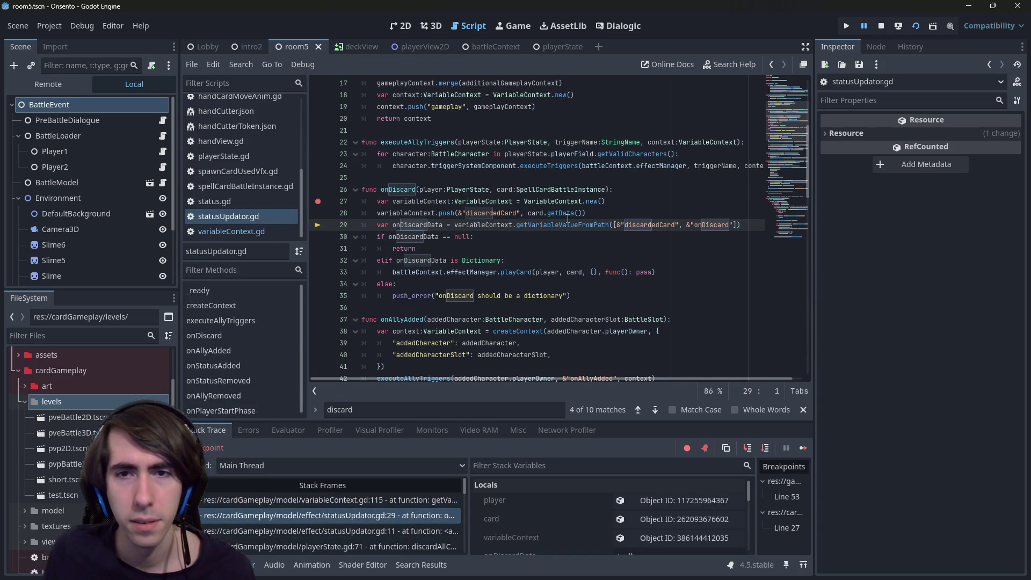
- Replace getVariableValueFromPath with tryGetVariableValue on line 29, drop discardedCard from the path, and save
{"action": "double_click", "coordinate": [567, 225]}
{"action": "key", "text": "ctrl+v"}
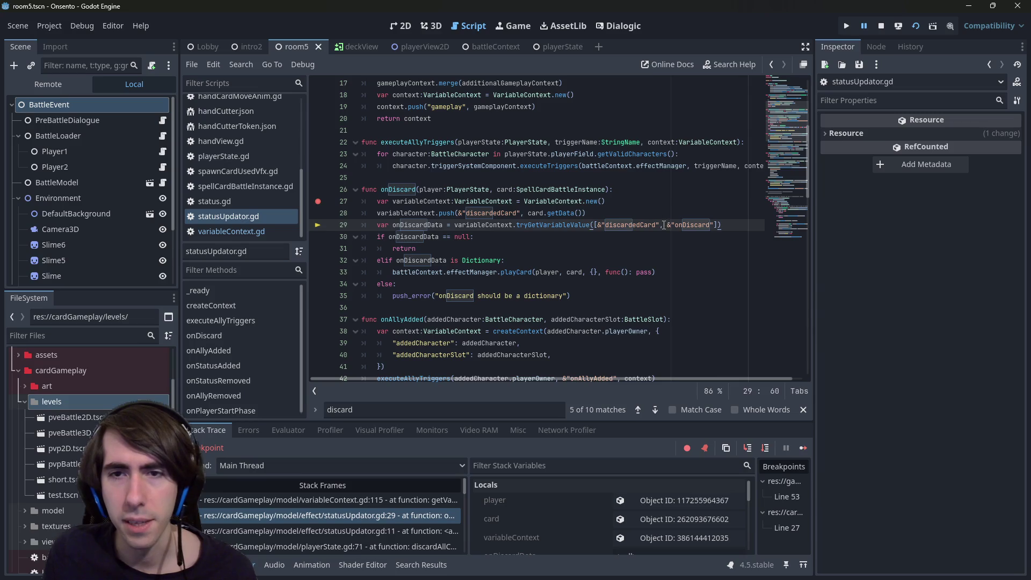
{"action": "left_click_drag", "start_coordinate": [668, 225], "coordinate": [598, 224]}
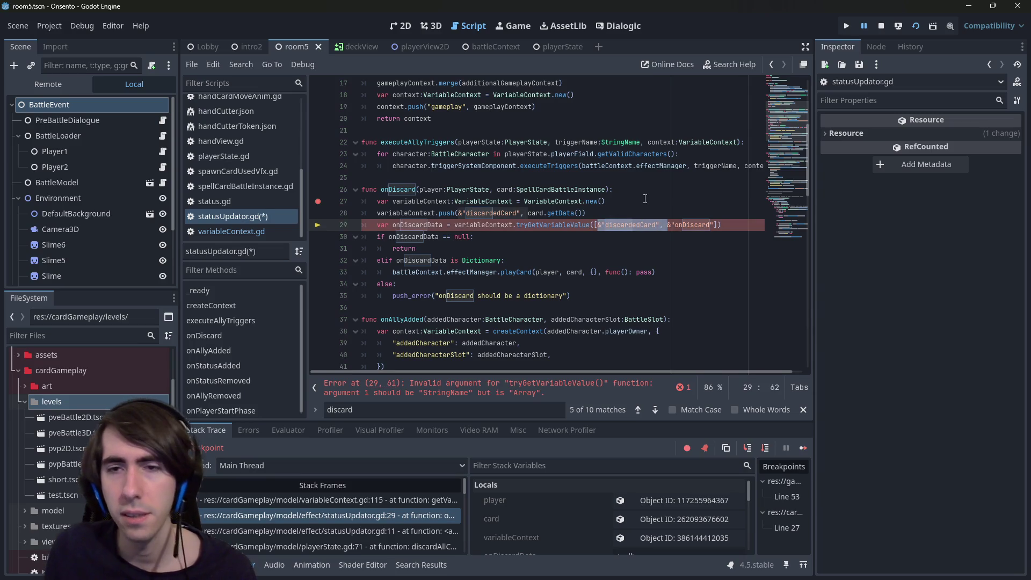
{"action": "key", "text": "BackSpace"}
{"action": "key", "text": "ctrl+s"}
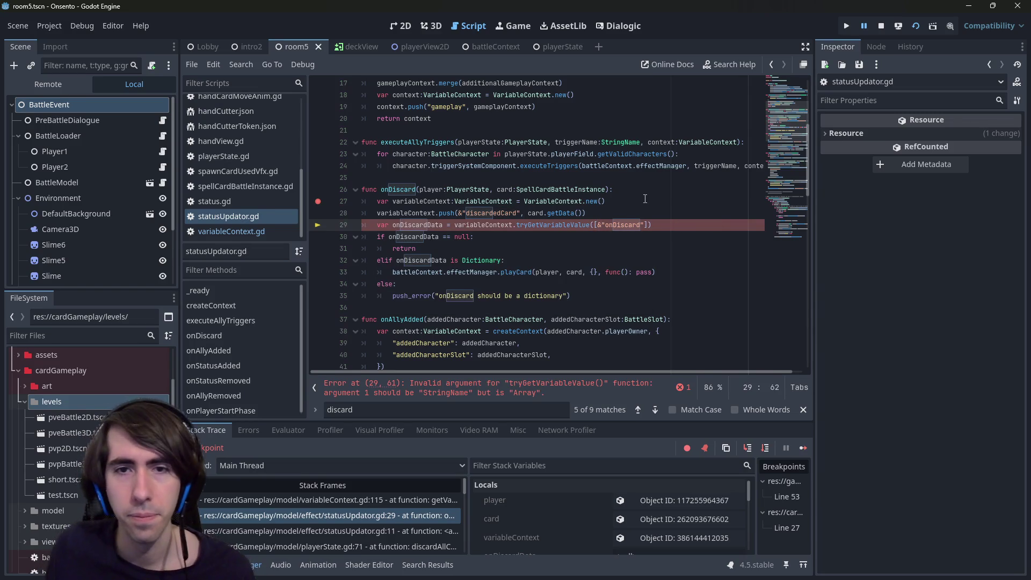
- Check the reported error and peek at tryGetVariableValue's definition before returning to line 29
{"action": "double_click", "coordinate": [405, 213]}
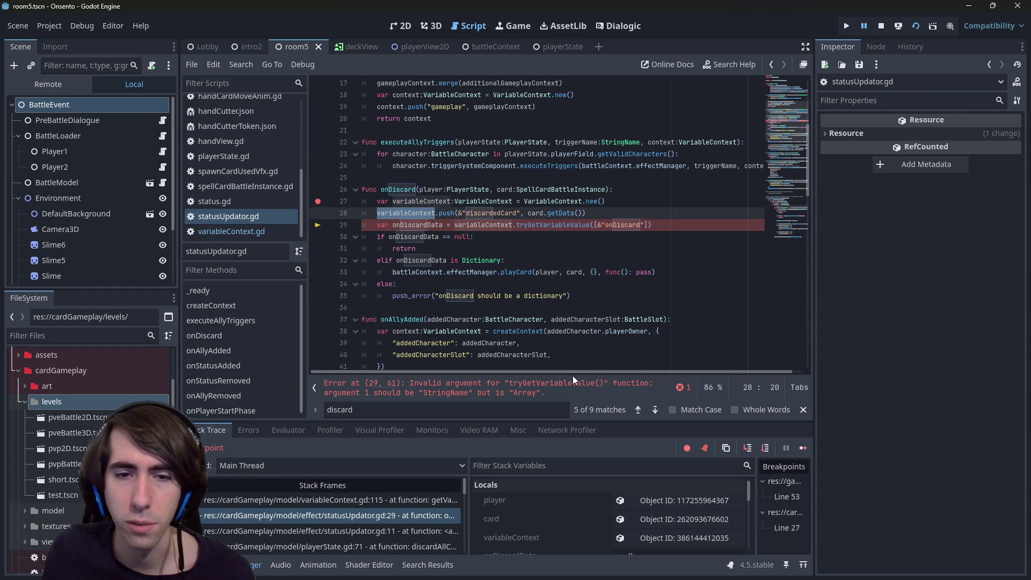
{"action": "left_click", "coordinate": [576, 395]}
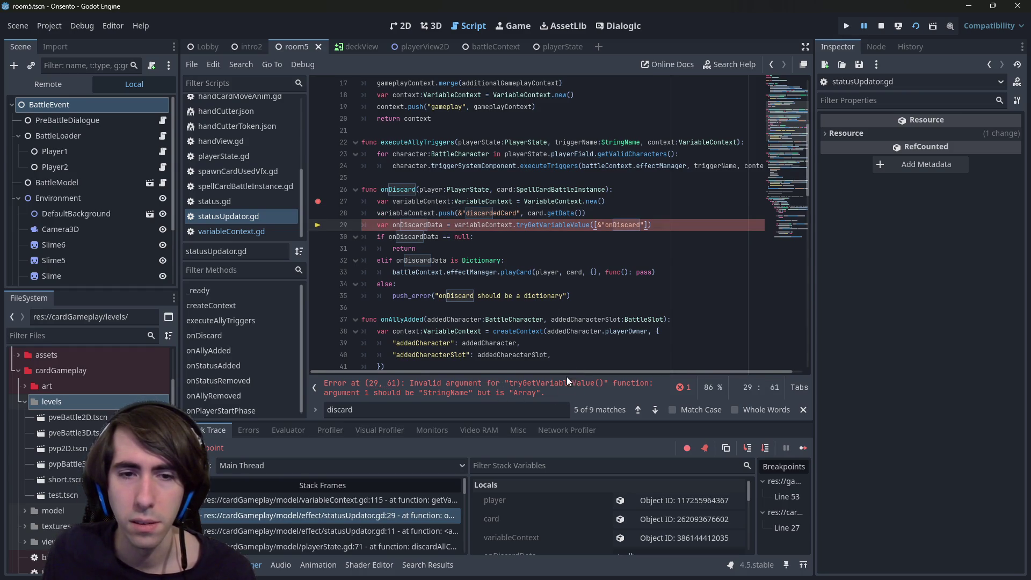
{"action": "left_click", "coordinate": [564, 225], "text": "ctrl"}
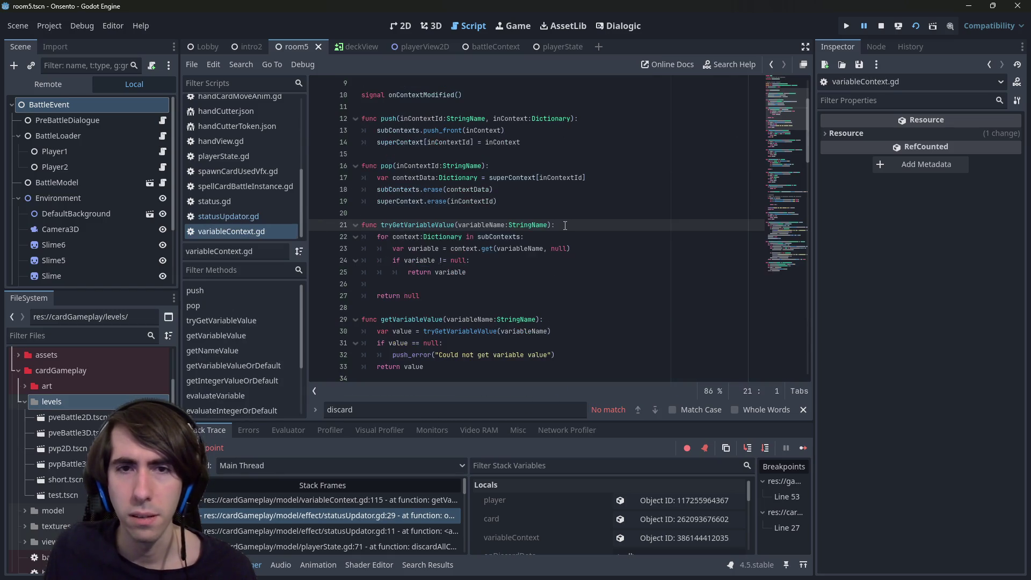
{"action": "key", "text": "alt+Left"}
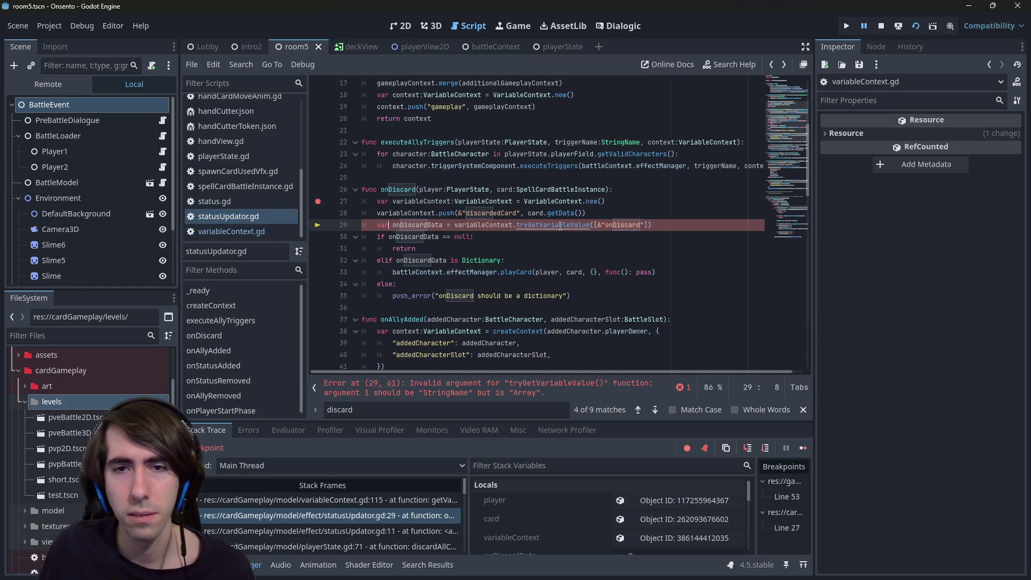
- Remove the square brackets around &"onDiscard" on line 29 and save
{"action": "key", "text": "ctrl+Left"}
{"action": "key", "text": "ctrl+Left"}
{"action": "key", "text": "BackSpace"}
{"action": "key", "text": "End"}
{"action": "key", "text": "Left"}
{"action": "key", "text": "Left"}
{"action": "key", "text": "Delete"}
{"action": "key", "text": "ctrl+s"}
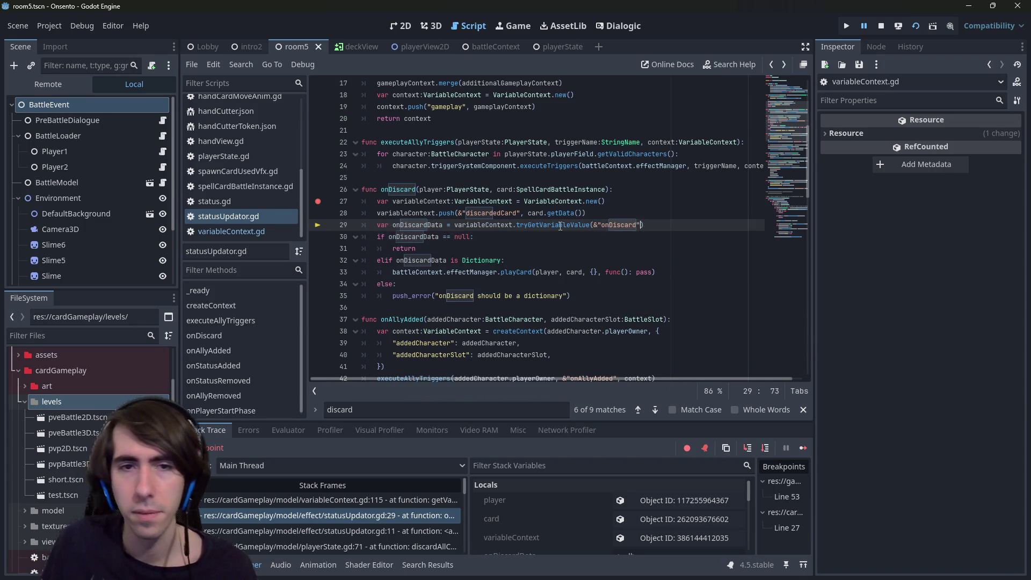
- Copy the push line 28 and paste a duplicate below line 29
{"action": "key", "text": "Up"}
{"action": "key", "text": "Home"}
{"action": "key", "text": "ctrl+shift+Right"}
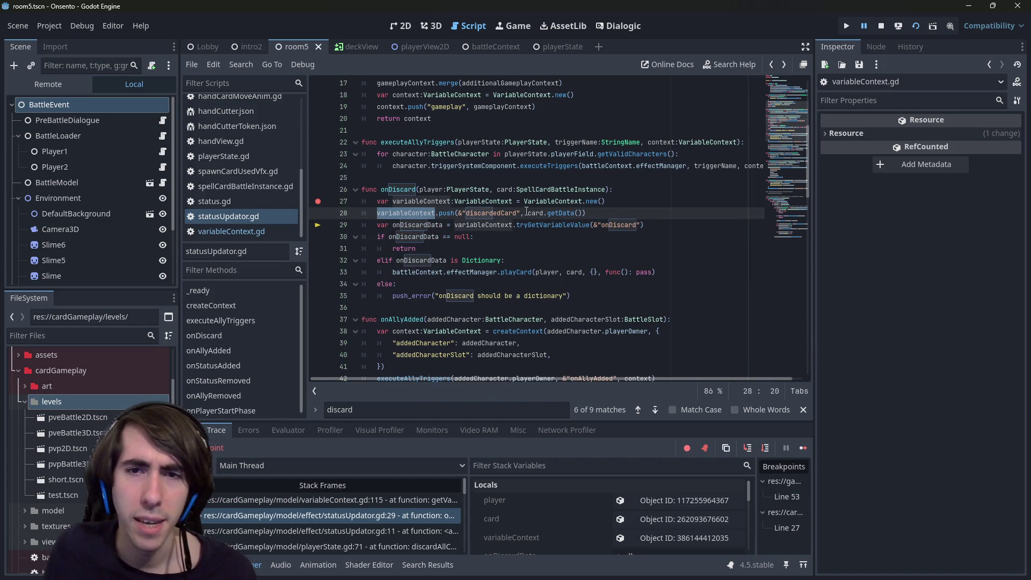
{"action": "key", "text": "End"}
{"action": "key", "text": "shift+Home"}
{"action": "key", "text": "shift+Home"}
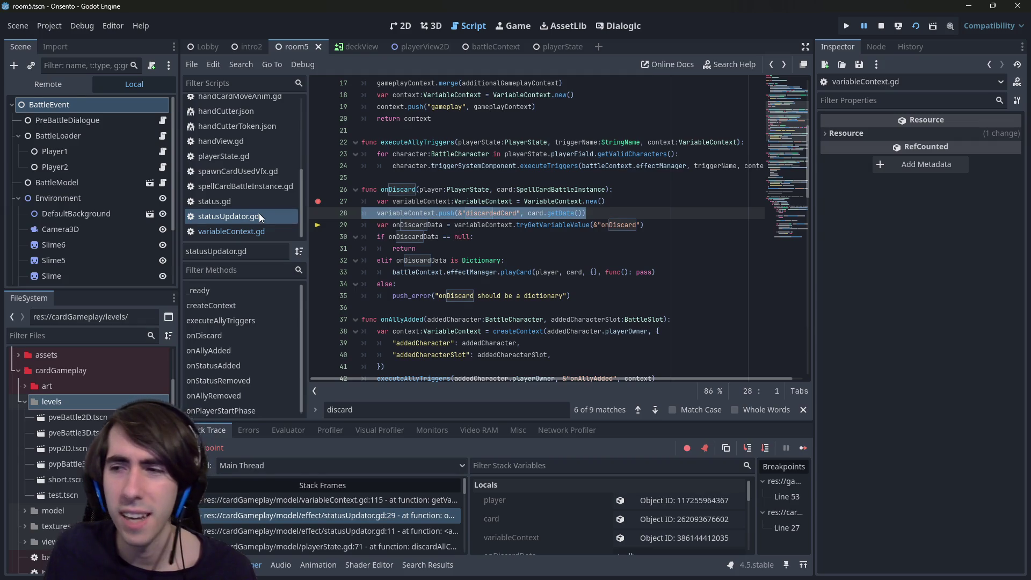
{"action": "key", "text": "ctrl+c"}
{"action": "key", "text": "Down"}
{"action": "key", "text": "End"}
{"action": "key", "text": "Return"}
{"action": "key", "text": "ctrl+v"}
- Delete the duplicated push line and leftover empty line, then save the script
{"action": "left_click", "coordinate": [542, 242]}
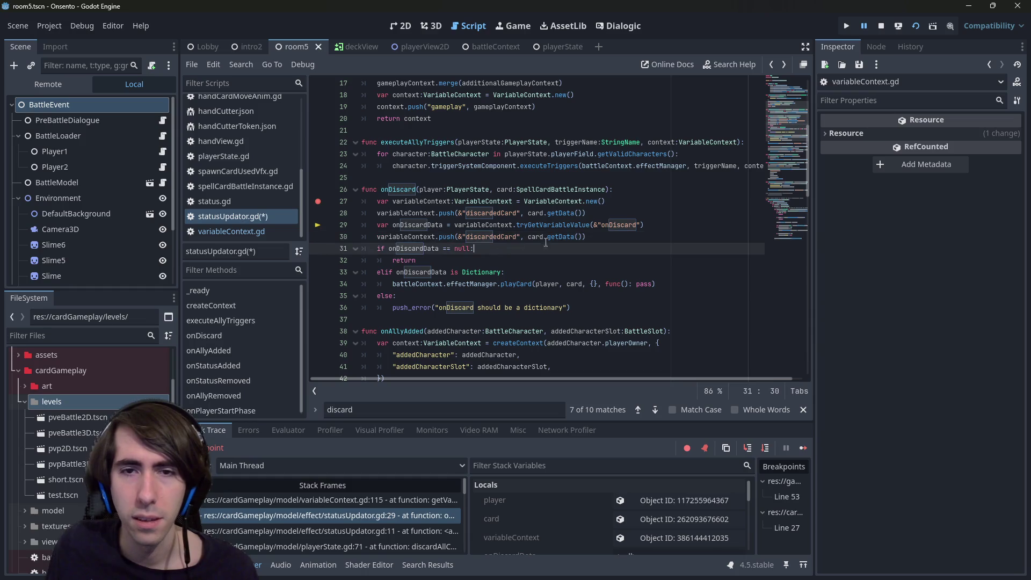
{"action": "double_click", "coordinate": [431, 189]}
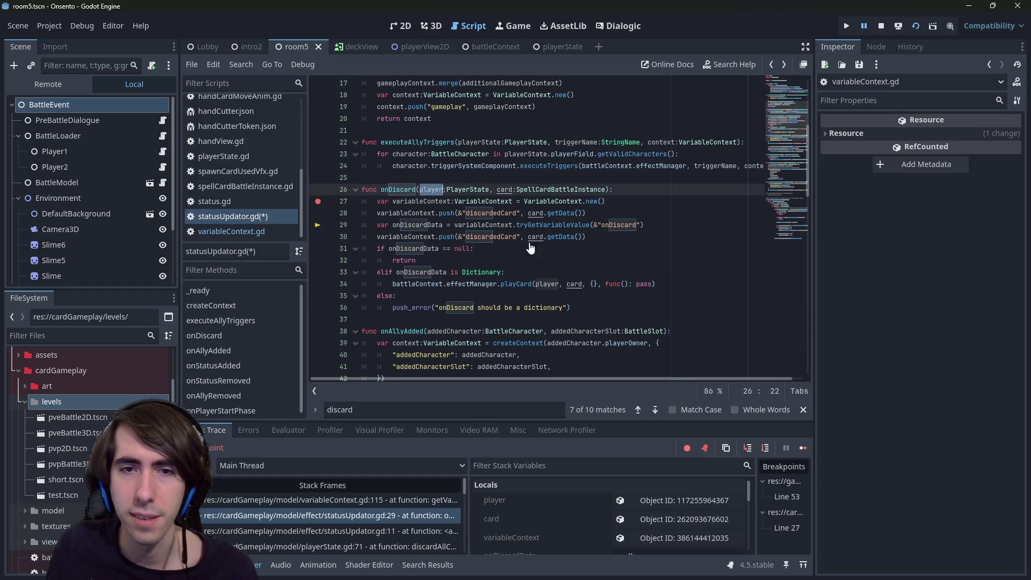
{"action": "triple_click", "coordinate": [589, 237]}
{"action": "key", "text": "BackSpace"}
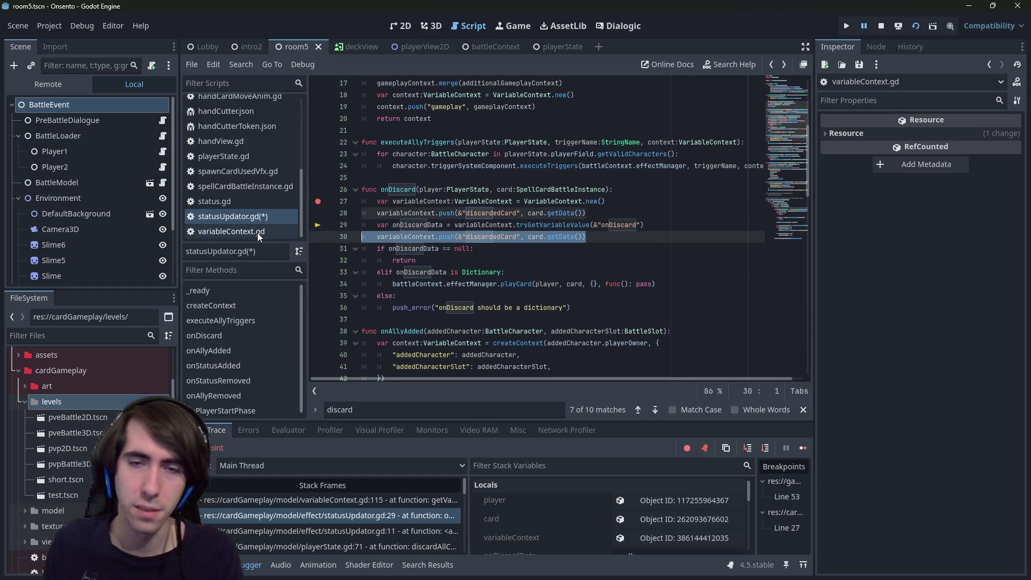
{"action": "key", "text": "BackSpace"}
{"action": "key", "text": "ctrl+s"}
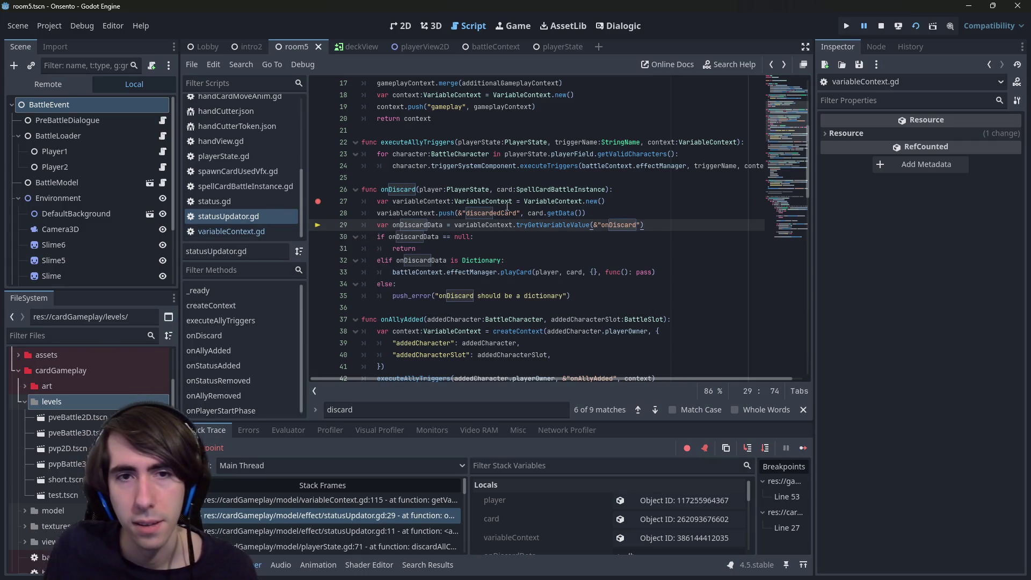
- Check variableContext and onDiscardData, then open the tryGetVariableValue definition
{"action": "double_click", "coordinate": [408, 213]}
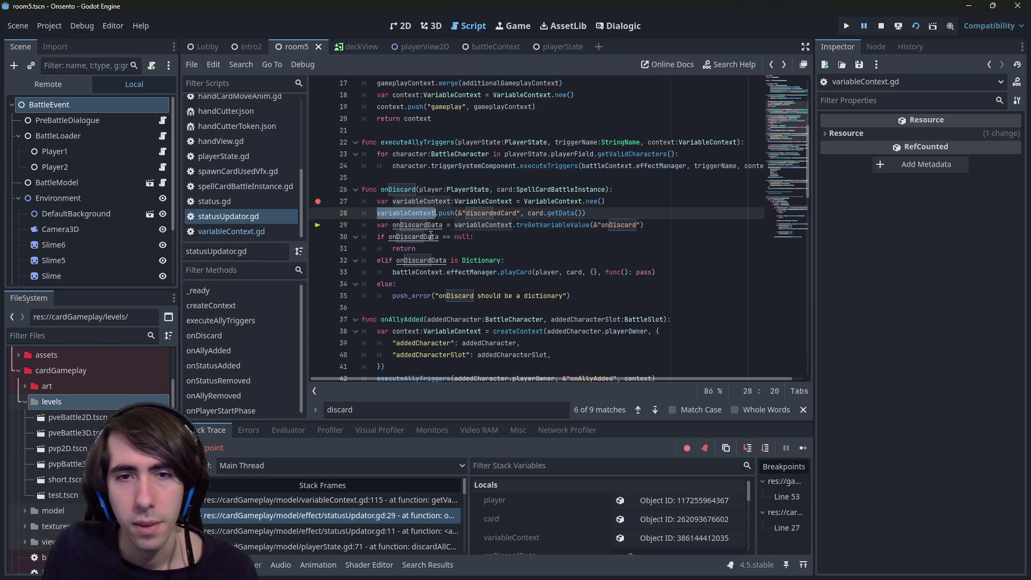
{"action": "double_click", "coordinate": [427, 225]}
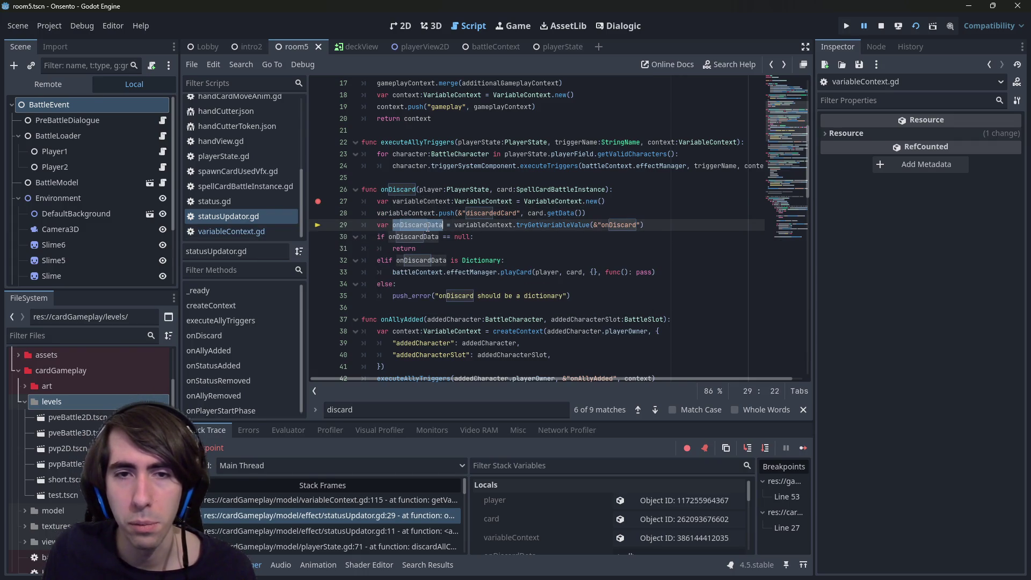
{"action": "left_click", "coordinate": [538, 225], "text": "ctrl"}
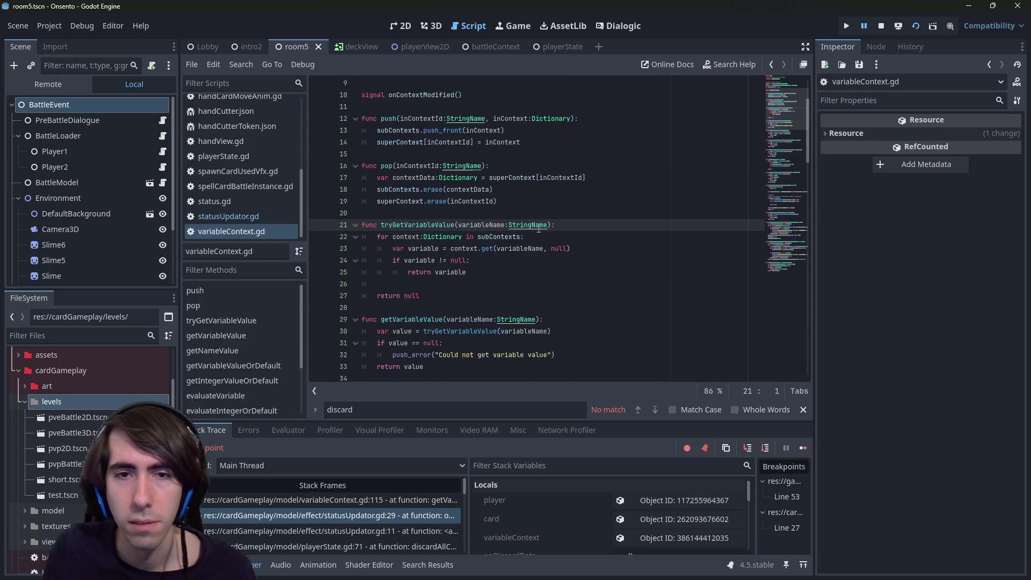
- Inspect variableContext.gd's subcontext loop and highlight the uses of getVariableValueOrDefault
{"action": "left_click_drag", "start_coordinate": [392, 237], "coordinate": [526, 275]}
{"action": "left_click", "coordinate": [526, 275]}
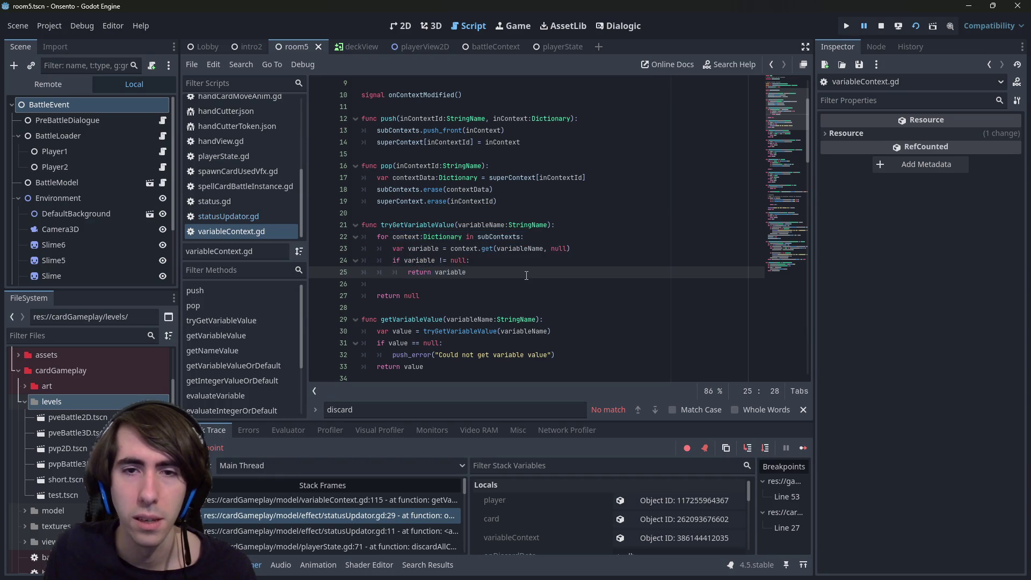
{"action": "left_click", "coordinate": [526, 256]}
{"action": "scroll", "coordinate": [526, 256], "scroll_direction": "down", "scroll_amount": 6}
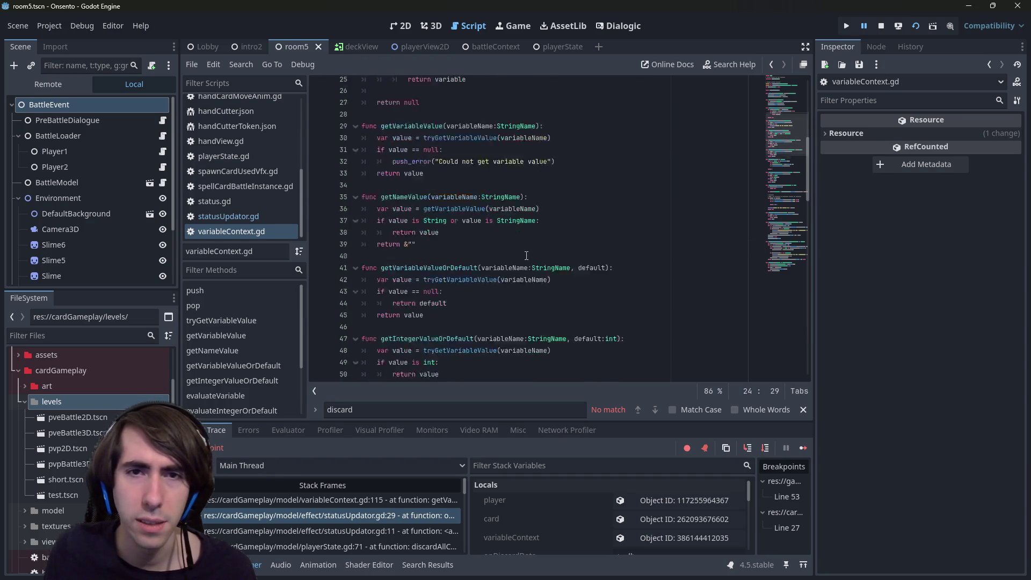
{"action": "scroll", "coordinate": [526, 256], "scroll_direction": "up", "scroll_amount": 2}
{"action": "scroll", "coordinate": [527, 256], "scroll_direction": "down", "scroll_amount": 2}
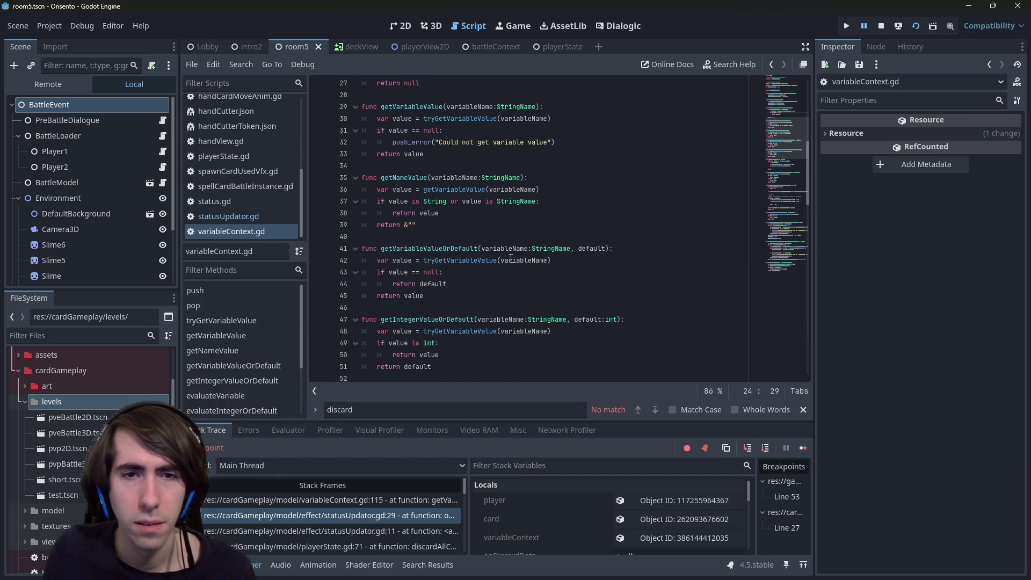
{"action": "double_click", "coordinate": [445, 250]}
{"action": "scroll", "coordinate": [445, 253], "scroll_direction": "up", "scroll_amount": 5}
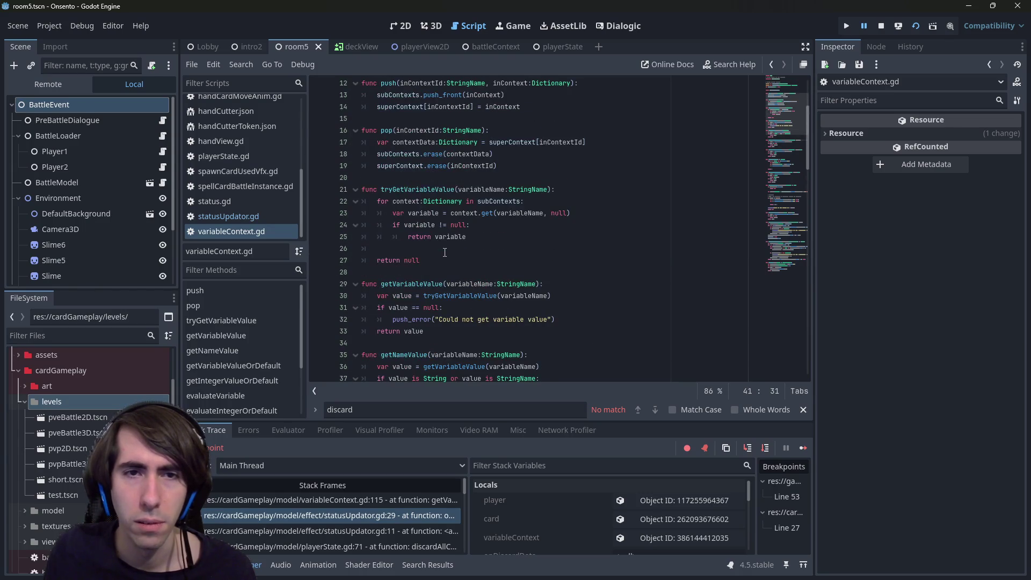
{"action": "scroll", "coordinate": [445, 252], "scroll_direction": "down", "scroll_amount": 5}
{"action": "scroll", "coordinate": [445, 253], "scroll_direction": "down", "scroll_amount": 3}
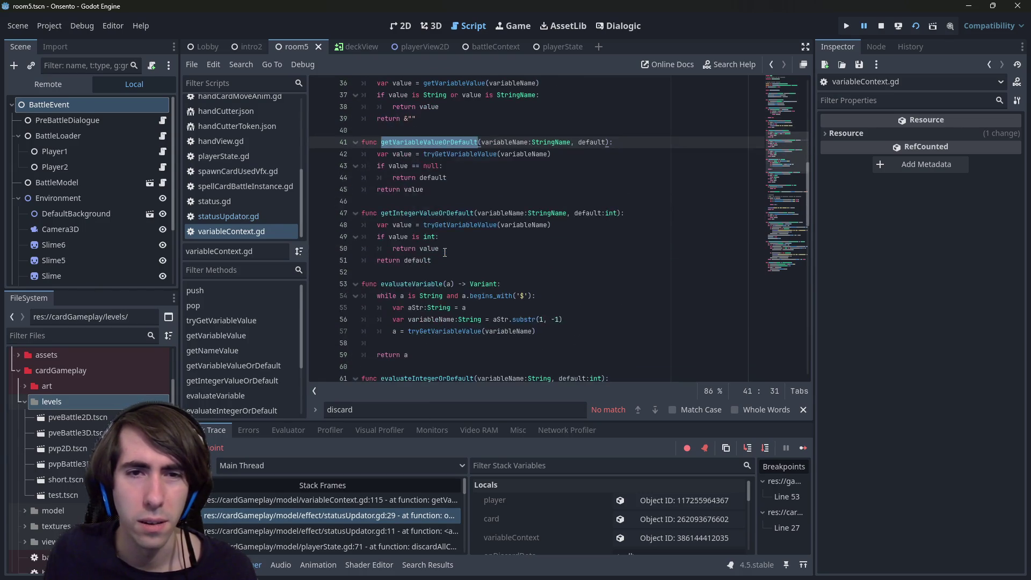
{"action": "scroll", "coordinate": [445, 252], "scroll_direction": "down", "scroll_amount": 3}
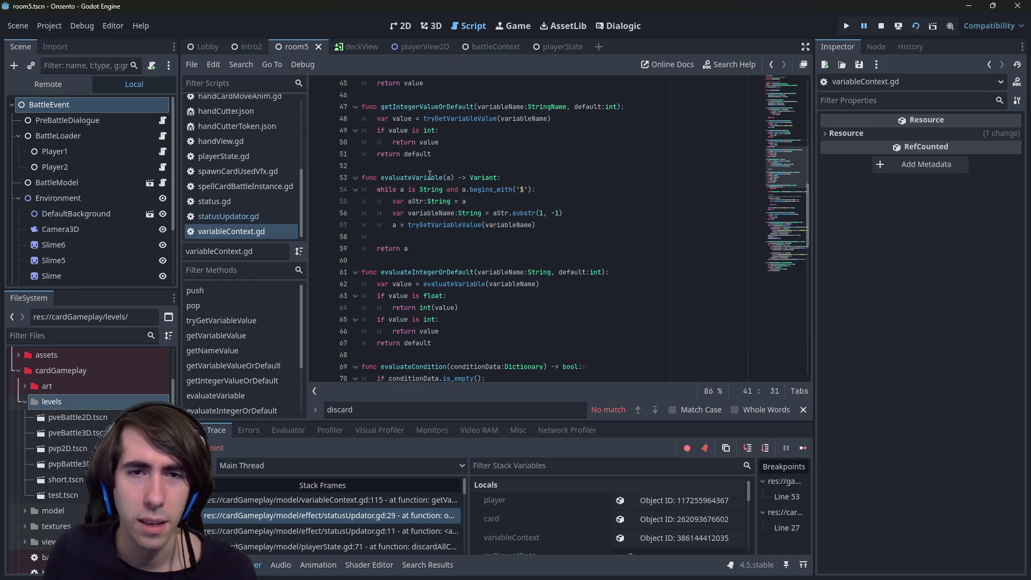
- Read evaluateVariable and the tryGetVariableValue definition, then go back to statusUpdator.gd's onDiscard
{"action": "double_click", "coordinate": [432, 177]}
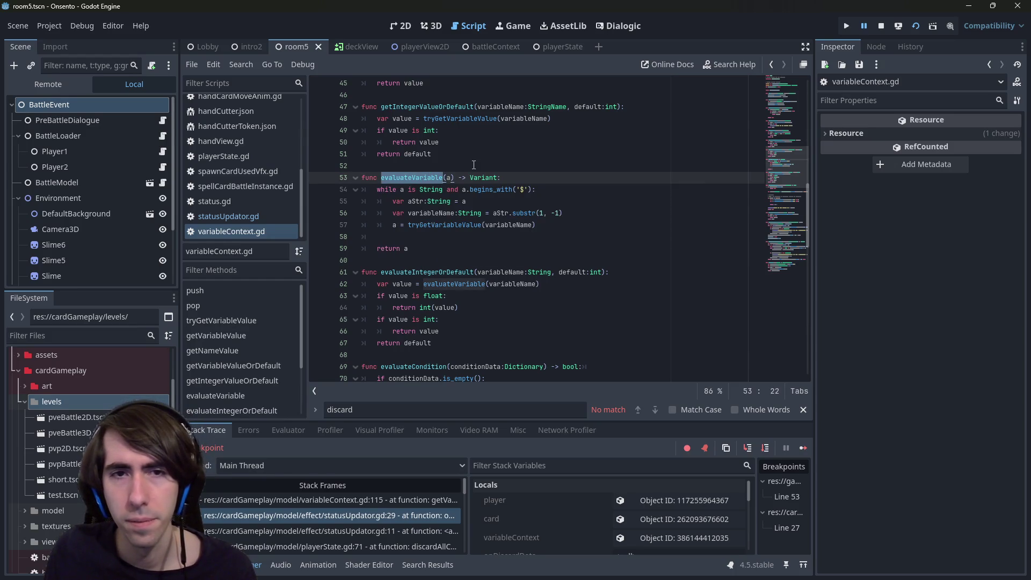
{"action": "scroll", "coordinate": [474, 165], "scroll_direction": "down", "scroll_amount": 2}
{"action": "scroll", "coordinate": [473, 165], "scroll_direction": "down", "scroll_amount": 9}
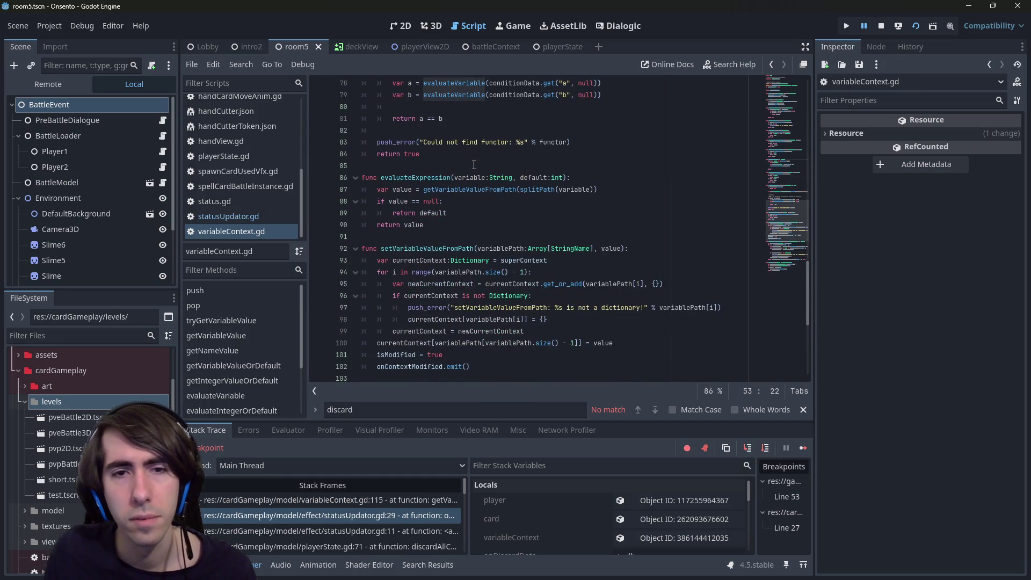
{"action": "scroll", "coordinate": [474, 165], "scroll_direction": "up", "scroll_amount": 11}
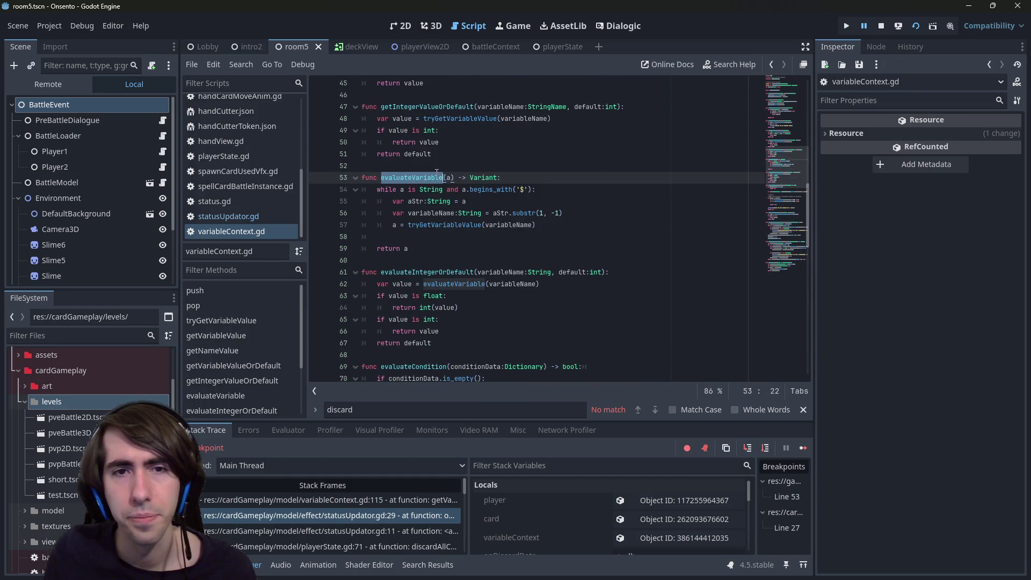
{"action": "scroll", "coordinate": [441, 195], "scroll_direction": "up", "scroll_amount": 1}
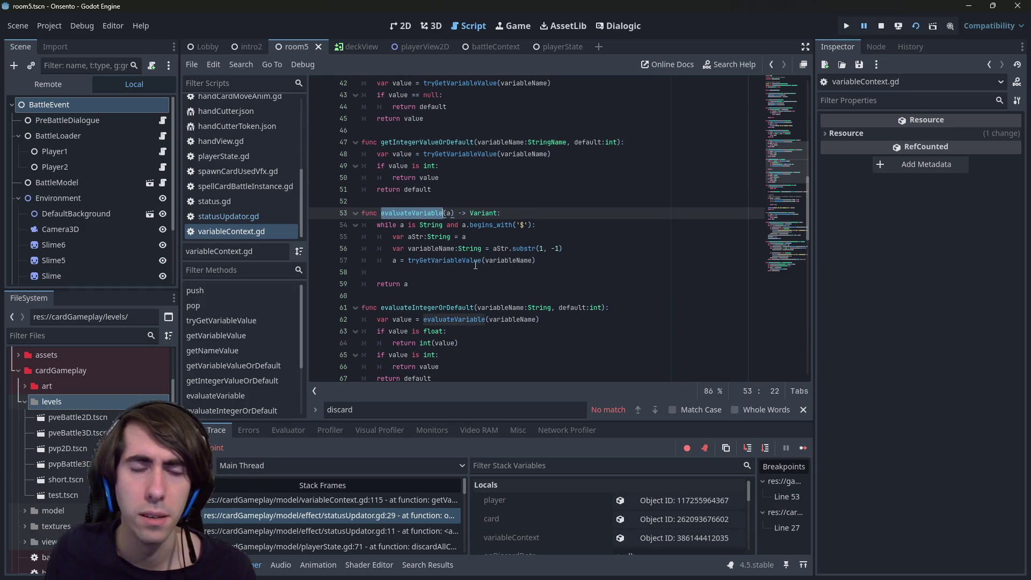
{"action": "left_click", "coordinate": [463, 266], "text": "ctrl"}
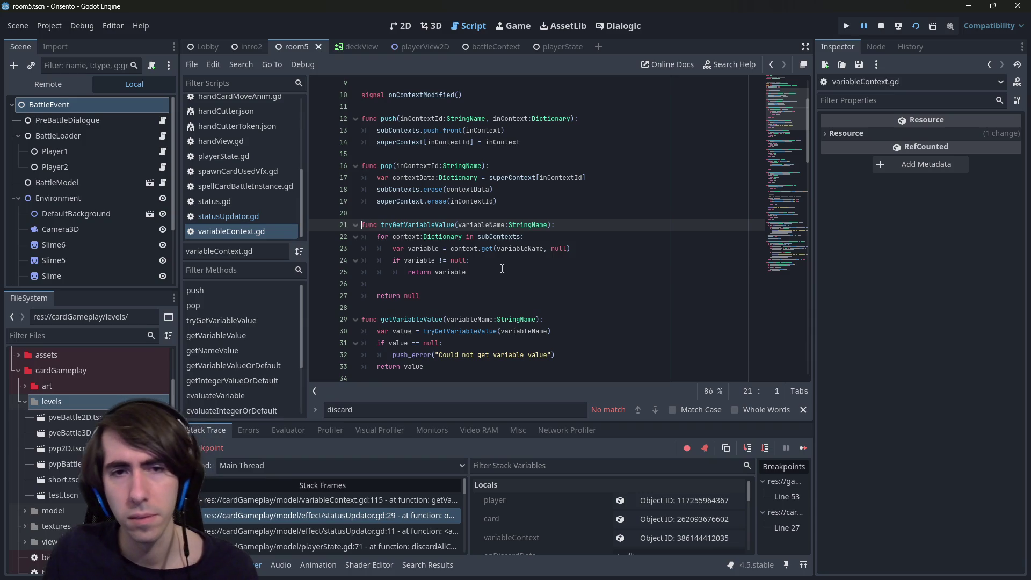
{"action": "key", "text": "alt+Left"}
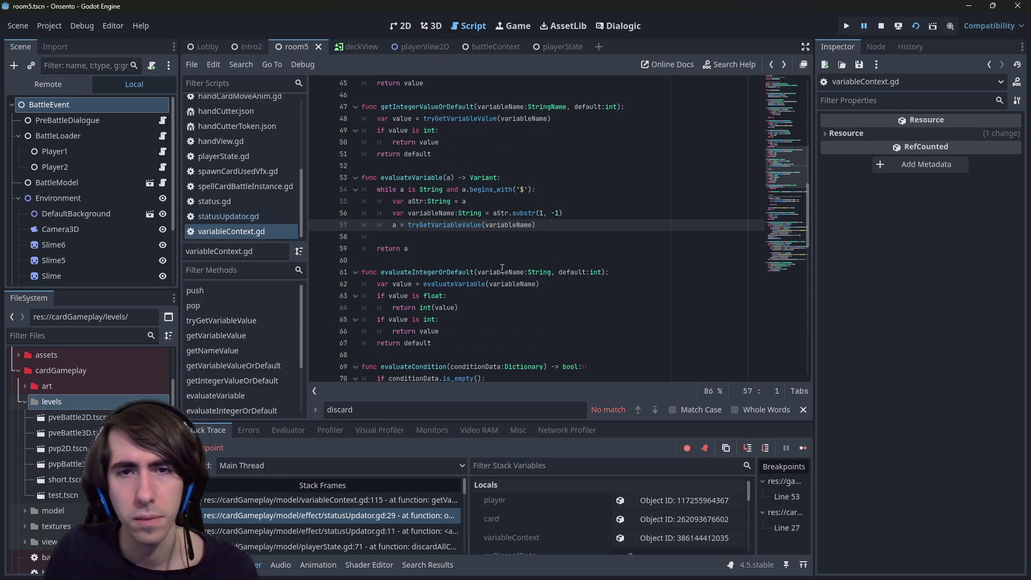
{"action": "scroll", "coordinate": [497, 266], "scroll_direction": "up", "scroll_amount": 2}
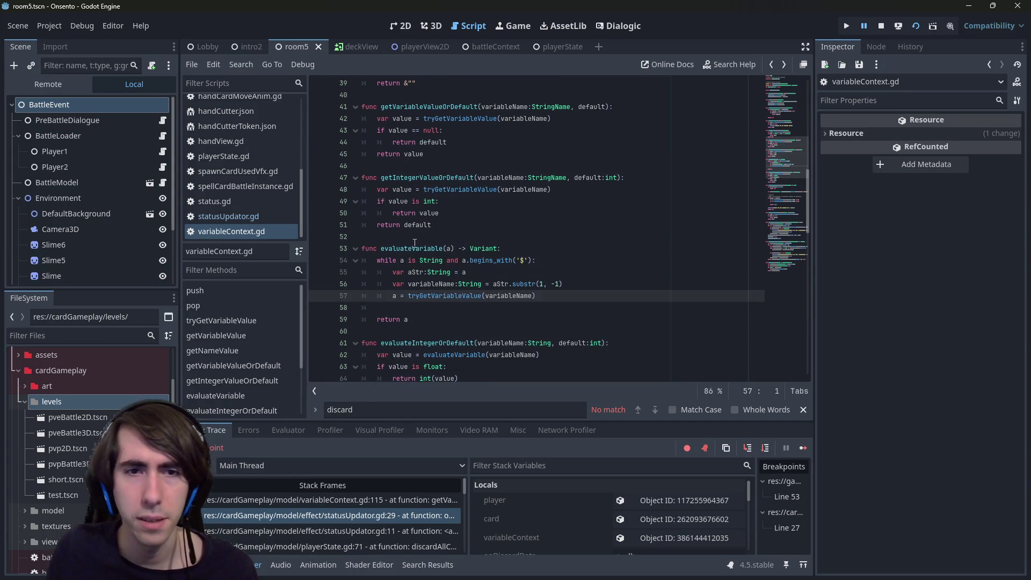
{"action": "double_click", "coordinate": [414, 244]}
{"action": "left_click", "coordinate": [283, 215]}
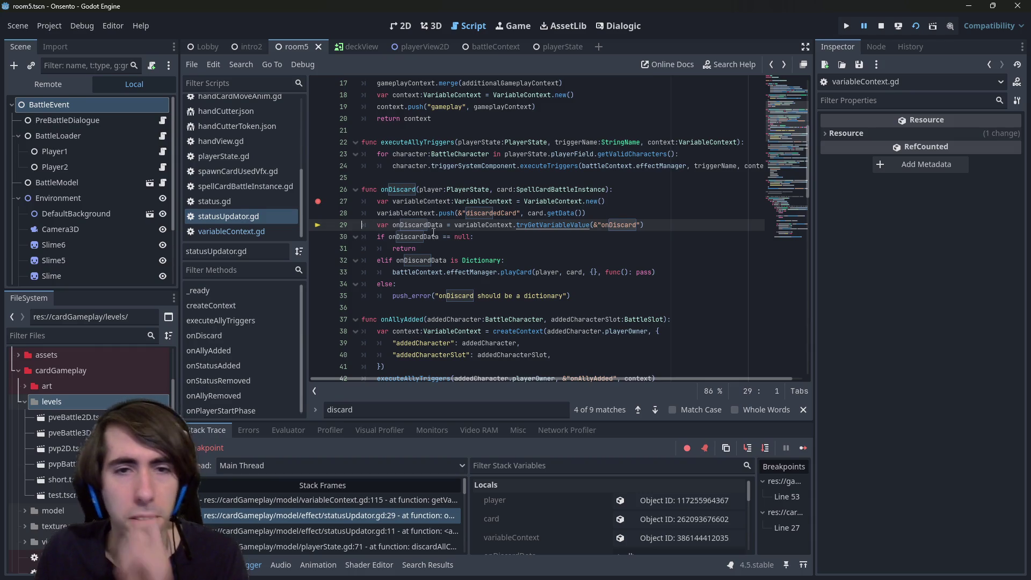
- Replace tryGetVariableValue with evaluateVariable in line 29's onDiscard lookup
{"action": "key", "text": "Down"}
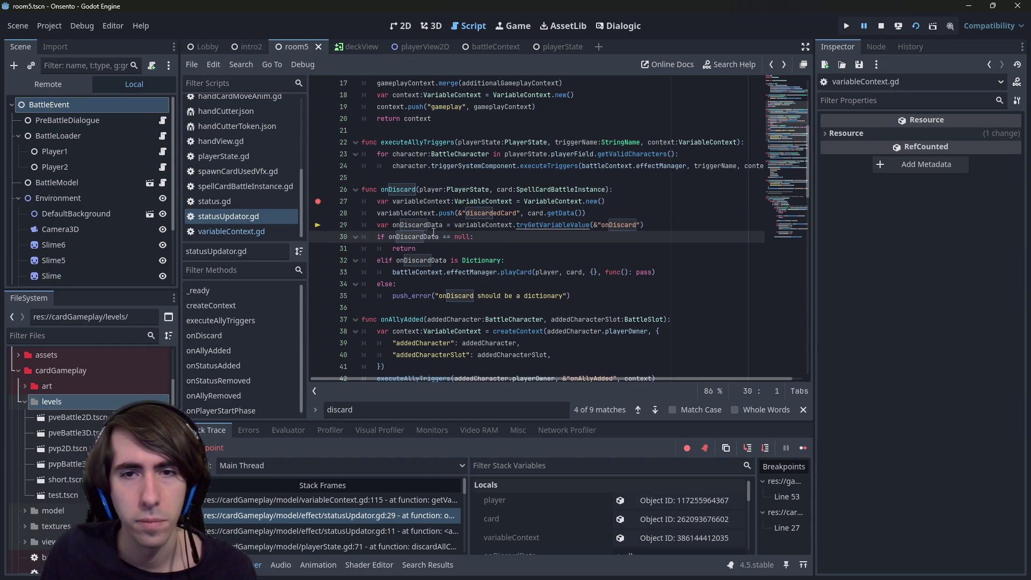
{"action": "key", "text": "Up"}
{"action": "key", "text": "Right"}
{"action": "key", "text": "ctrl+shift+Right"}
{"action": "type", "text": "eval"}
{"action": "key", "text": "Return"}
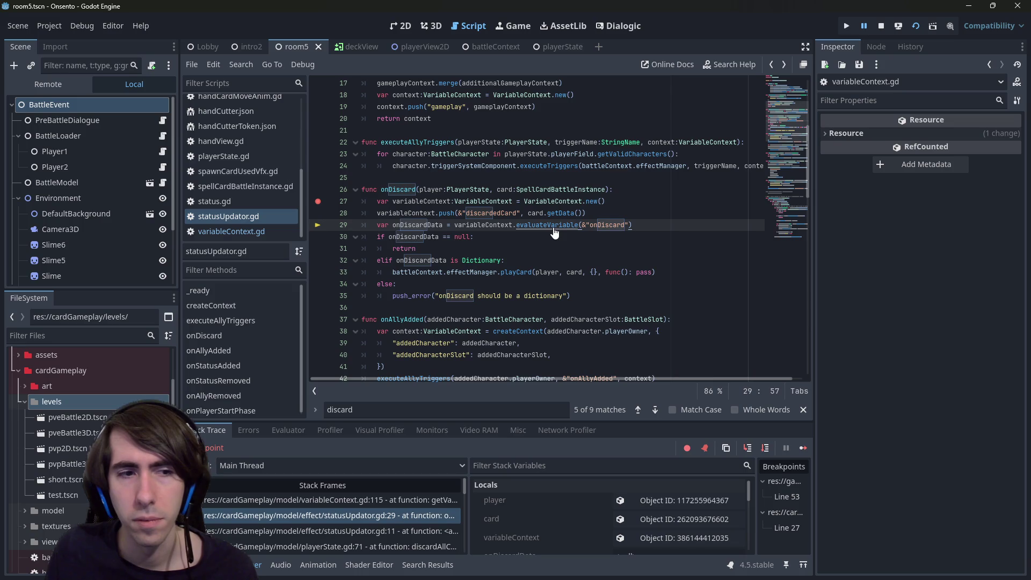
- Check the evaluateVariable definition in variableContext.gd and return to line 29
{"action": "left_click", "coordinate": [554, 230], "text": "ctrl"}
{"action": "left_click", "coordinate": [554, 227]}
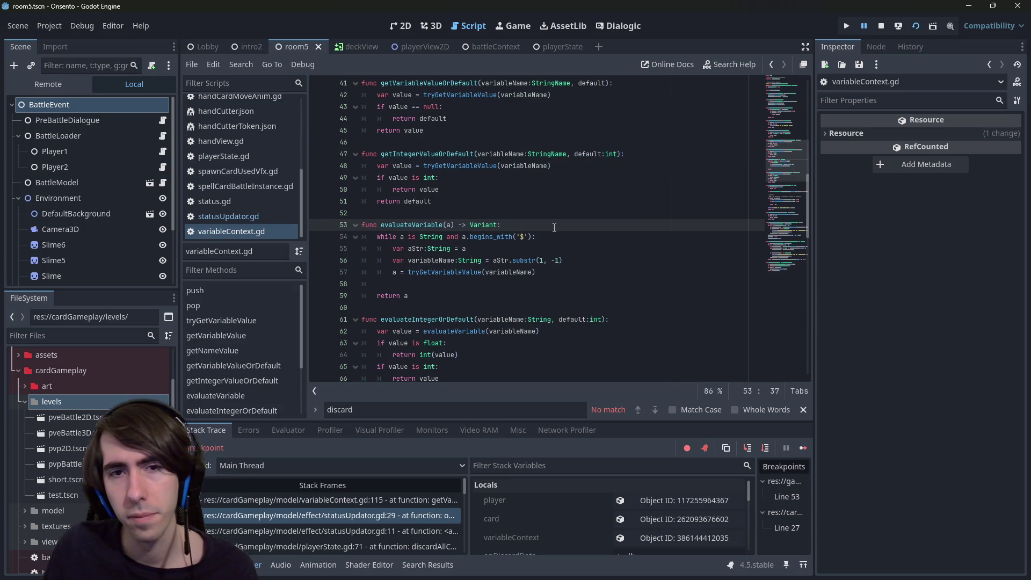
{"action": "key", "text": "alt+Left"}
{"action": "key", "text": "alt+Right"}
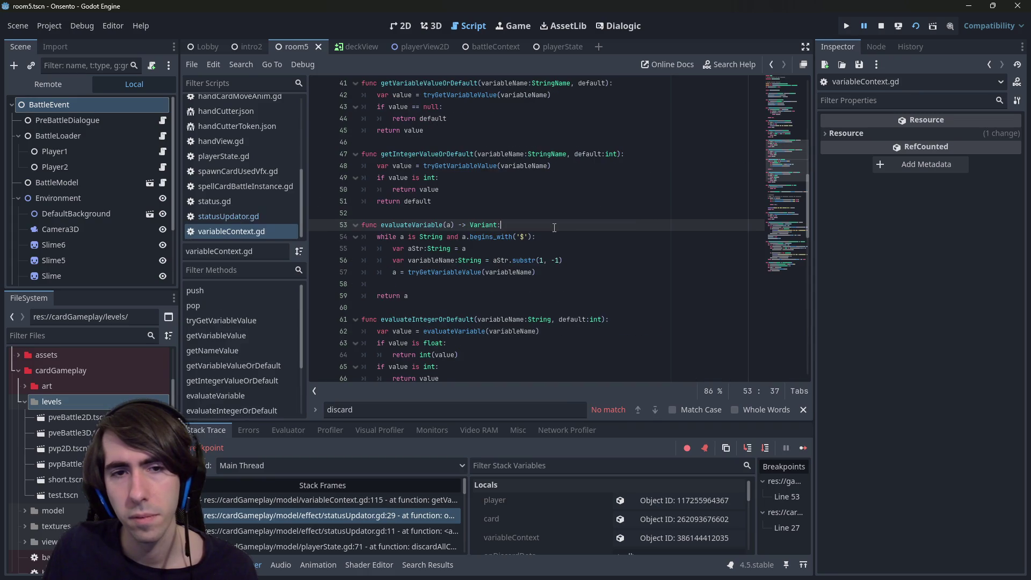
{"action": "key", "text": "alt+Left"}
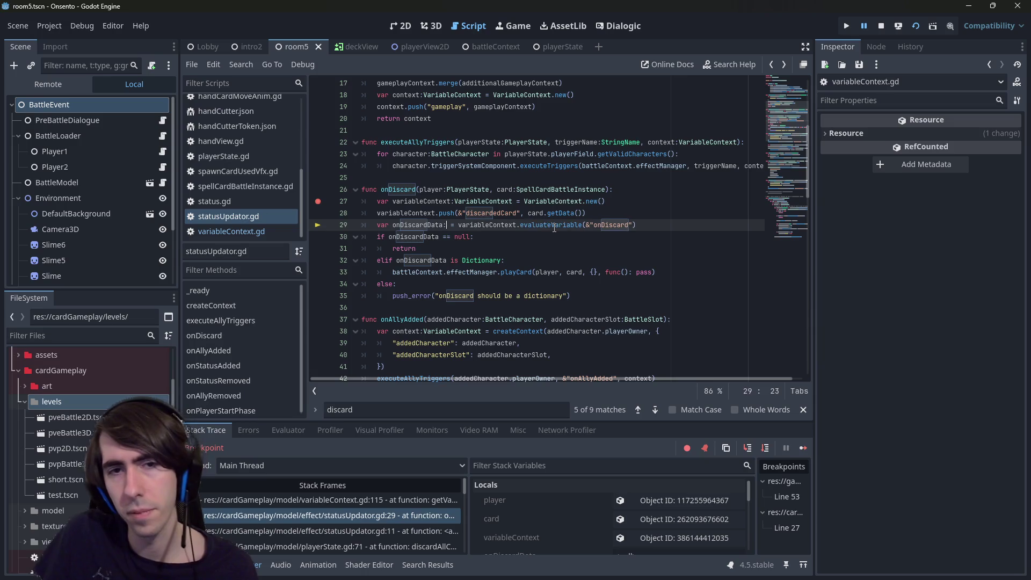
- Clean up stray characters on line 29 and bring up the Quick Open resource search
{"action": "type", "text": ":D"}
{"action": "key", "text": "BackSpace"}
{"action": "key", "text": "BackSpace"}
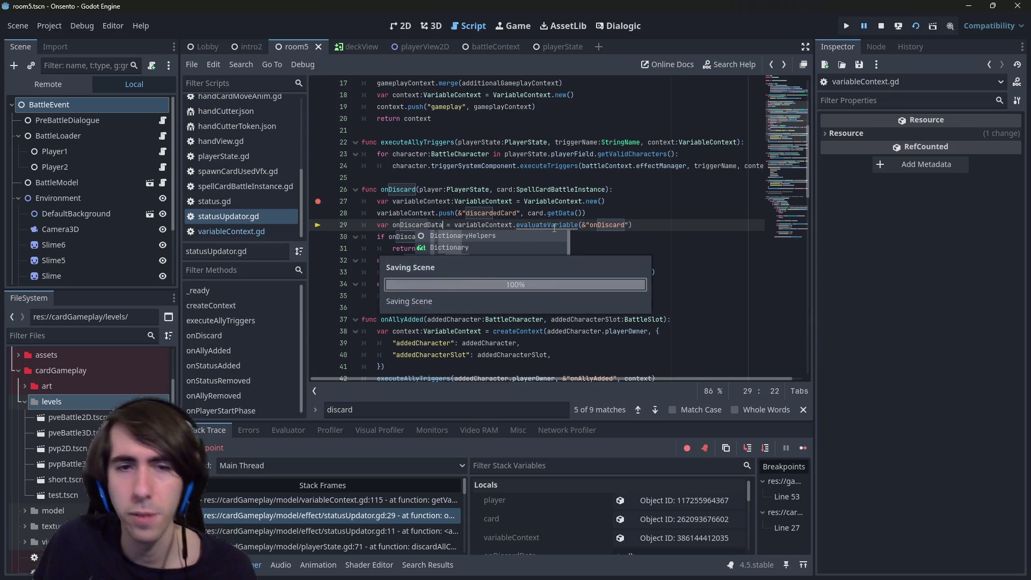
{"action": "key", "text": "Escape"}
{"action": "left_click_drag", "start_coordinate": [573, 296], "coordinate": [558, 296]}
{"action": "left_click", "coordinate": [532, 225]}
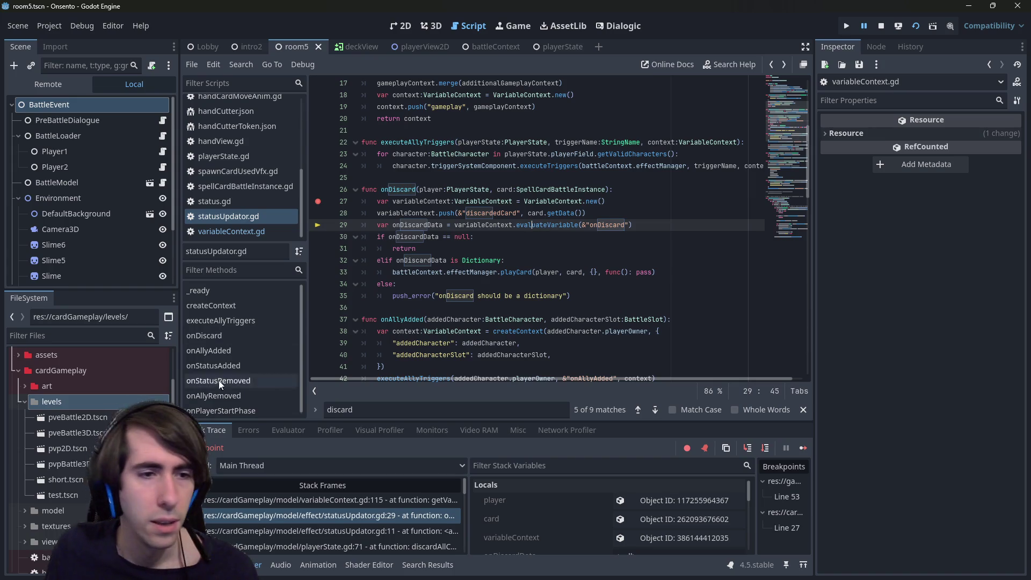
{"action": "key", "text": "shift+alt+o"}
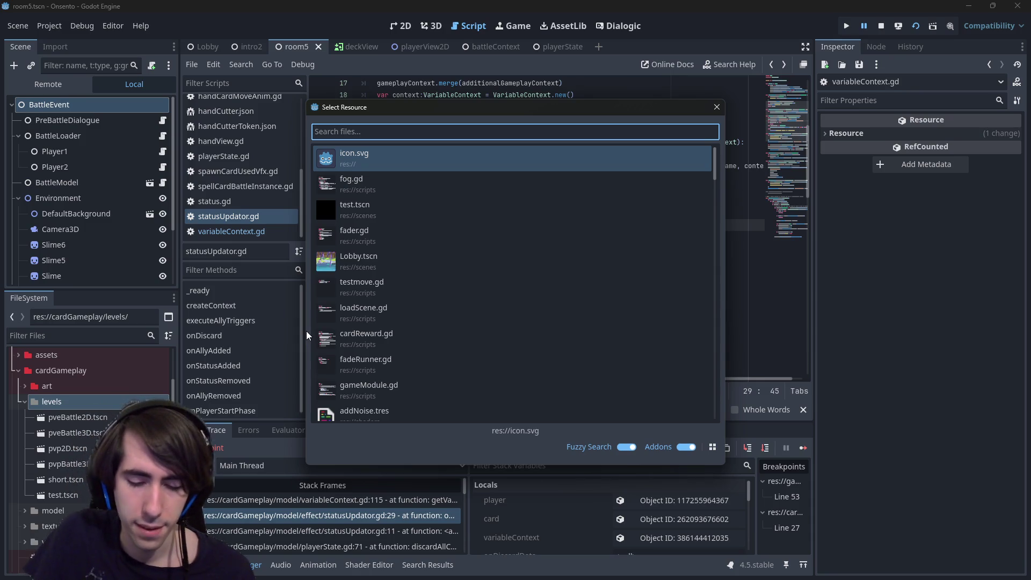
- Open handCutterToken.json and change line 7's onDiscard value to "$effect"
{"action": "type", "text": "handcuttertok"}
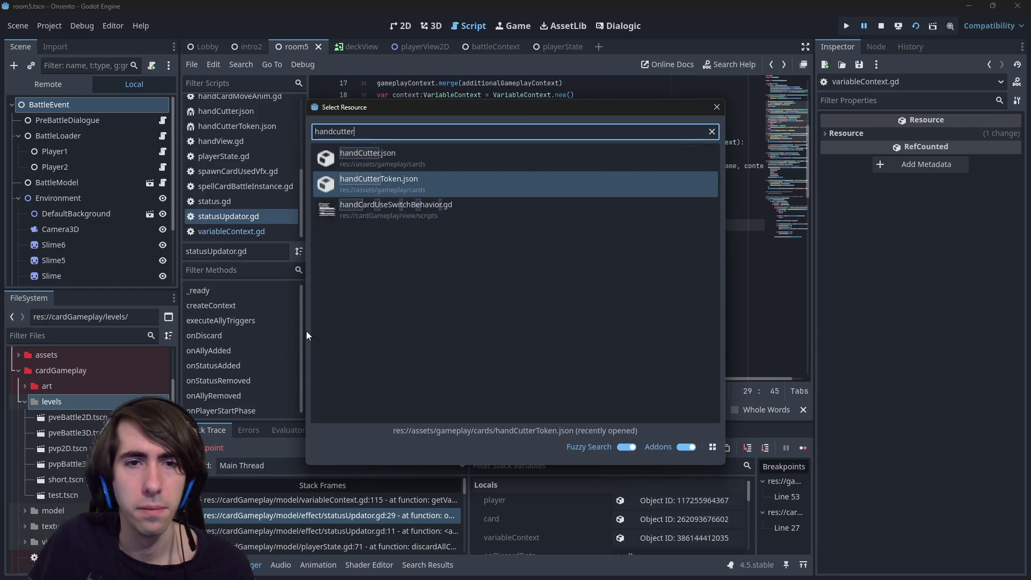
{"action": "key", "text": "Return"}
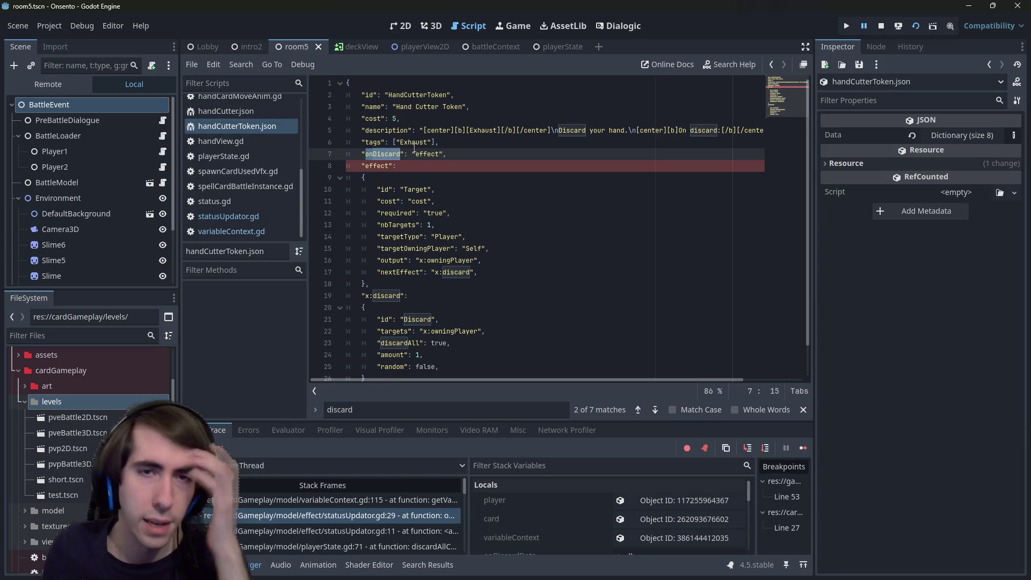
{"action": "left_click", "coordinate": [413, 153]}
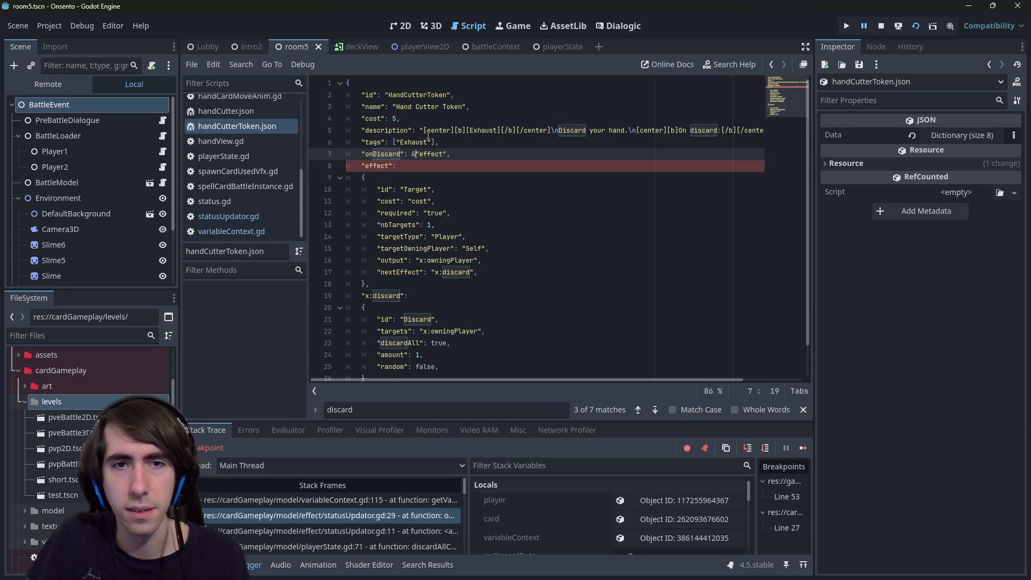
{"action": "type", "text": "$"}
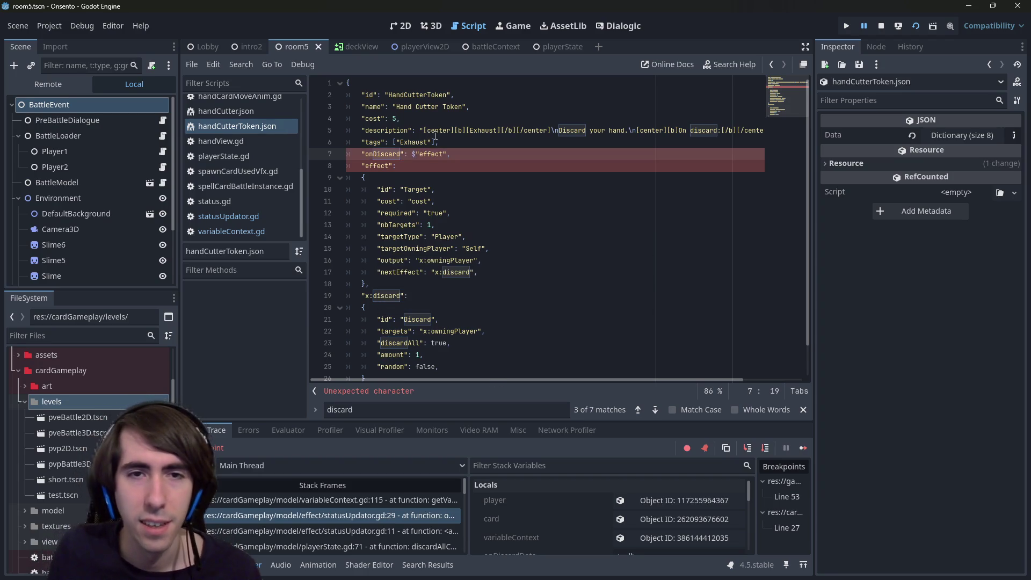
{"action": "double_click", "coordinate": [438, 153]}
{"action": "left_click", "coordinate": [422, 154]}
{"action": "key", "text": "Left"}
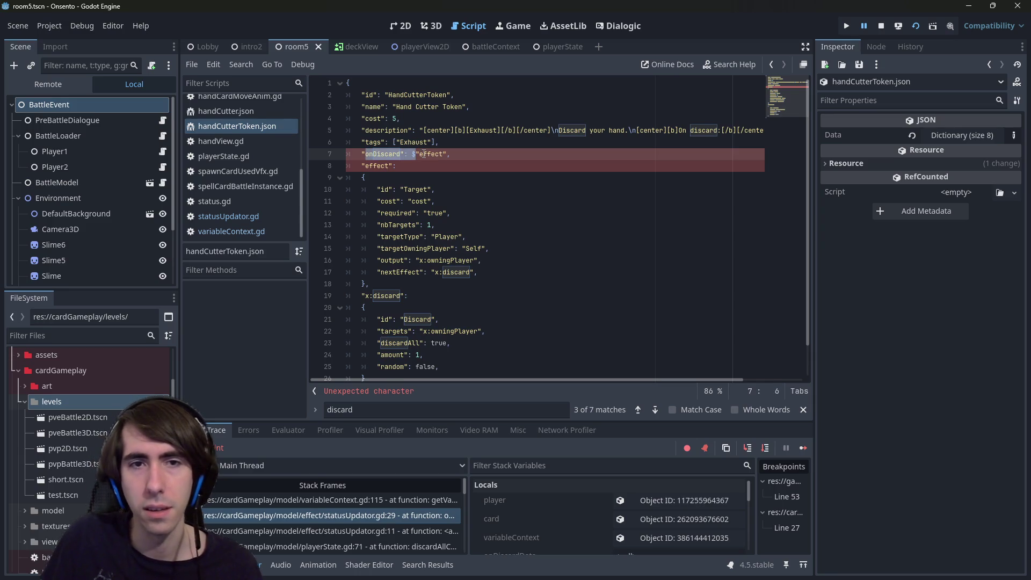
{"action": "type", "text": "^"}
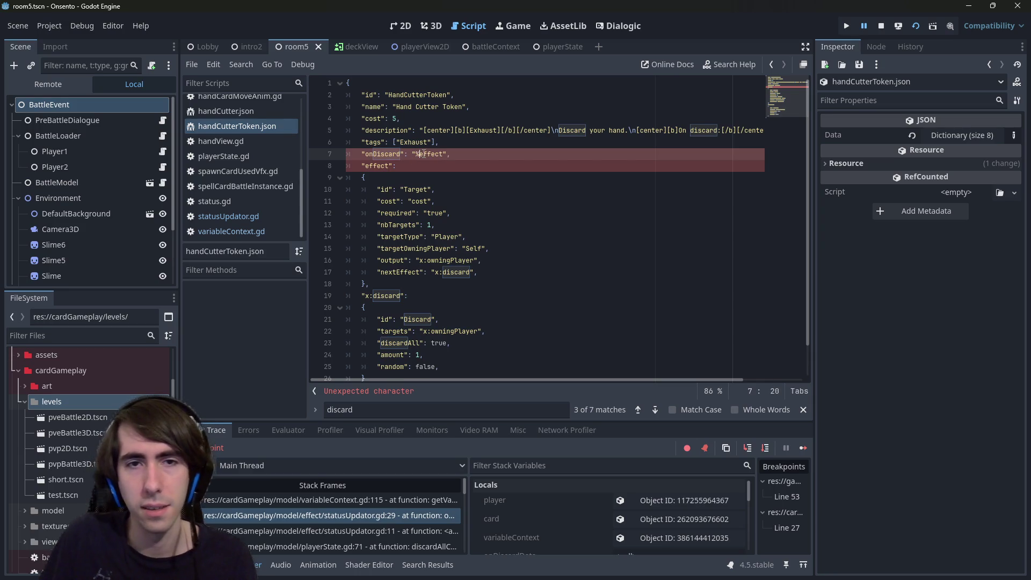
{"action": "key", "text": "BackSpace"}
{"action": "type", "text": "$"}
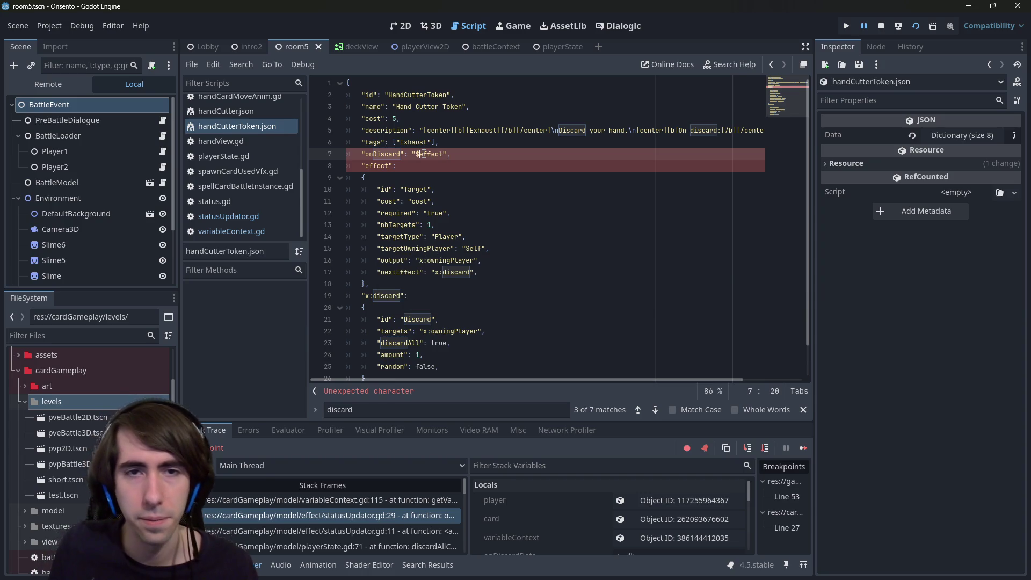
- Review the edited onDiscard line and the effect entry on line 8
{"action": "left_click", "coordinate": [436, 174]}
{"action": "left_click_drag", "start_coordinate": [453, 154], "coordinate": [261, 156]}
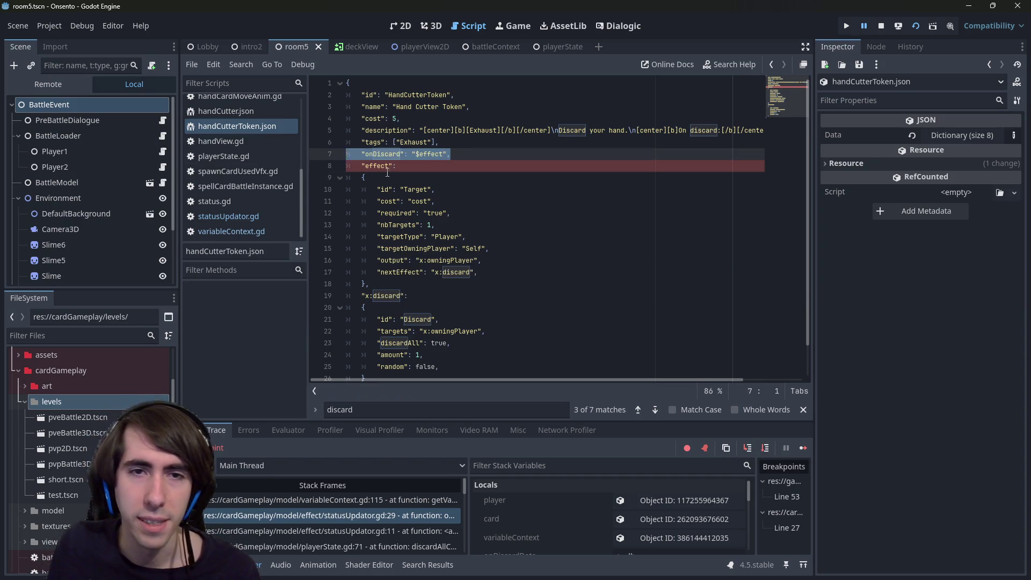
{"action": "left_click", "coordinate": [387, 172]}
{"action": "double_click", "coordinate": [379, 166]}
{"action": "left_click", "coordinate": [387, 177]}
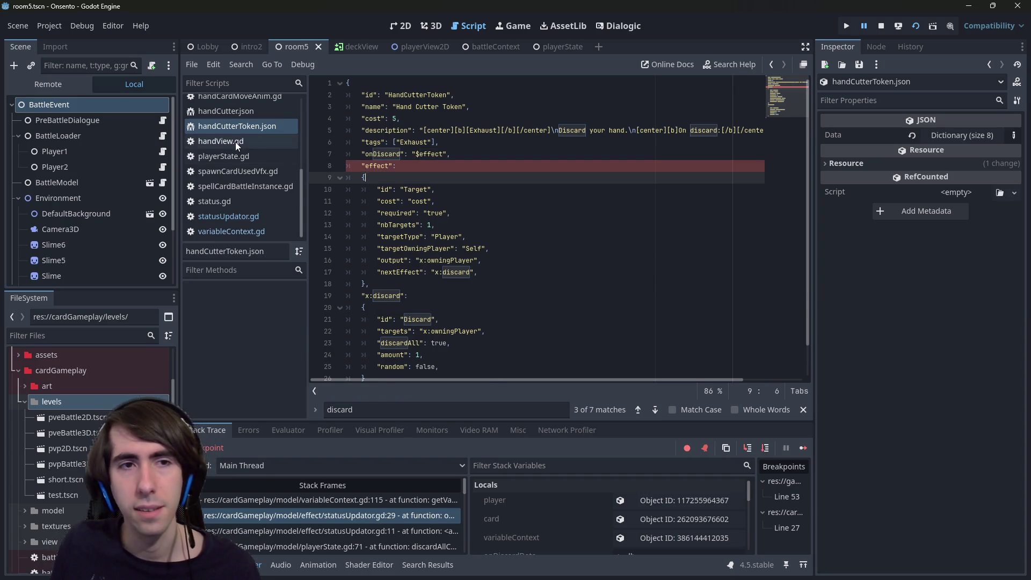
- Back in statusUpdator.gd's onDiscard, comment out the effectManager.playCard line with Ctrl+K
{"action": "key", "text": "alt+Left"}
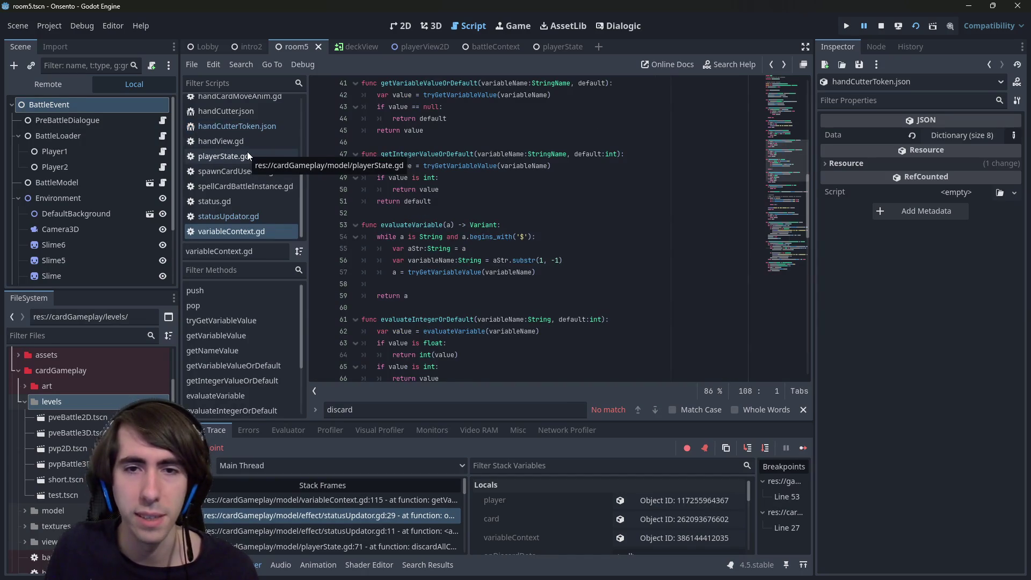
{"action": "key", "text": "alt+Left"}
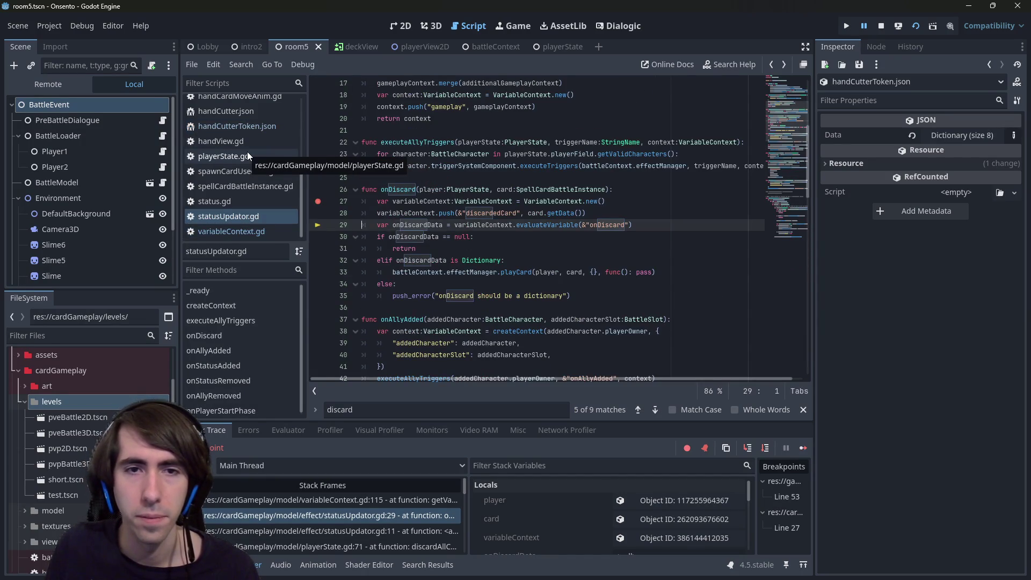
{"action": "left_click", "coordinate": [678, 273]}
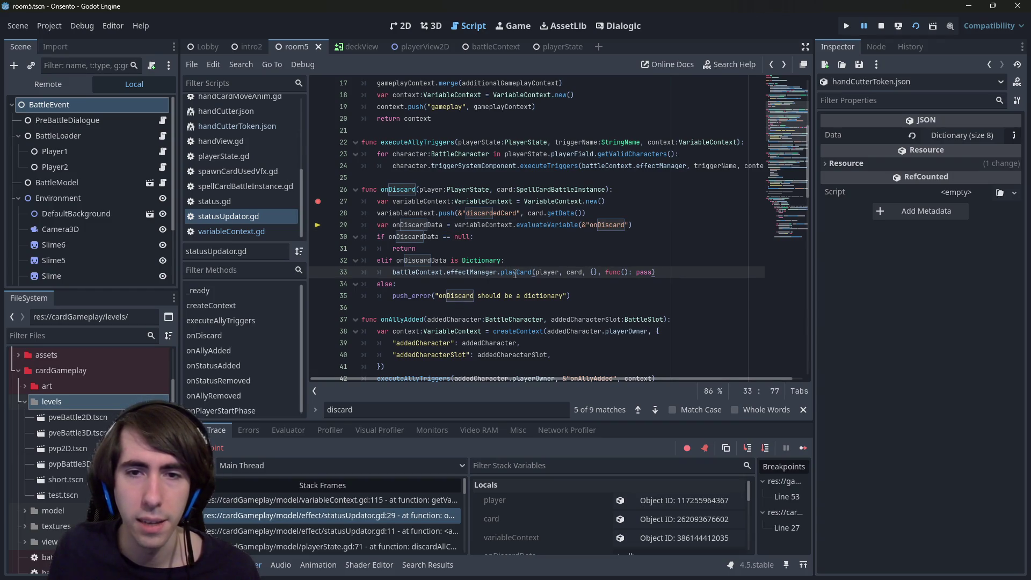
{"action": "mouse_move", "coordinate": [515, 274]}
{"action": "left_click_drag", "start_coordinate": [652, 272], "coordinate": [355, 272]}
{"action": "key", "text": "ctrl+k"}
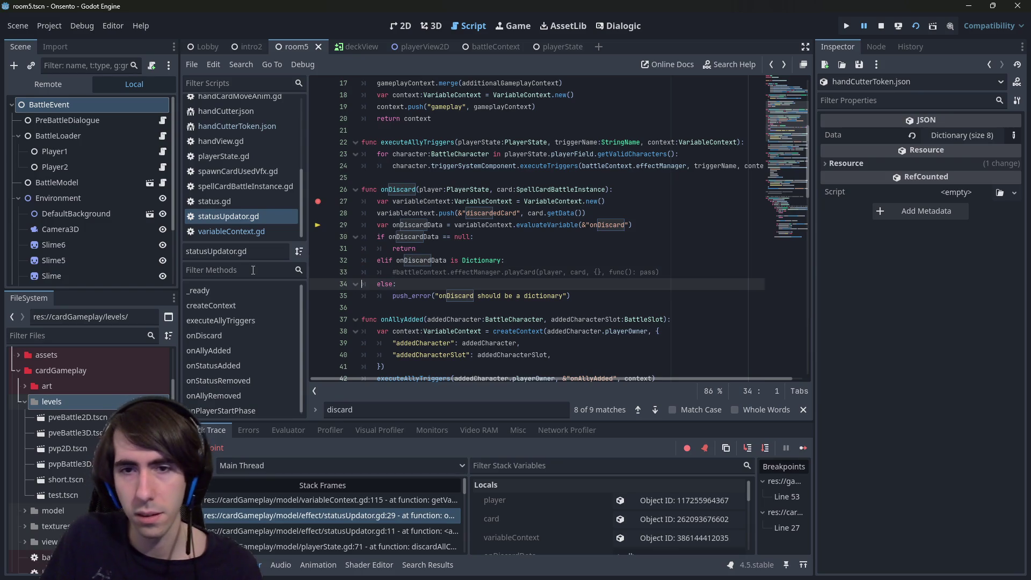
- Paste an uncommented copy of the playCard call on line 34, reverting a trial edit
{"action": "key", "text": "End"}
{"action": "type", "text": "battleContext.effectManager.playCard(player, card, {}, func(): pass)"}
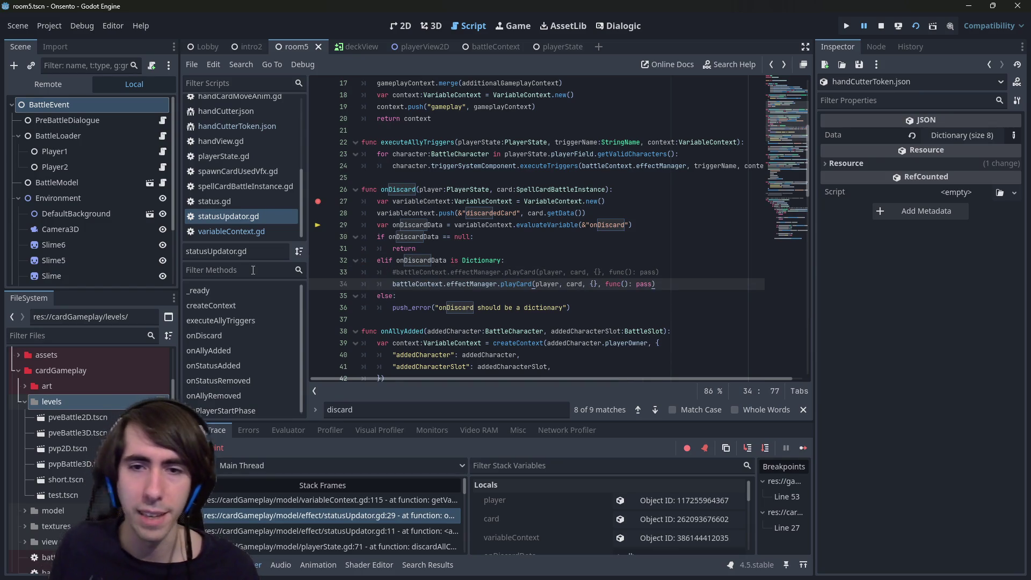
{"action": "left_click", "coordinate": [517, 285]}
{"action": "key", "text": "Delete"}
{"action": "key", "text": "Delete"}
{"action": "key", "text": "Delete"}
{"action": "type", "text": "Eff"}
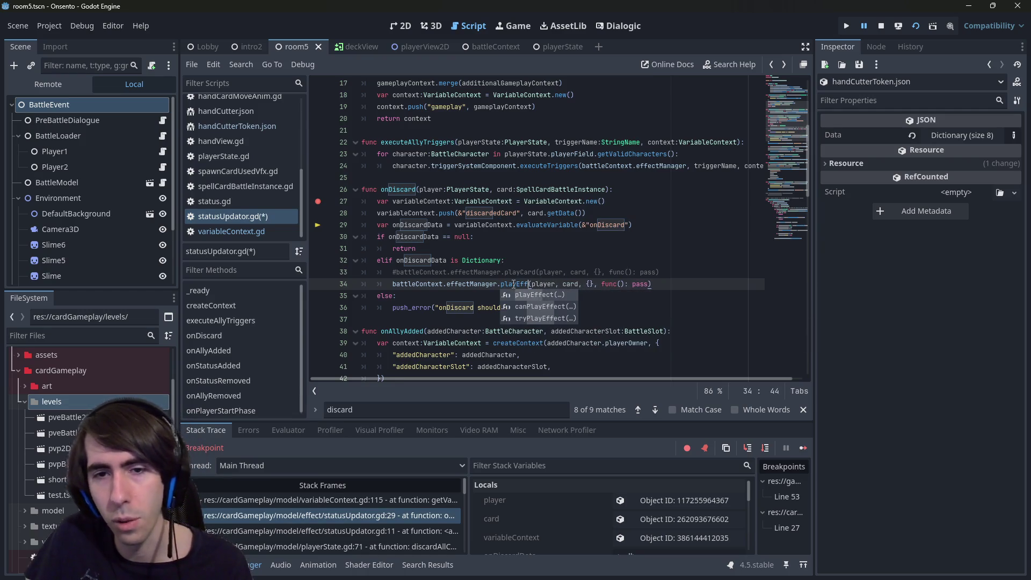
{"action": "key", "text": "ctrl+z"}
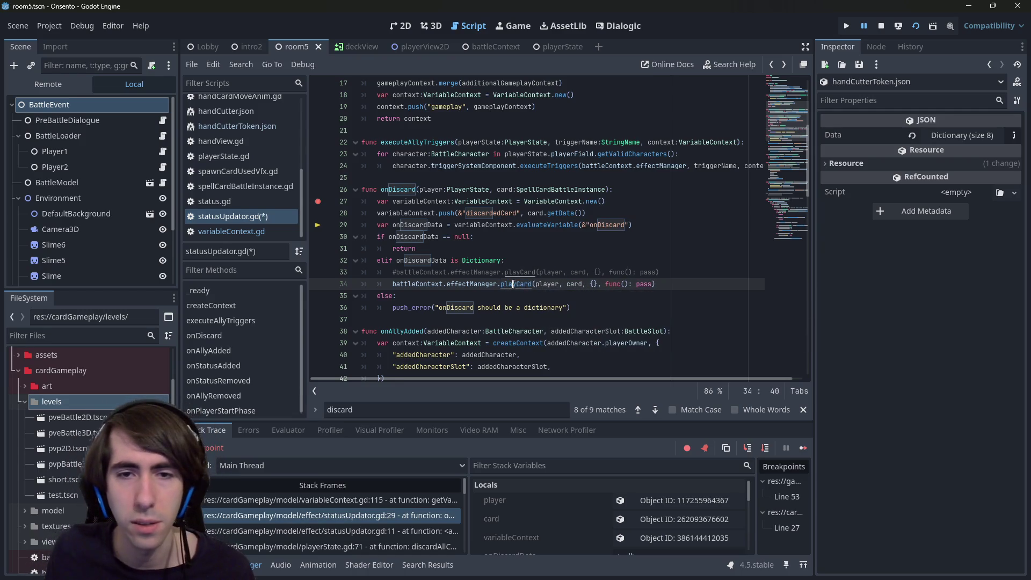
{"action": "left_click", "coordinate": [508, 284], "text": "ctrl"}
- Trace playCard through tryPlayCard, examining extraContext and the "effect" name passed to tryPlayEffect
{"action": "double_click", "coordinate": [425, 284]}
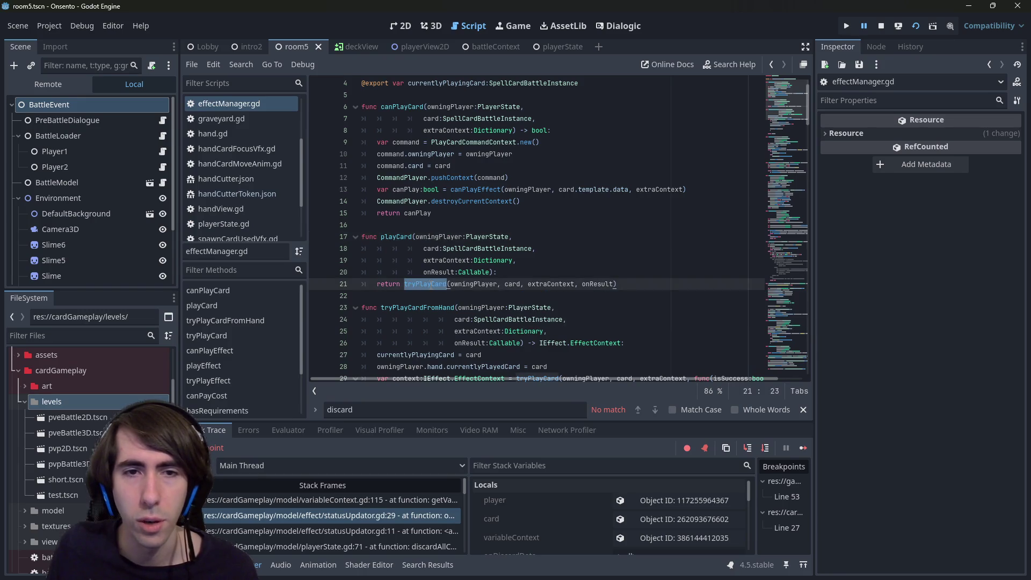
{"action": "scroll", "coordinate": [430, 285], "scroll_direction": "down", "scroll_amount": 2}
{"action": "scroll", "coordinate": [430, 284], "scroll_direction": "down", "scroll_amount": 4}
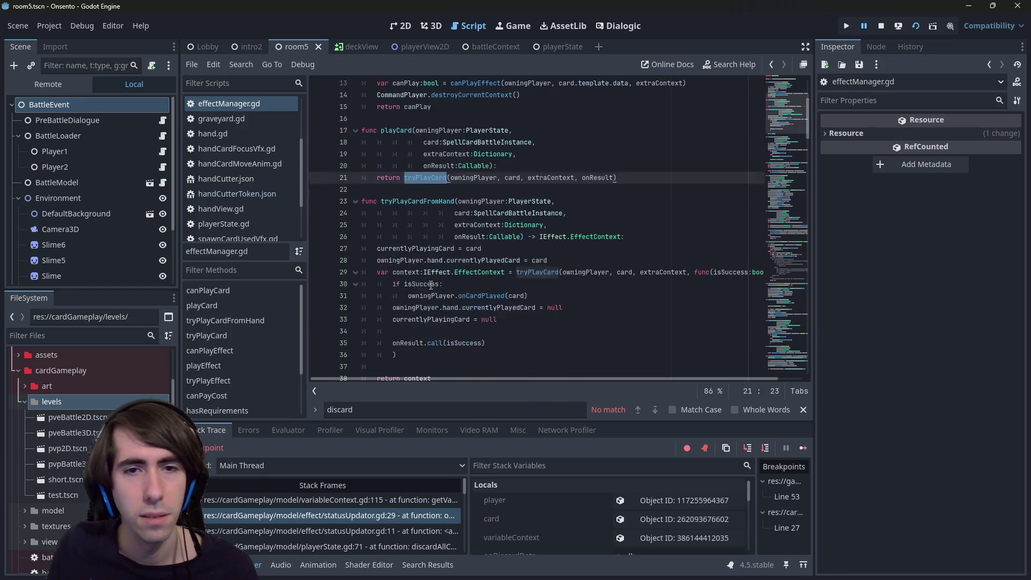
{"action": "scroll", "coordinate": [431, 284], "scroll_direction": "down", "scroll_amount": 3}
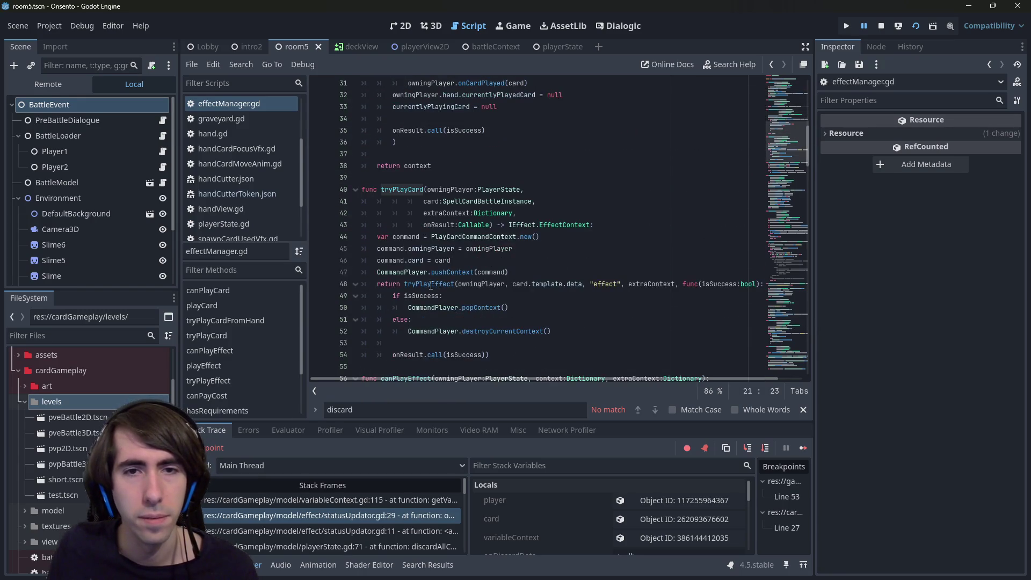
{"action": "double_click", "coordinate": [463, 213]}
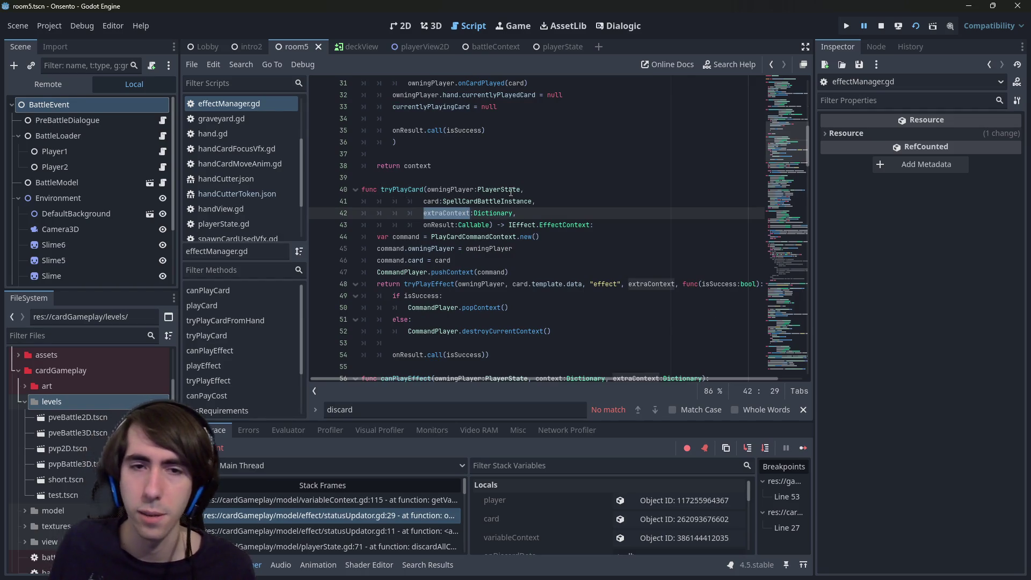
{"action": "double_click", "coordinate": [402, 189]}
{"action": "scroll", "coordinate": [536, 225], "scroll_direction": "down", "scroll_amount": 1}
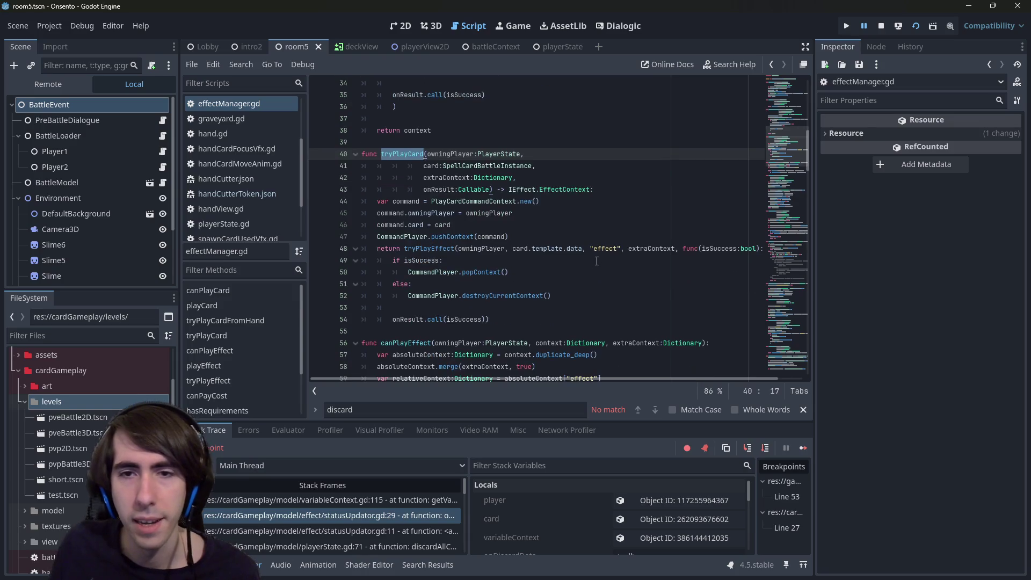
{"action": "double_click", "coordinate": [604, 248]}
{"action": "scroll", "coordinate": [604, 251], "scroll_direction": "up", "scroll_amount": 1}
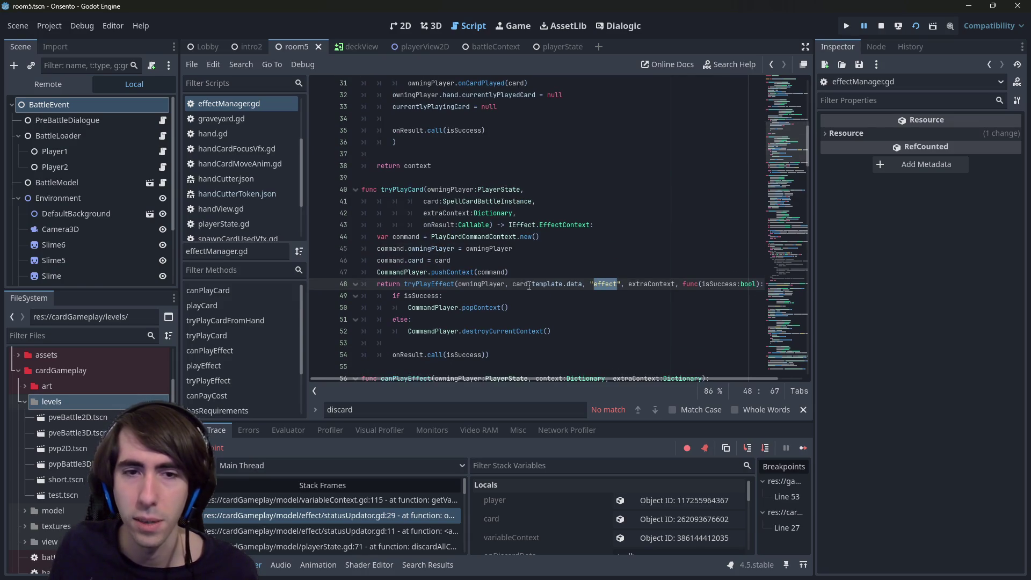
{"action": "left_click_drag", "start_coordinate": [591, 283], "coordinate": [621, 285]}
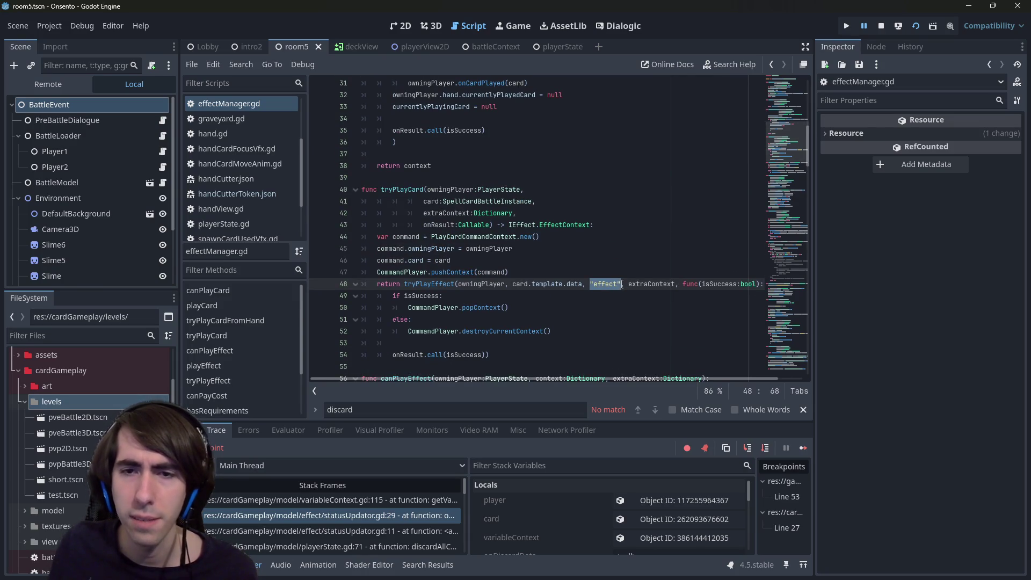
{"action": "left_click", "coordinate": [438, 282], "text": "ctrl"}
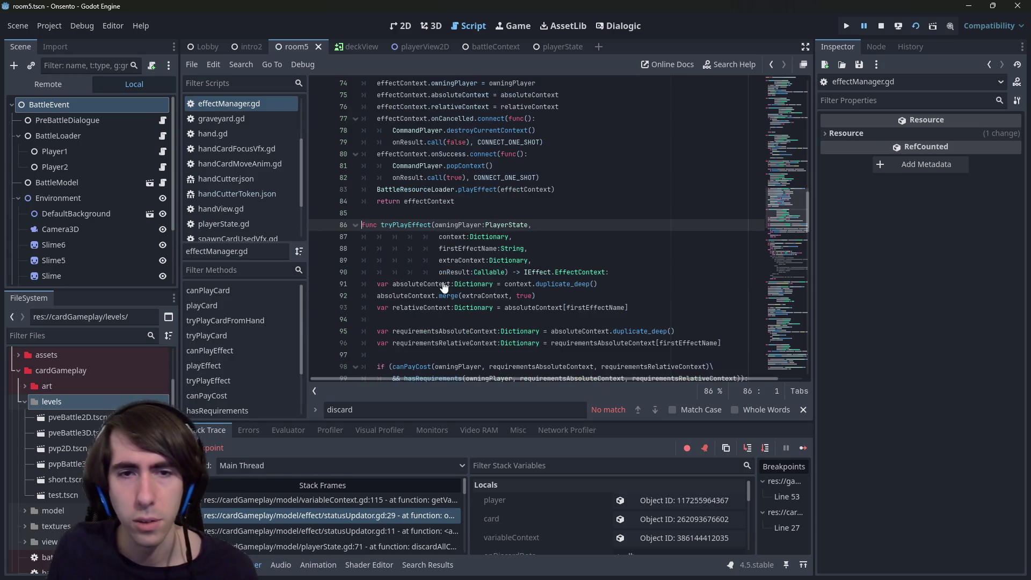
- Rename tryPlayEffect's firstEffectName parameter to entryPointName in all its uses
{"action": "left_click", "coordinate": [474, 248]}
{"action": "double_click", "coordinate": [473, 249]}
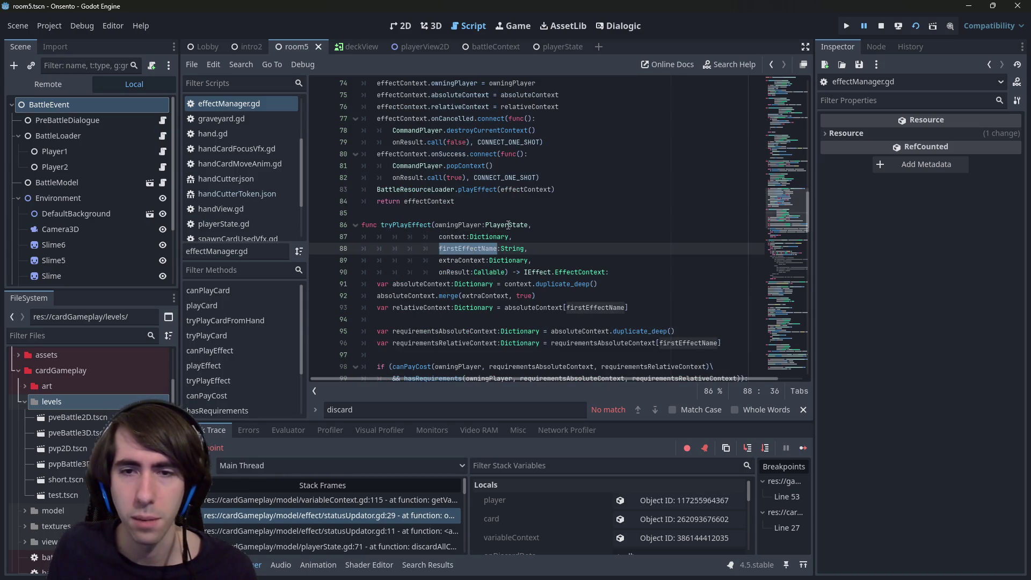
{"action": "scroll", "coordinate": [507, 224], "scroll_direction": "down", "scroll_amount": 3}
{"action": "scroll", "coordinate": [508, 224], "scroll_direction": "up", "scroll_amount": 1}
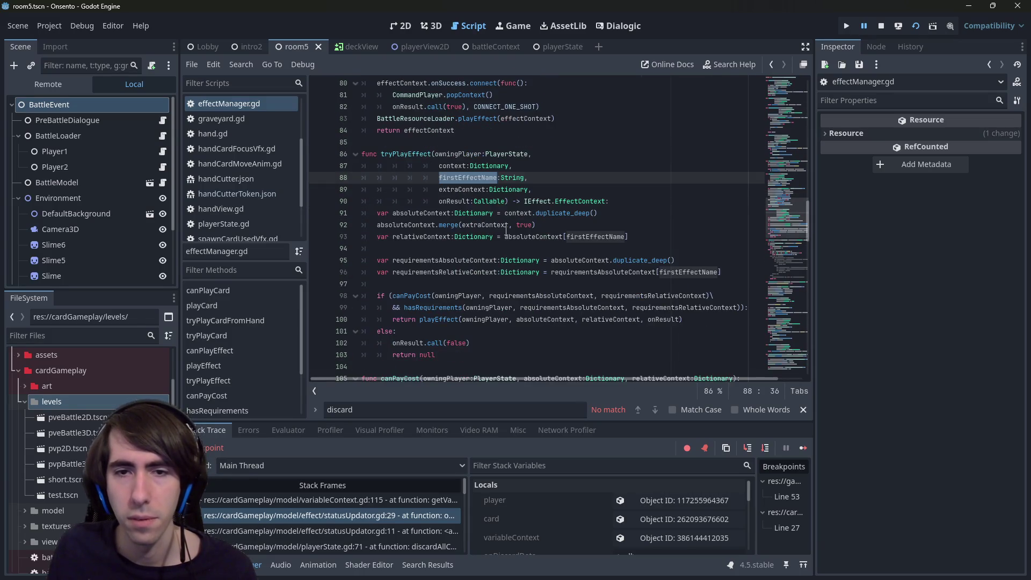
{"action": "key", "text": "ctrl+d"}
{"action": "key", "text": "ctrl+d"}
{"action": "type", "text": "entryPointName"}
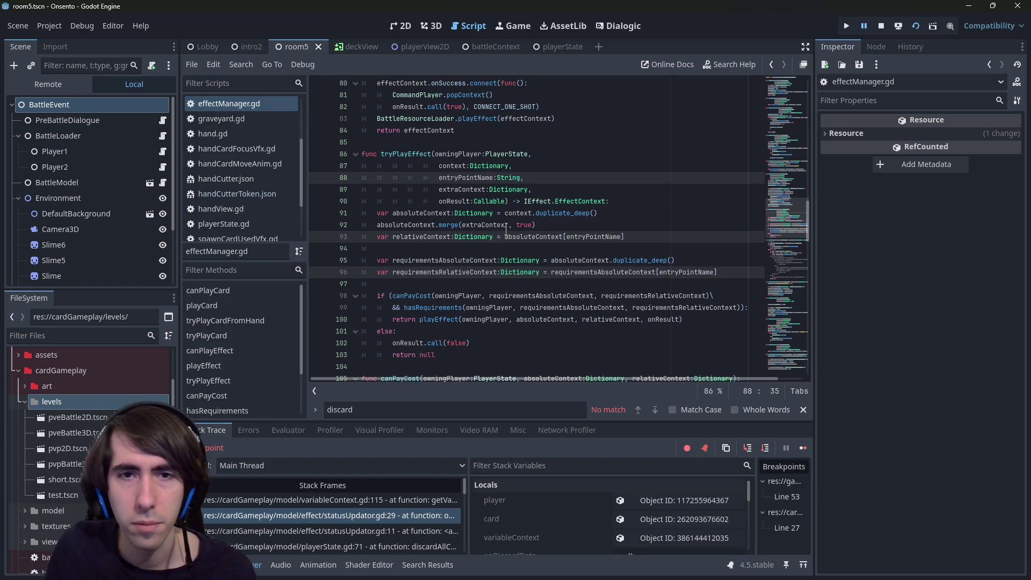
- Compare line 48's "effect" argument with tryPlayEffect's entryPointName:String parameter
{"action": "key", "text": "alt+Left"}
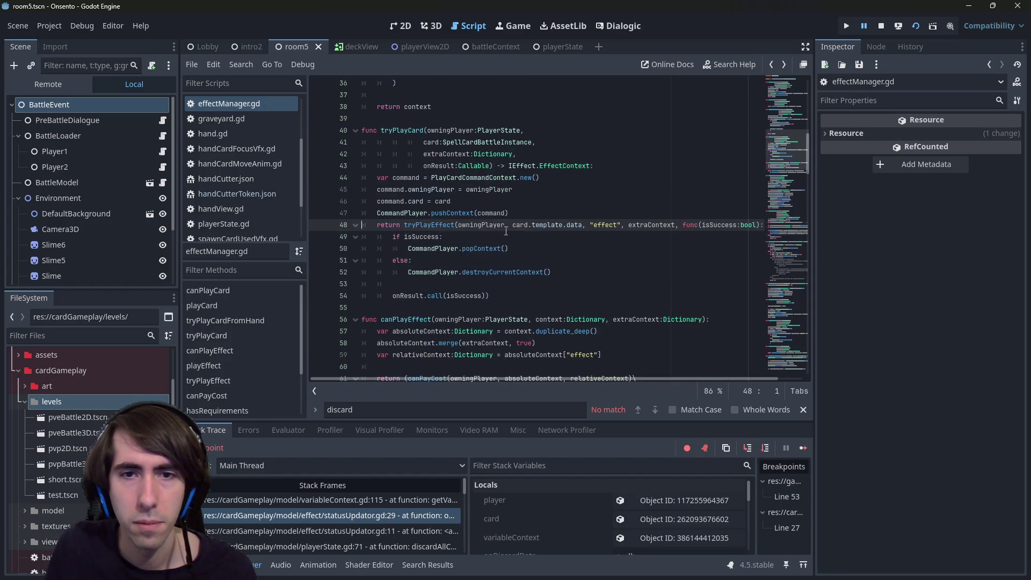
{"action": "key", "text": "alt+Right"}
{"action": "key", "text": "alt+Left"}
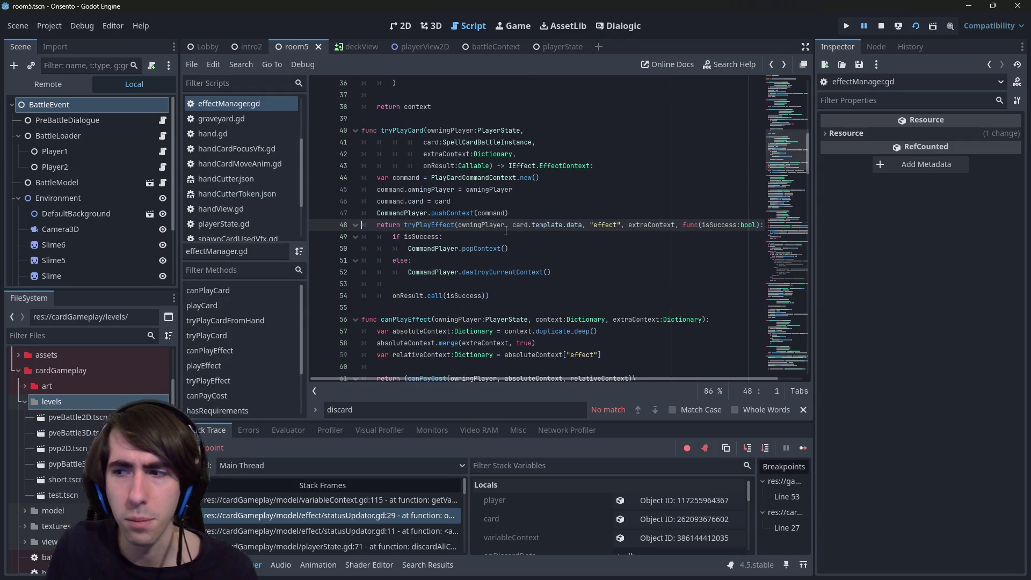
{"action": "scroll", "coordinate": [505, 231], "scroll_direction": "up", "scroll_amount": 2}
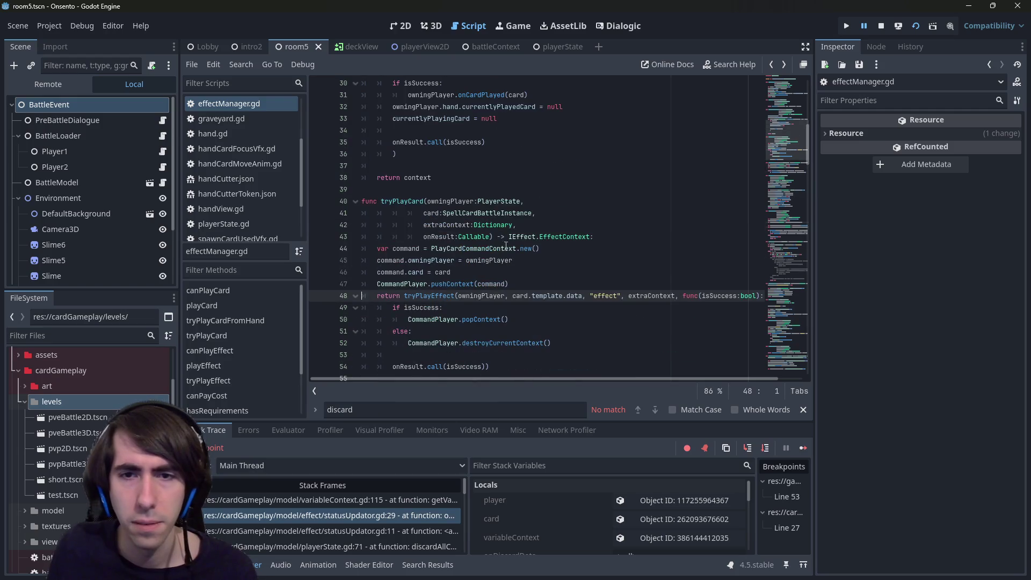
{"action": "double_click", "coordinate": [611, 295]}
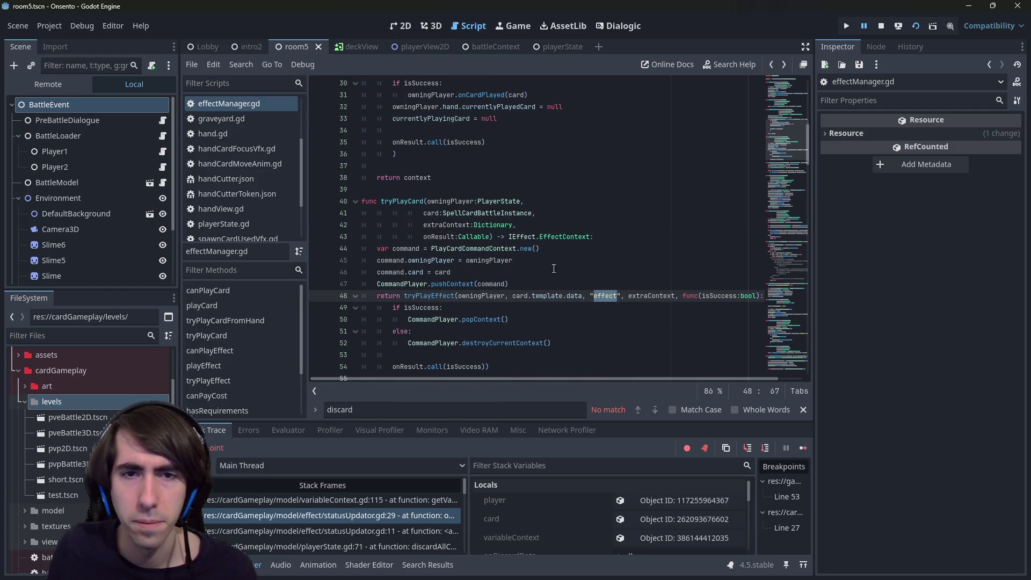
{"action": "key", "text": "alt+Right"}
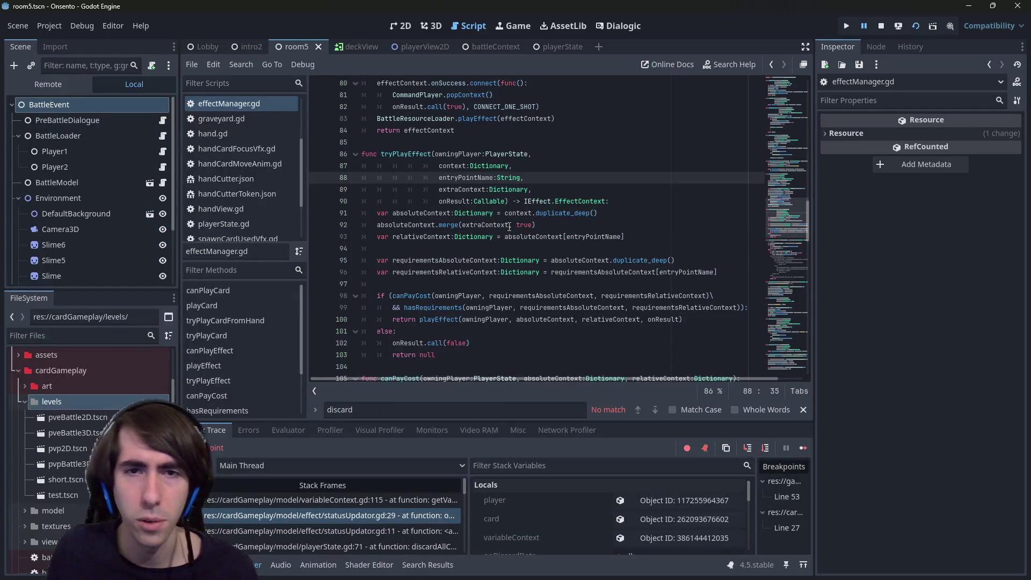
{"action": "left_click_drag", "start_coordinate": [439, 177], "coordinate": [521, 178]}
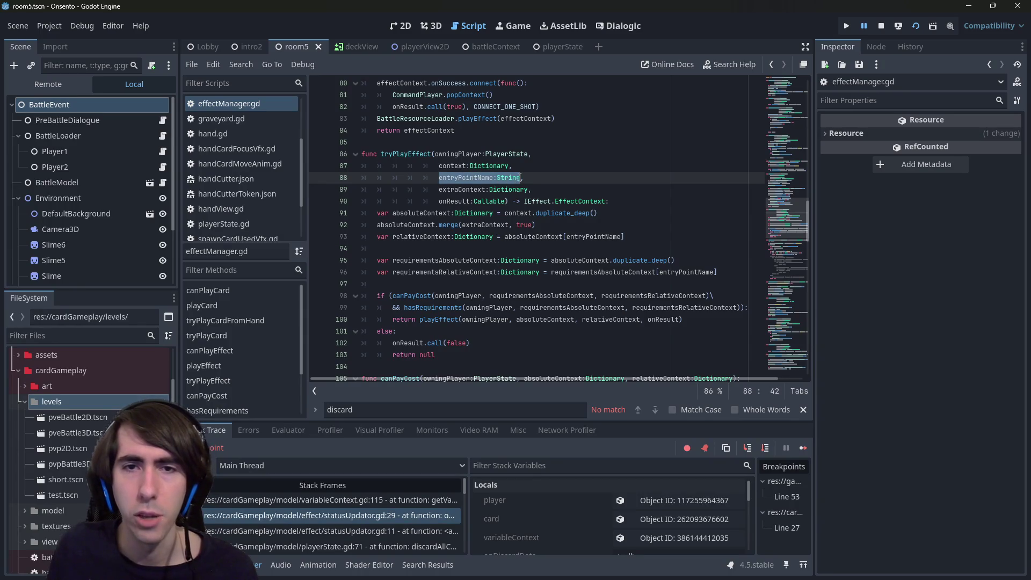
{"action": "key", "text": "alt+Left"}
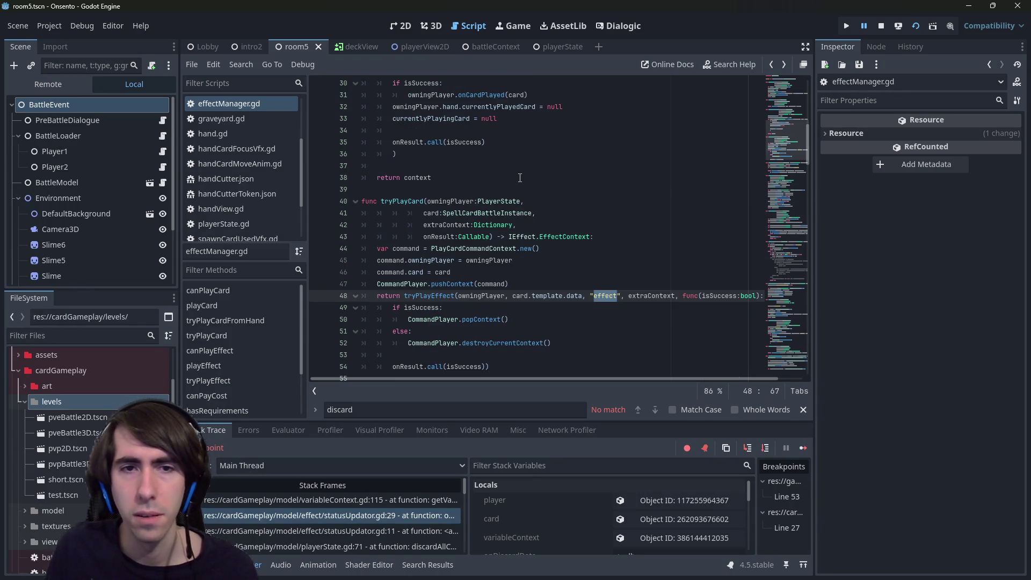
{"action": "key", "text": "Up"}
{"action": "key", "text": "Up"}
{"action": "key", "text": "Up"}
{"action": "key", "text": "Down"}
{"action": "key", "text": "Down"}
{"action": "key", "text": "Down"}
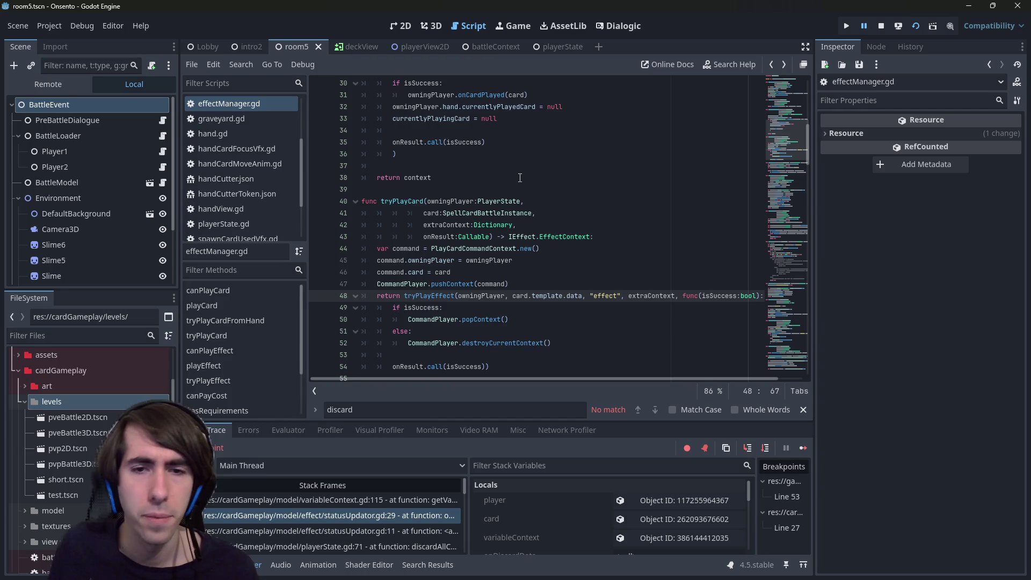
- Review the code after if isSuccess, then open variableContext.gd line 115 from the stack
{"action": "scroll", "coordinate": [520, 178], "scroll_direction": "down", "scroll_amount": 1}
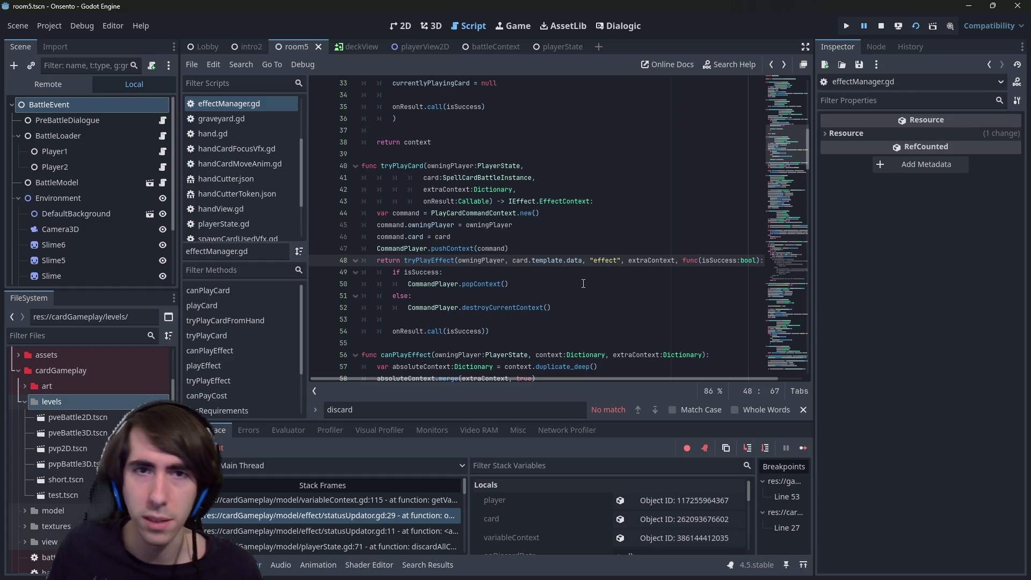
{"action": "scroll", "coordinate": [569, 269], "scroll_direction": "up", "scroll_amount": 5}
{"action": "scroll", "coordinate": [565, 266], "scroll_direction": "down", "scroll_amount": 5}
{"action": "left_click", "coordinate": [501, 270]}
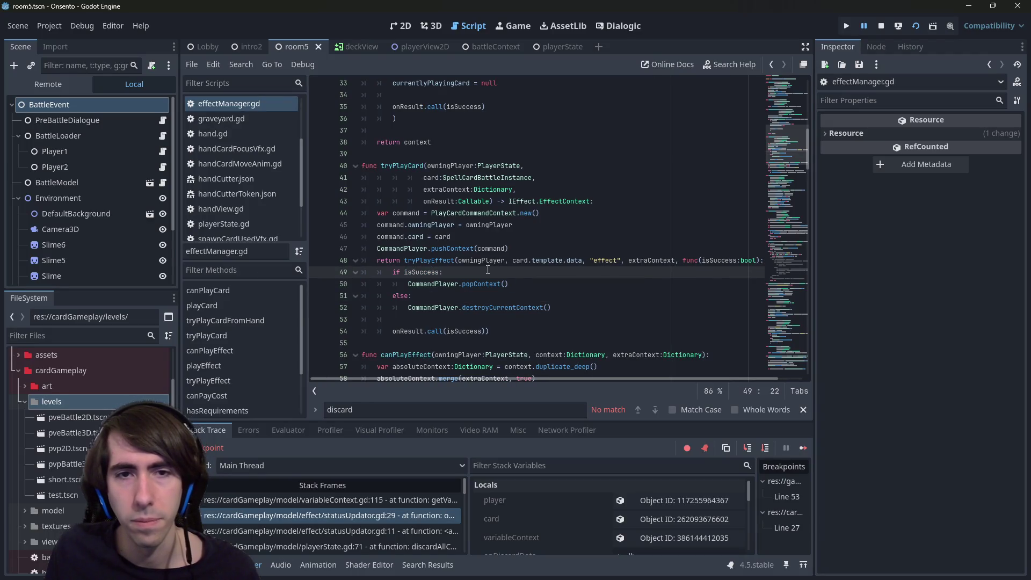
{"action": "scroll", "coordinate": [490, 257], "scroll_direction": "up", "scroll_amount": 1}
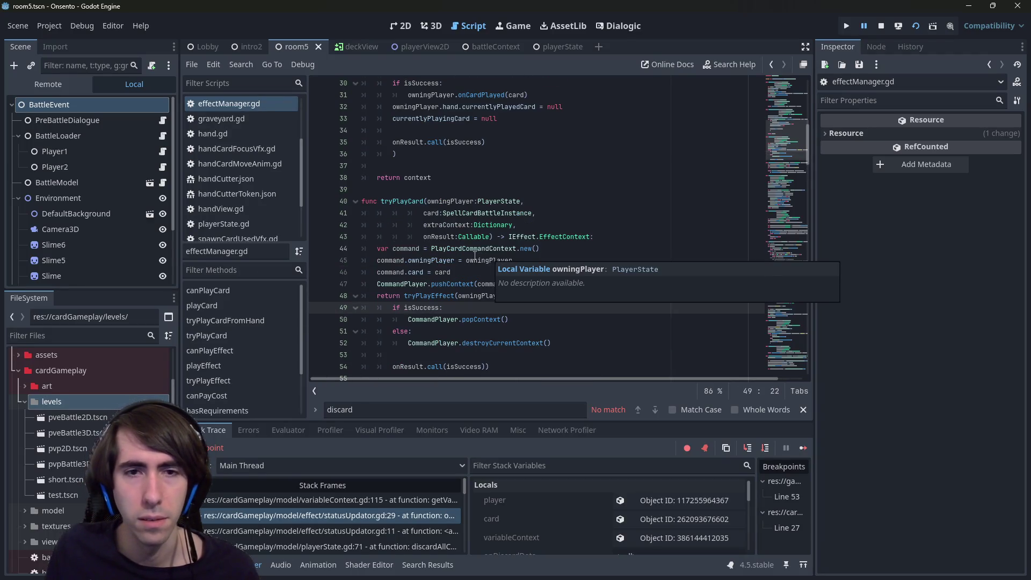
{"action": "scroll", "coordinate": [476, 256], "scroll_direction": "up", "scroll_amount": 2}
{"action": "left_click", "coordinate": [387, 499]}
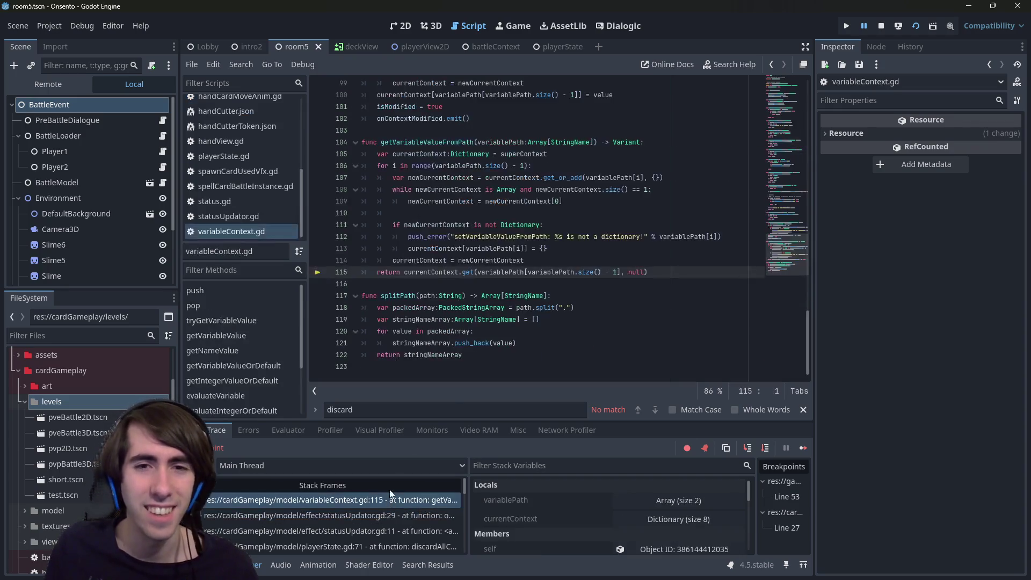
- From the statusUpdator.gd:29 frame, paste an indented tryPlayEffect call under the elif line
{"action": "left_click", "coordinate": [401, 515]}
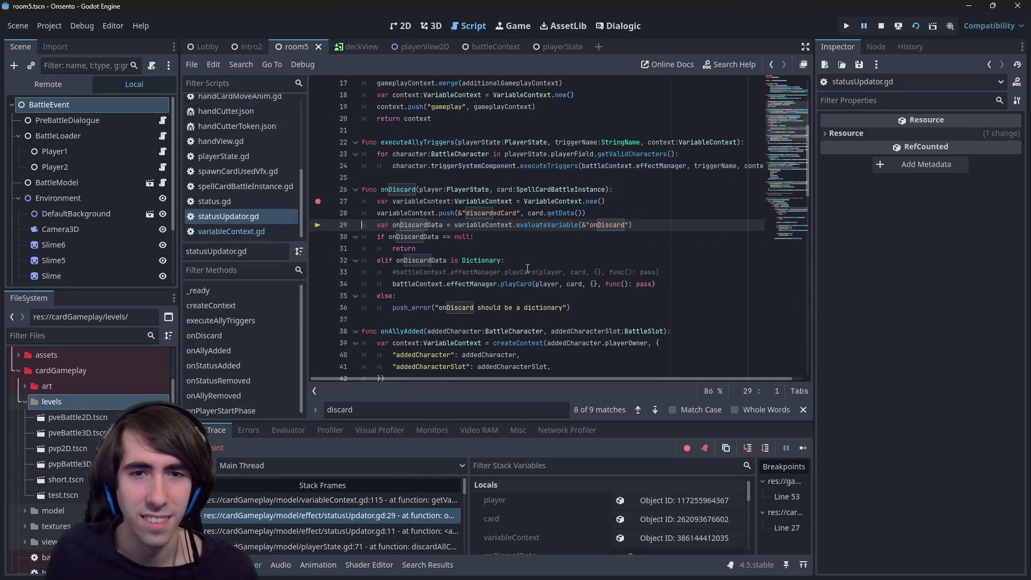
{"action": "left_click", "coordinate": [646, 261]}
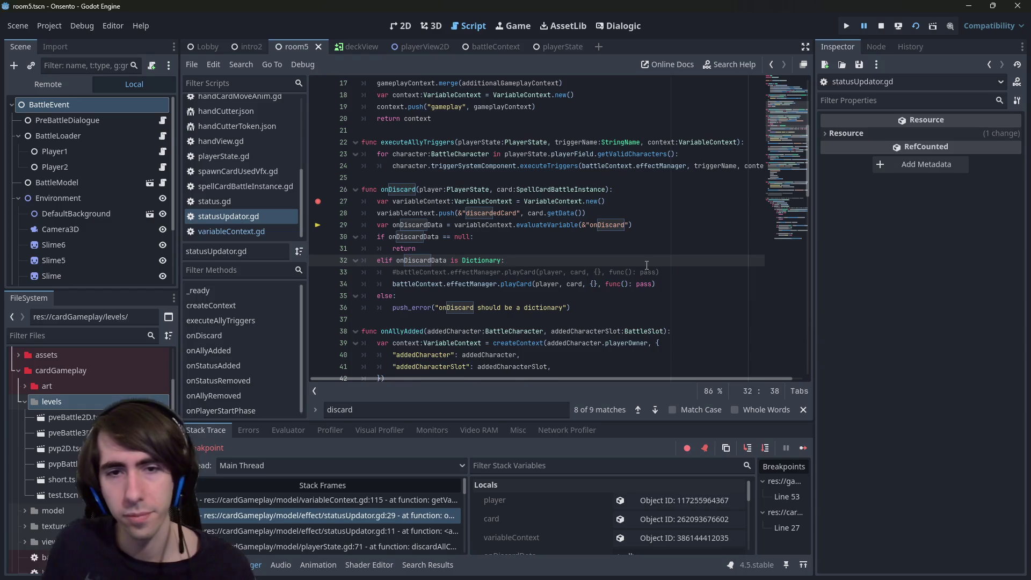
{"action": "key", "text": "Return"}
{"action": "type", "text": "return tryPlayEffect(owningPlayer, card.template.data, \"effect\", extraContext, func(isSuccess:bool):"}
{"action": "double_click", "coordinate": [378, 271]}
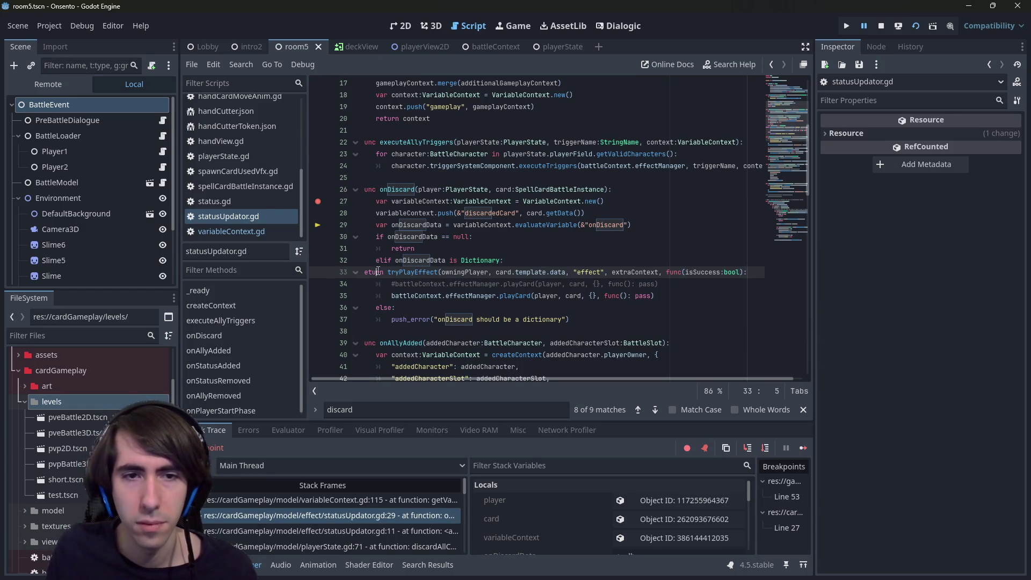
{"action": "key", "text": "Delete"}
{"action": "key", "text": "Delete"}
{"action": "key", "text": "Tab"}
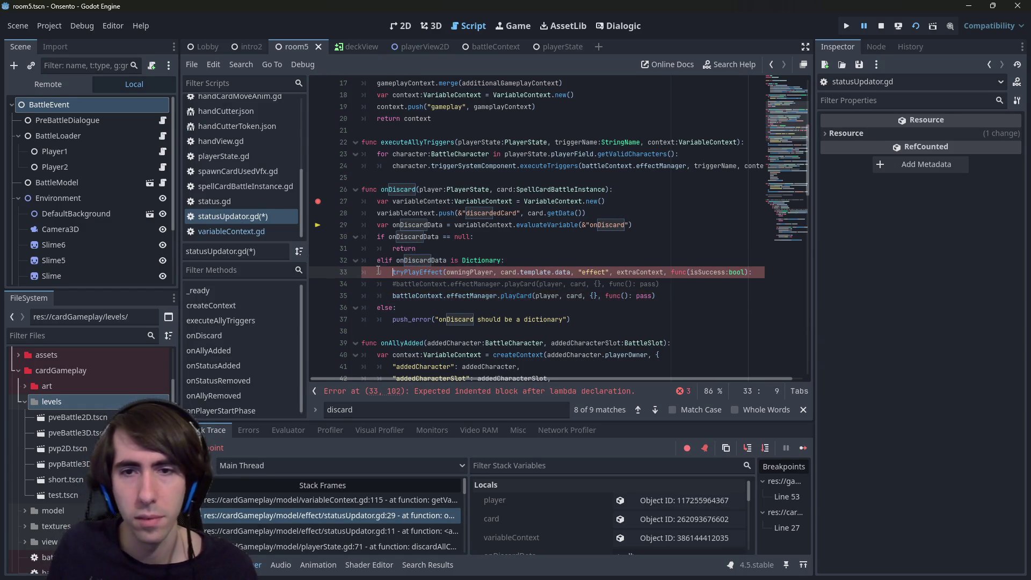
{"action": "double_click", "coordinate": [593, 272]}
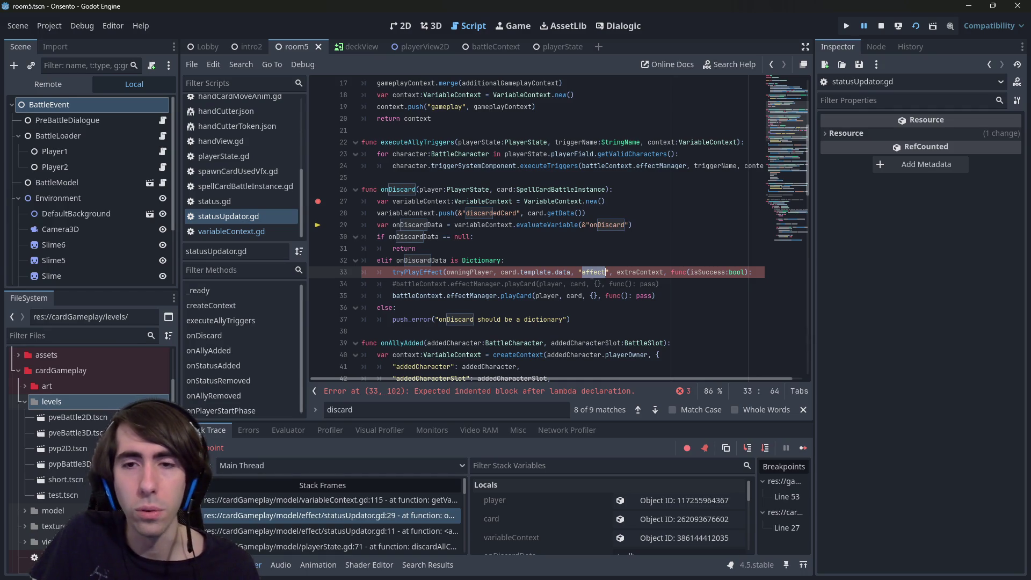
- Delete the pasted tryPlayEffect call, leaving line 33 empty, and return to room5
{"action": "left_click", "coordinate": [417, 272]}
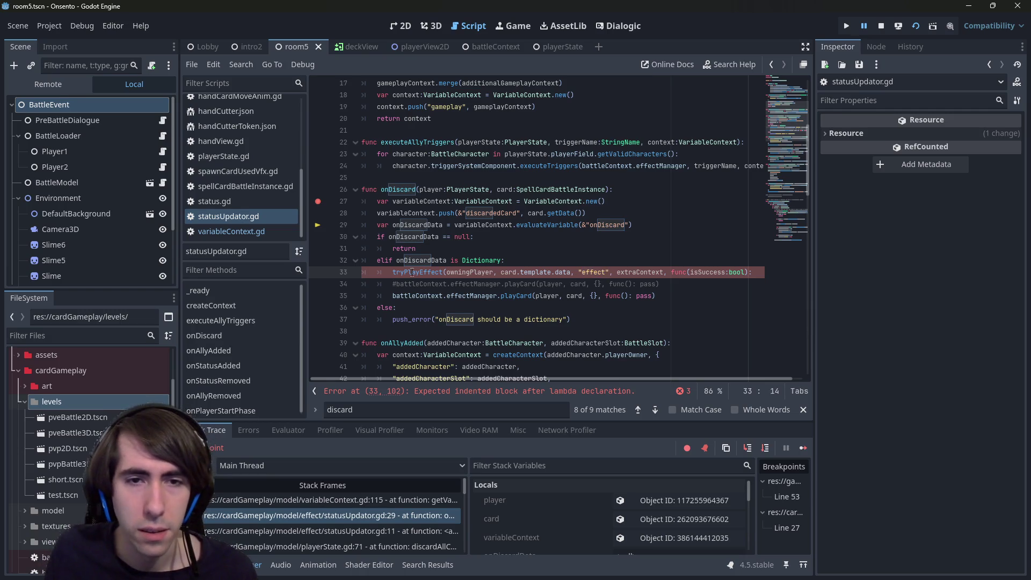
{"action": "key", "text": "Home"}
{"action": "key", "text": "shift+Home"}
{"action": "type", "text": "return"}
{"action": "key", "text": "End"}
{"action": "key", "text": "shift+Home"}
{"action": "key", "text": "BackSpace"}
{"action": "key", "text": "ctrl+Tab"}
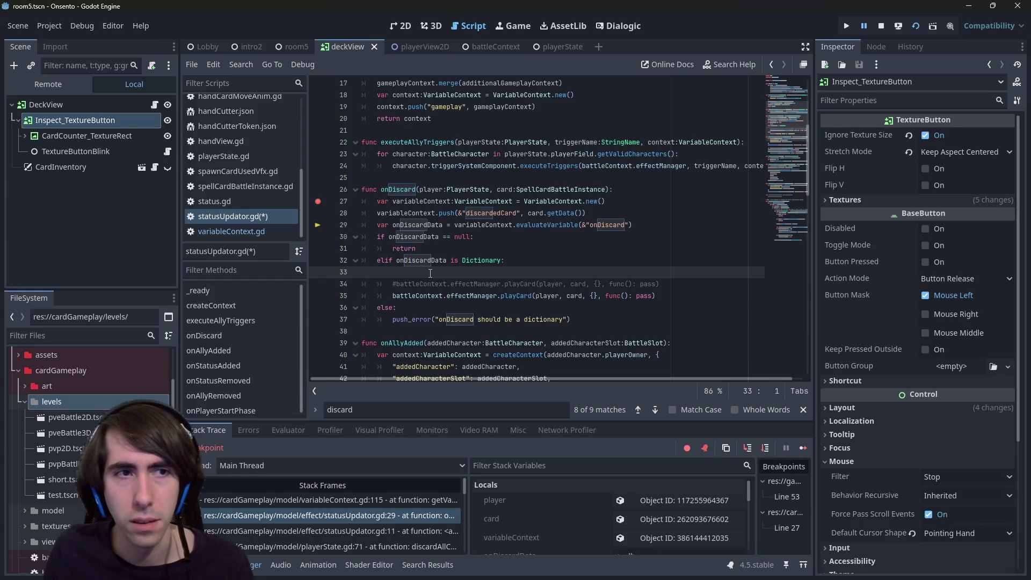
{"action": "key", "text": "ctrl+shift+Tab"}
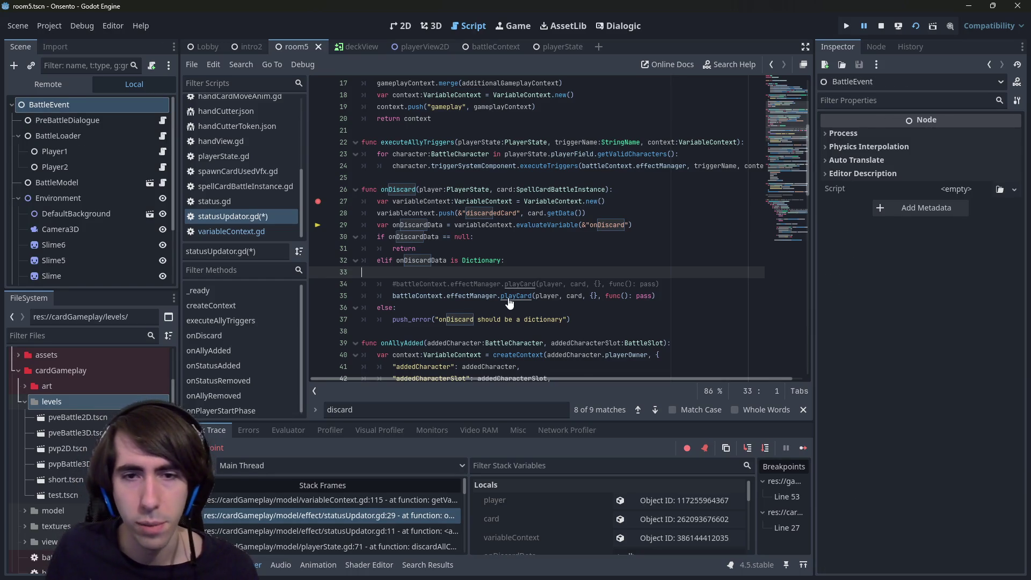
- Follow playCard and tryPlayCard to the tryPlayEffect definition in effectManager.gd
{"action": "left_click", "coordinate": [509, 303], "text": "ctrl"}
{"action": "left_click", "coordinate": [442, 272], "text": "ctrl"}
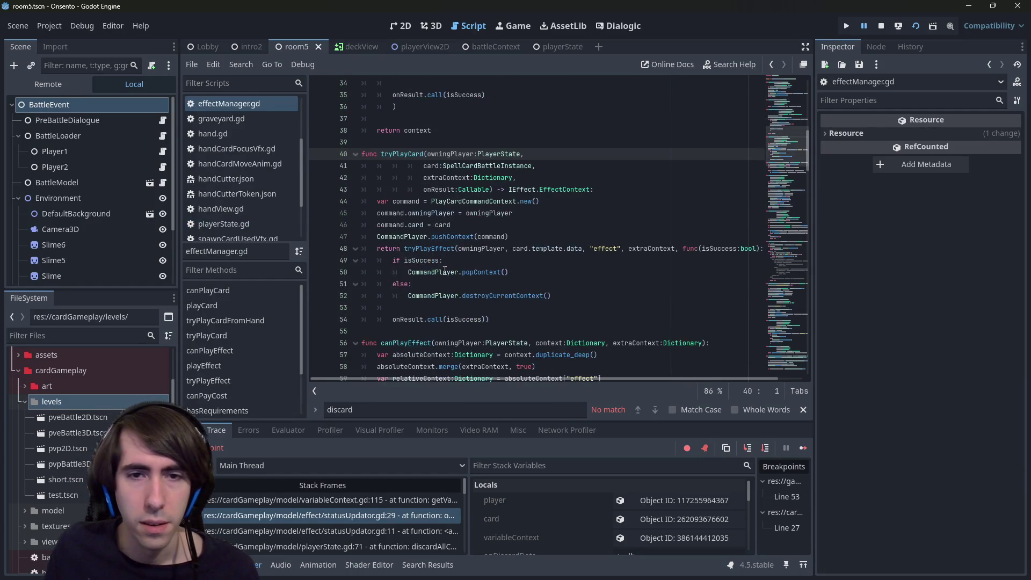
{"action": "scroll", "coordinate": [432, 263], "scroll_direction": "down", "scroll_amount": 1}
{"action": "scroll", "coordinate": [427, 258], "scroll_direction": "up", "scroll_amount": 1}
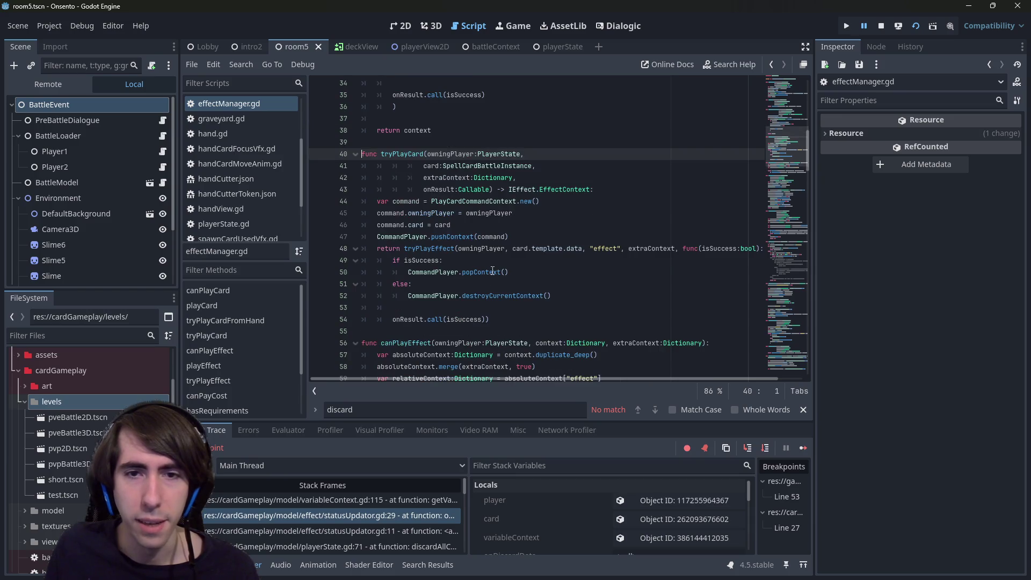
{"action": "left_click", "coordinate": [419, 251], "text": "ctrl"}
- Review tryPlayEffect's playEffect call, entryPointName uses, and cost and requirements check
{"action": "scroll", "coordinate": [457, 272], "scroll_direction": "down", "scroll_amount": 3}
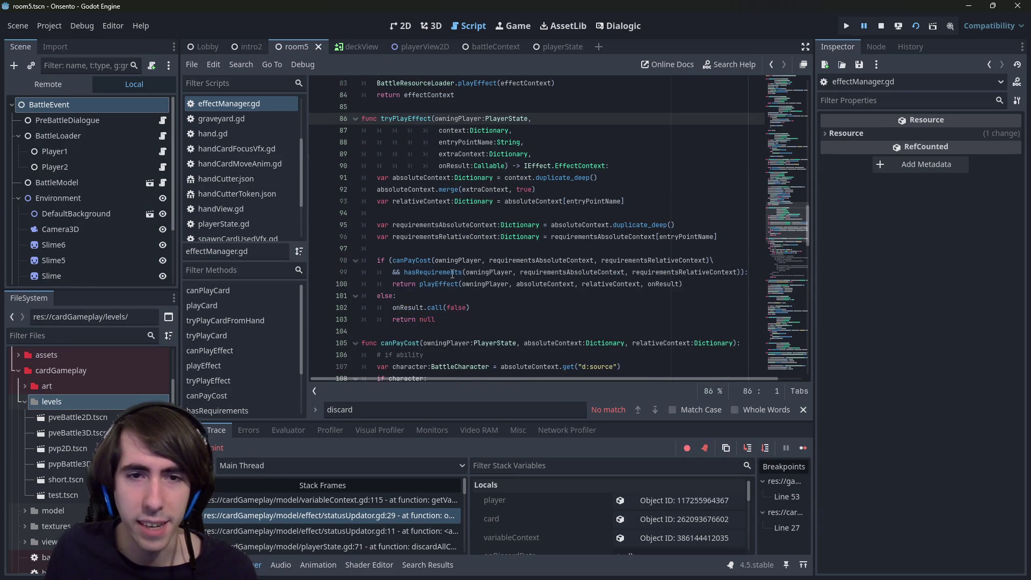
{"action": "left_click", "coordinate": [438, 284]}
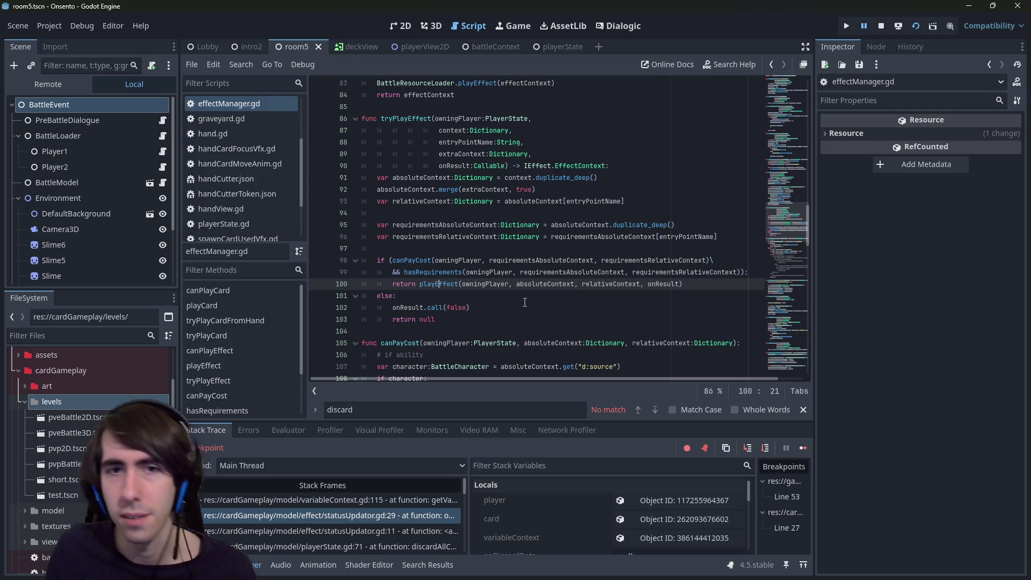
{"action": "double_click", "coordinate": [465, 142]}
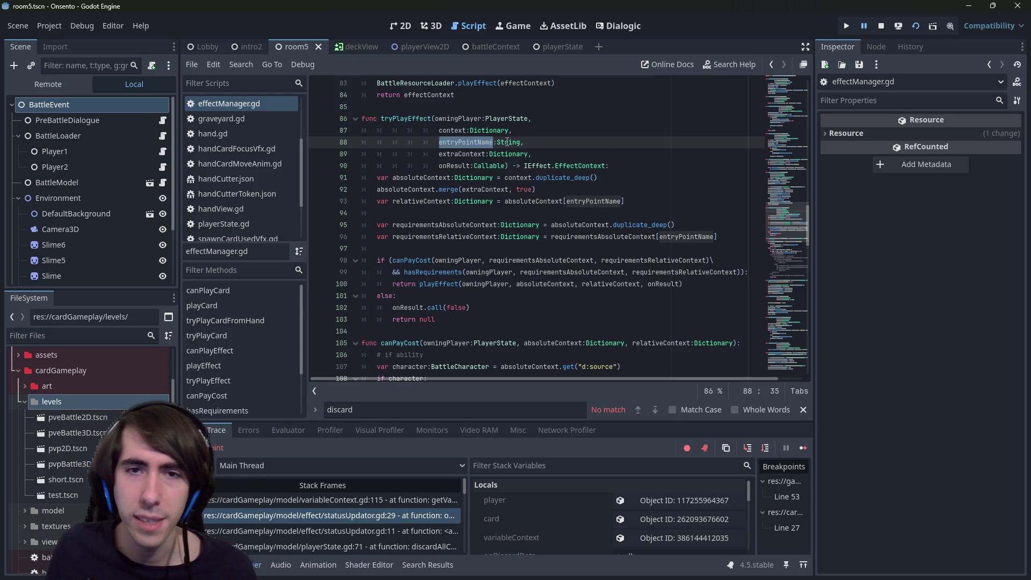
{"action": "mouse_move", "coordinate": [446, 320]}
{"action": "left_mouse_down"}
{"action": "mouse_move", "coordinate": [355, 271]}
{"action": "mouse_move", "coordinate": [354, 261]}
{"action": "left_mouse_up"}
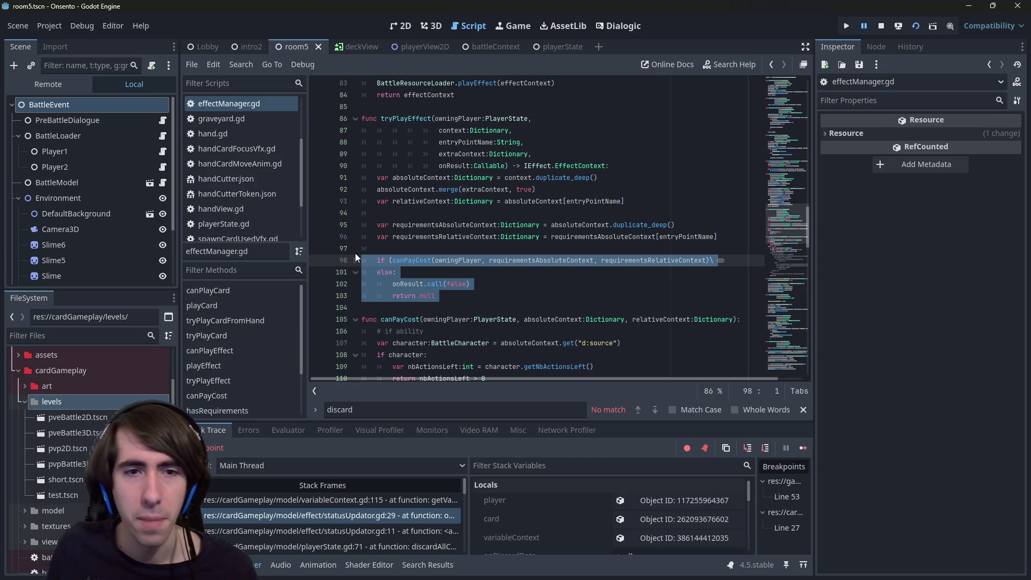
{"action": "left_click", "coordinate": [411, 112]}
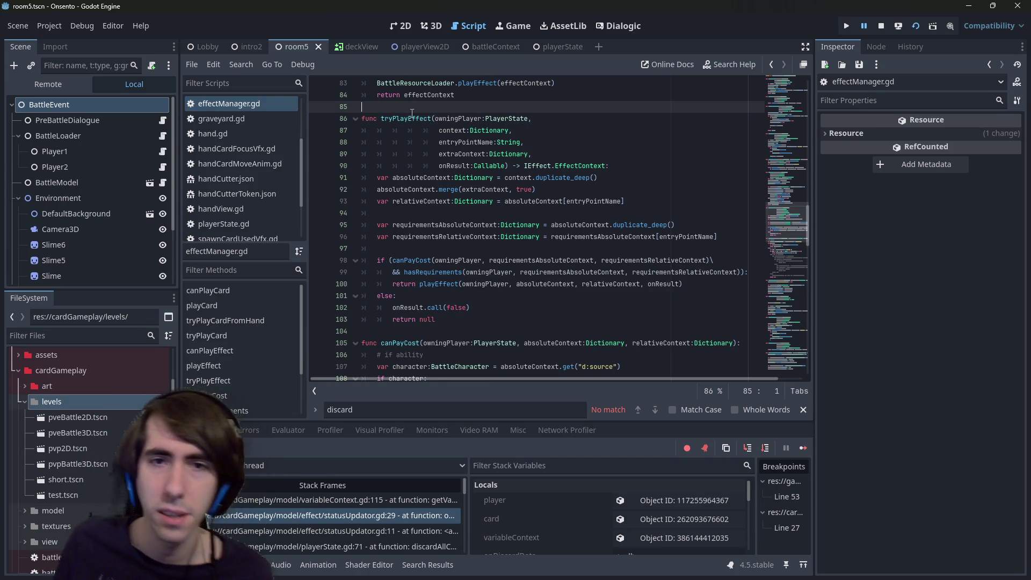
{"action": "scroll", "coordinate": [418, 130], "scroll_direction": "up", "scroll_amount": 1}
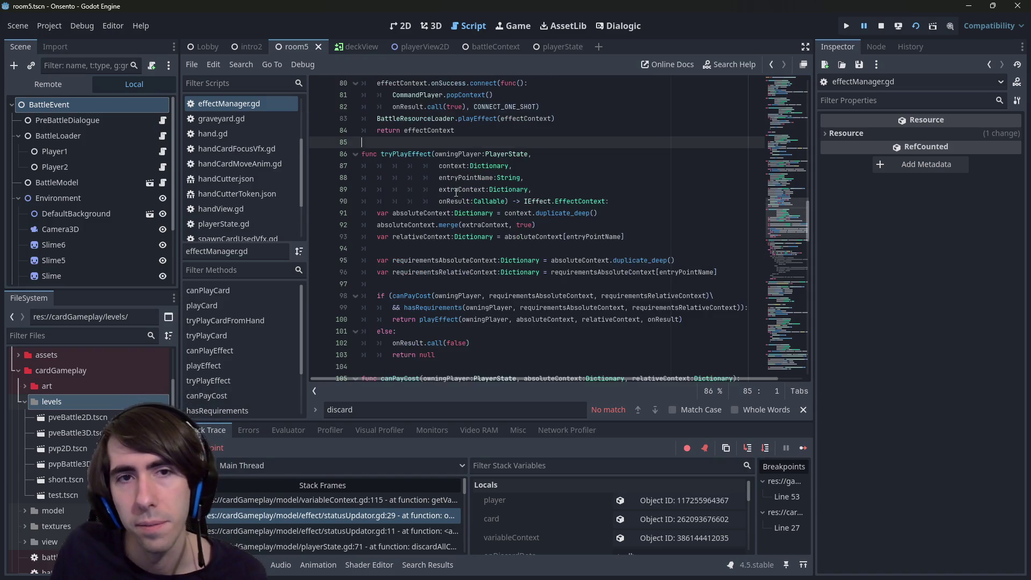
{"action": "double_click", "coordinate": [423, 153]}
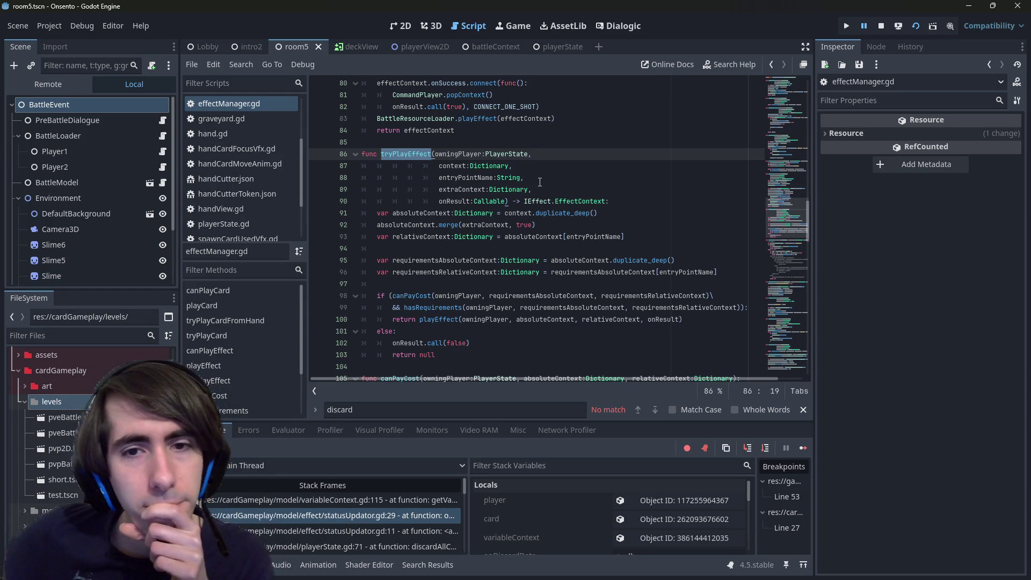
- Highlight every use of the entryPointName parameter in tryPlayEffect
{"action": "double_click", "coordinate": [471, 181]}
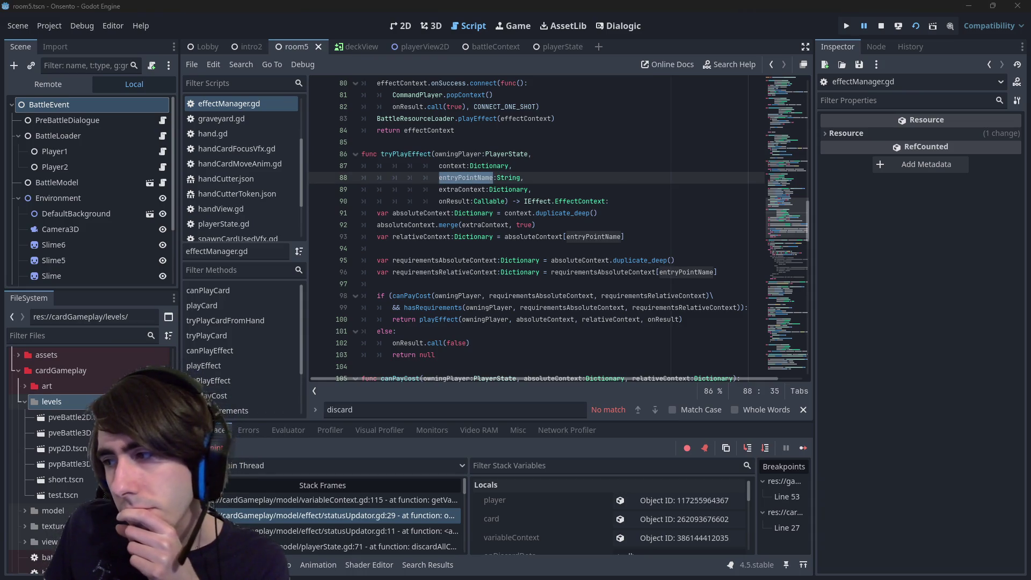
{"action": "left_click", "coordinate": [439, 182]}
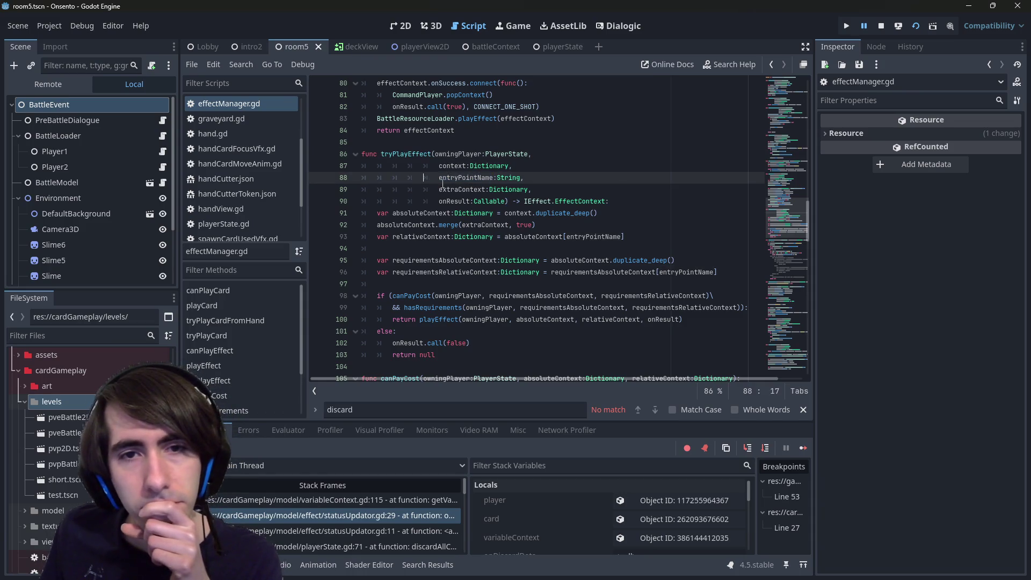
{"action": "double_click", "coordinate": [446, 182]}
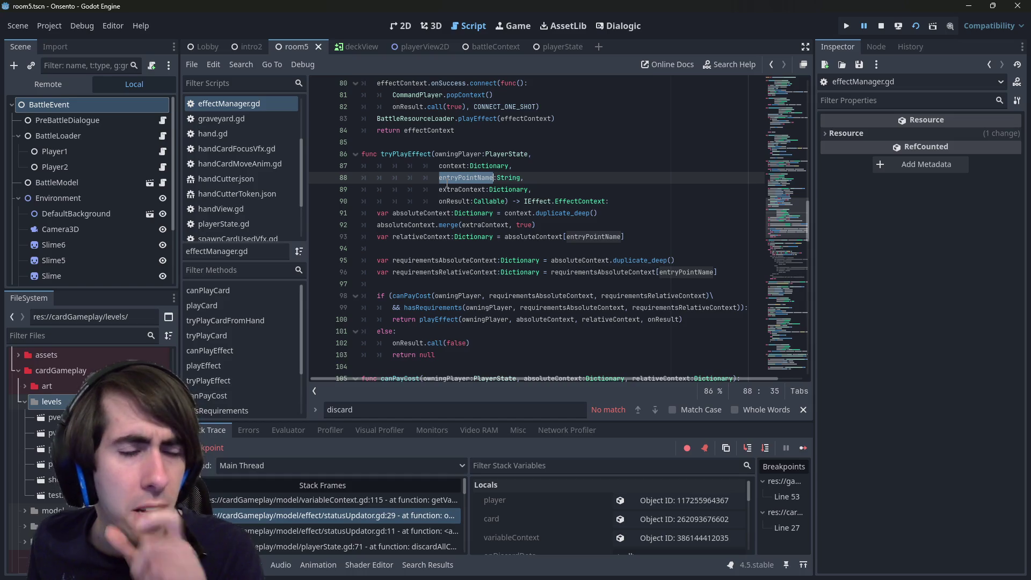
{"action": "double_click", "coordinate": [405, 154]}
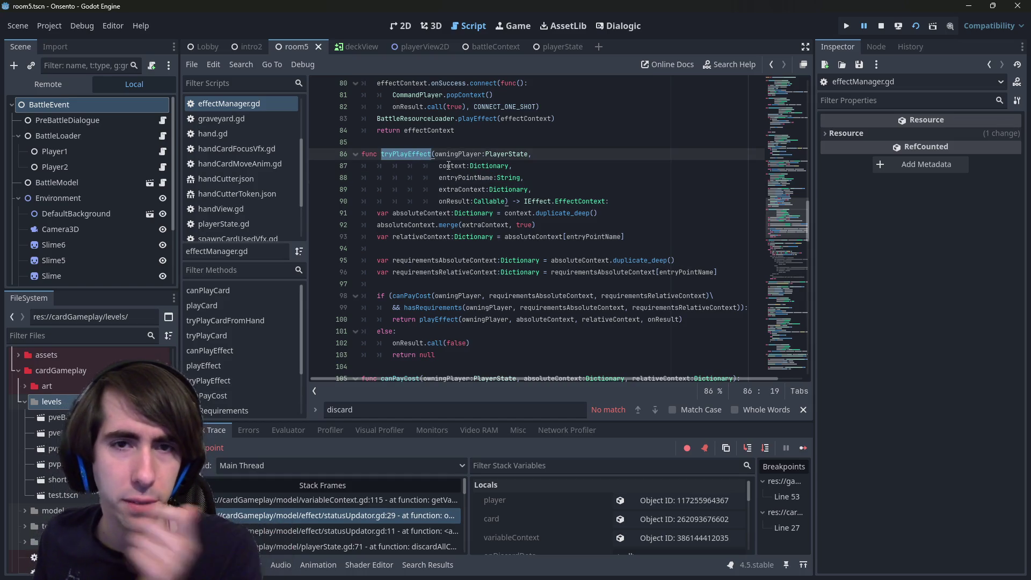
{"action": "double_click", "coordinate": [461, 178]}
- Inspect the owningPlayer, absoluteContext and relativeContext arguments of the playEffect call on line 100
{"action": "left_click", "coordinate": [436, 320]}
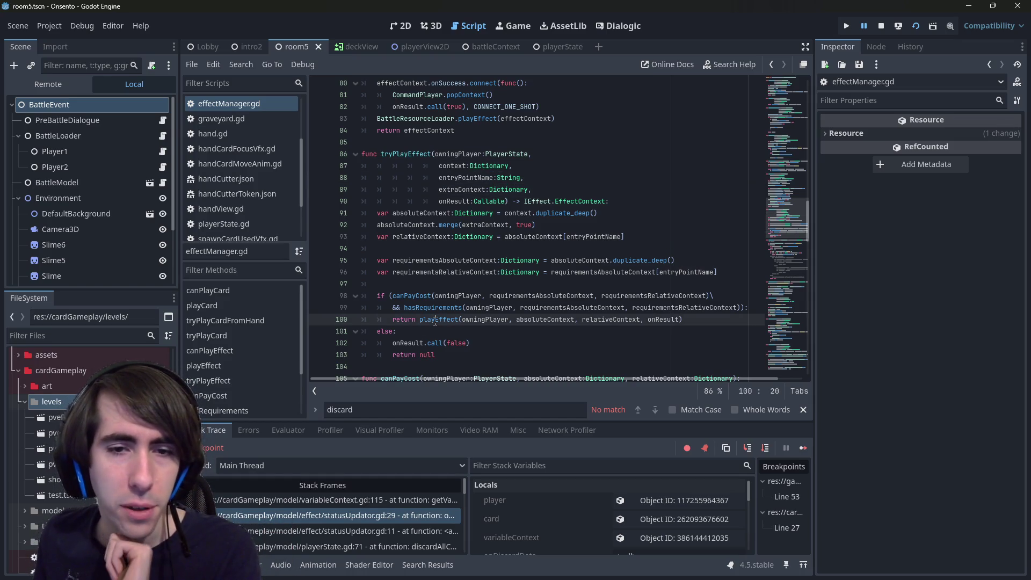
{"action": "mouse_move", "coordinate": [435, 321]}
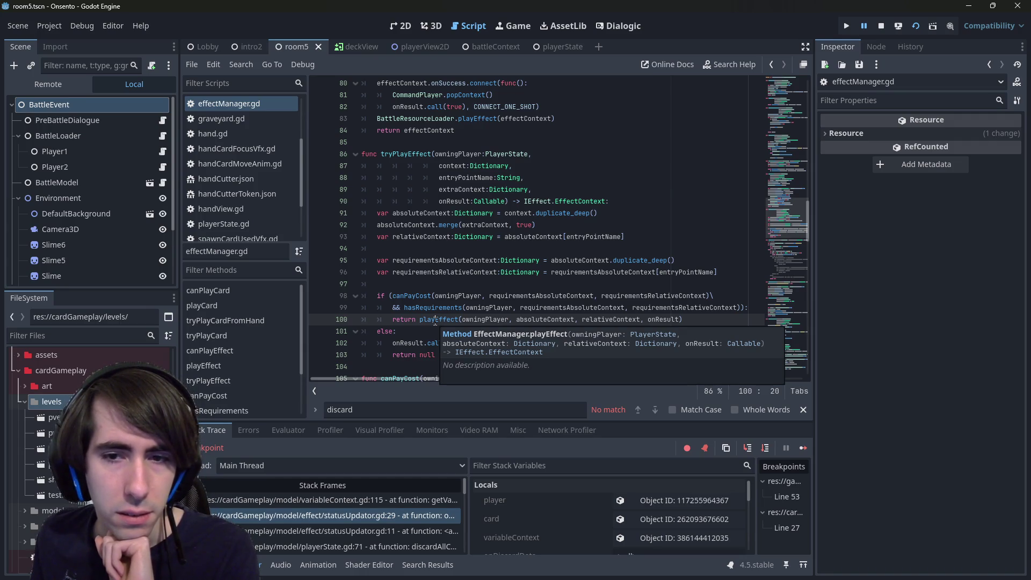
{"action": "double_click", "coordinate": [464, 320]}
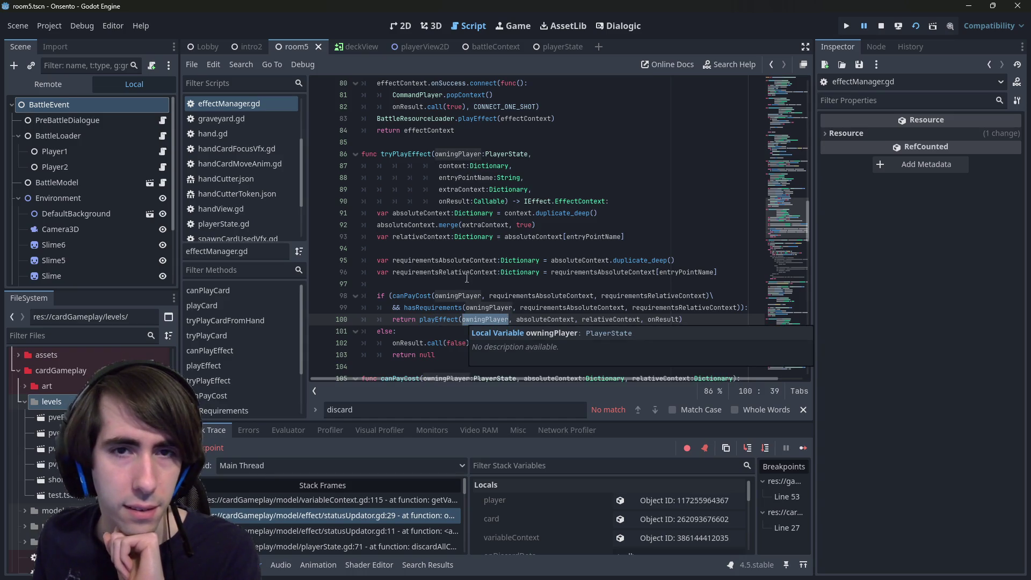
{"action": "double_click", "coordinate": [525, 320]}
{"action": "double_click", "coordinate": [604, 320]}
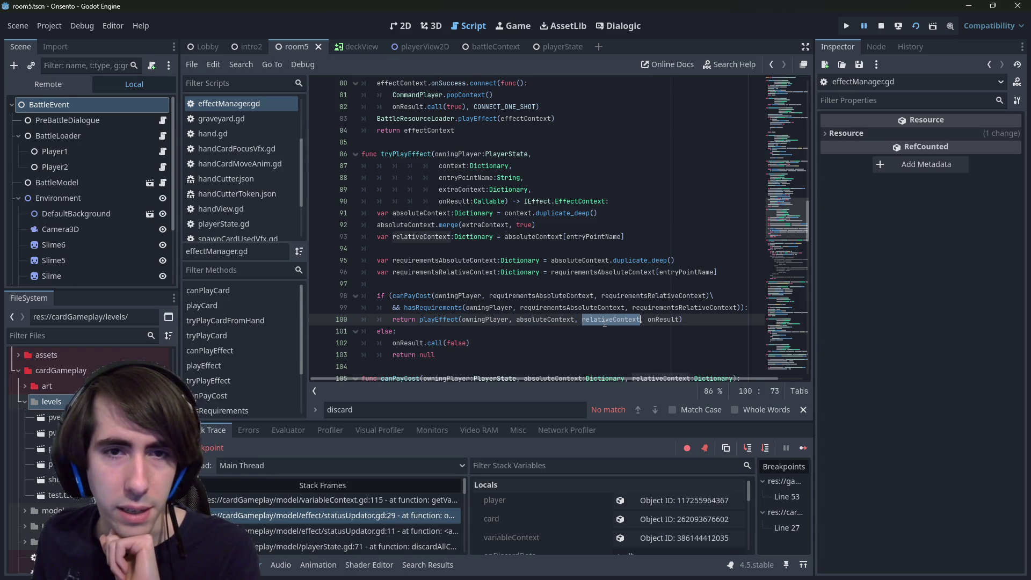
{"action": "left_click", "coordinate": [567, 320]}
{"action": "double_click", "coordinate": [566, 318]}
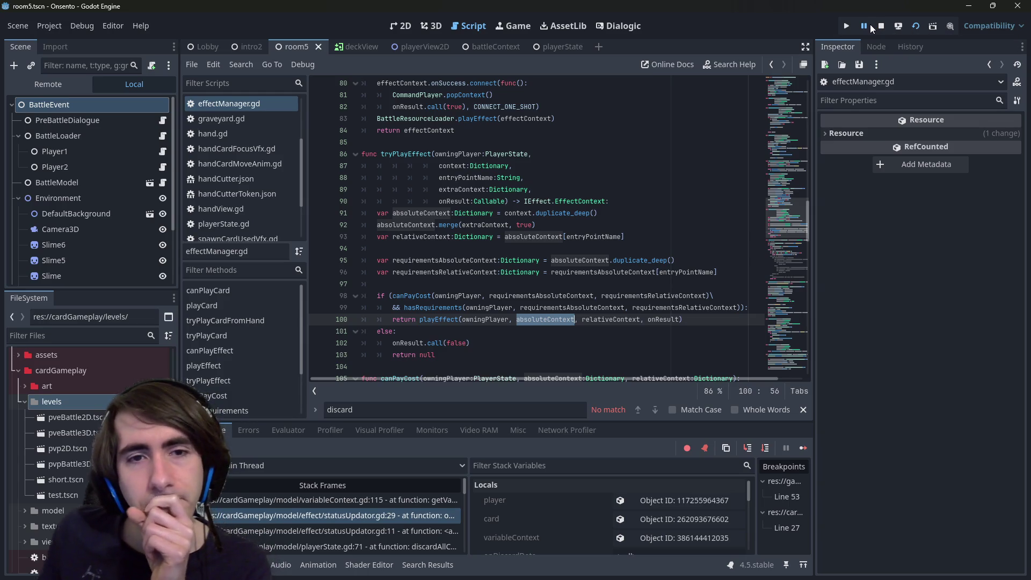
- Review tryPlayEffect's parameter list, including entryPointName and the context parameter on line 87
{"action": "double_click", "coordinate": [480, 178]}
{"action": "double_click", "coordinate": [488, 201]}
{"action": "double_click", "coordinate": [462, 190]}
{"action": "double_click", "coordinate": [474, 179]}
{"action": "double_click", "coordinate": [465, 166]}
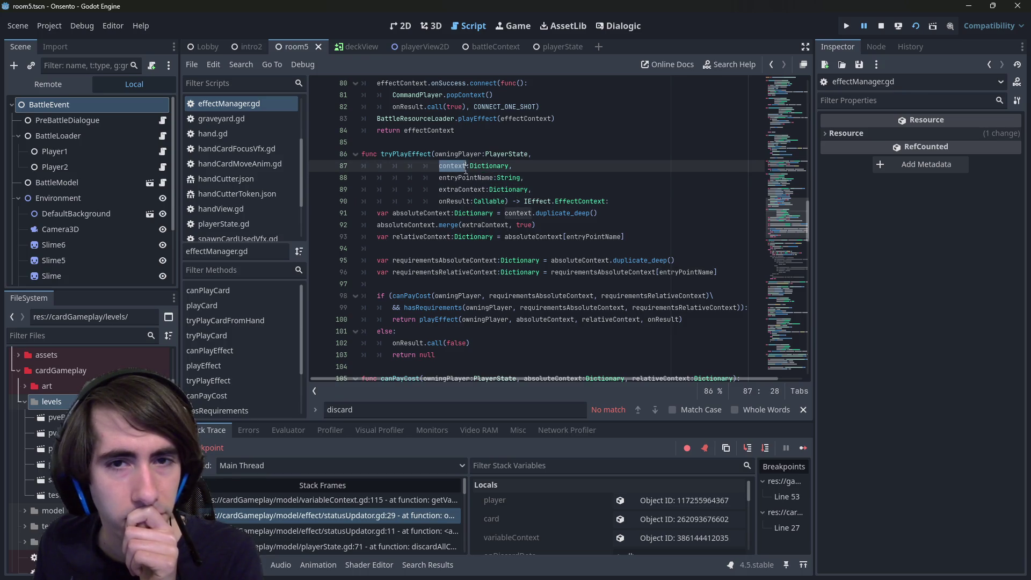
{"action": "triple_click", "coordinate": [465, 167]}
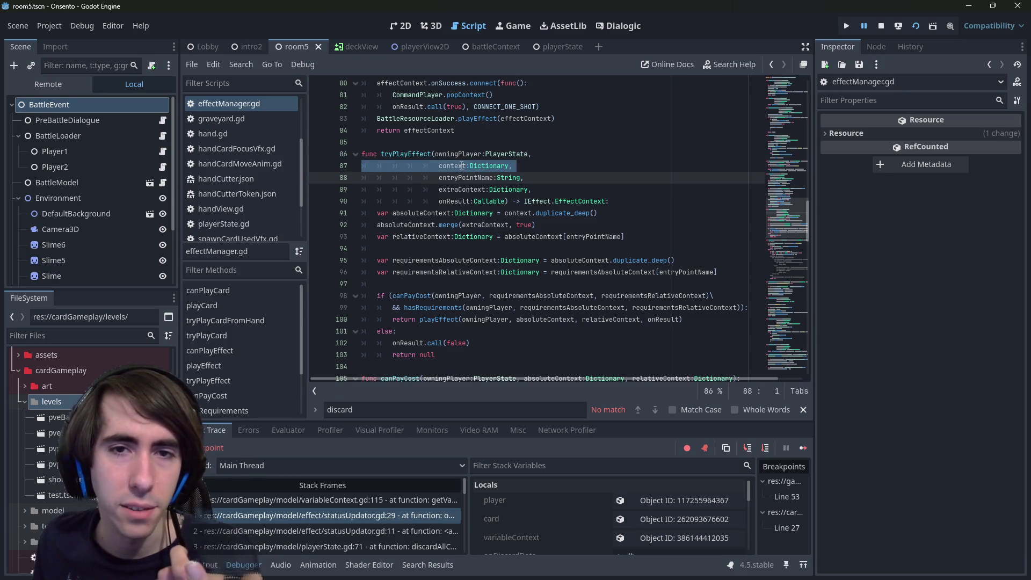
{"action": "double_click", "coordinate": [465, 166]}
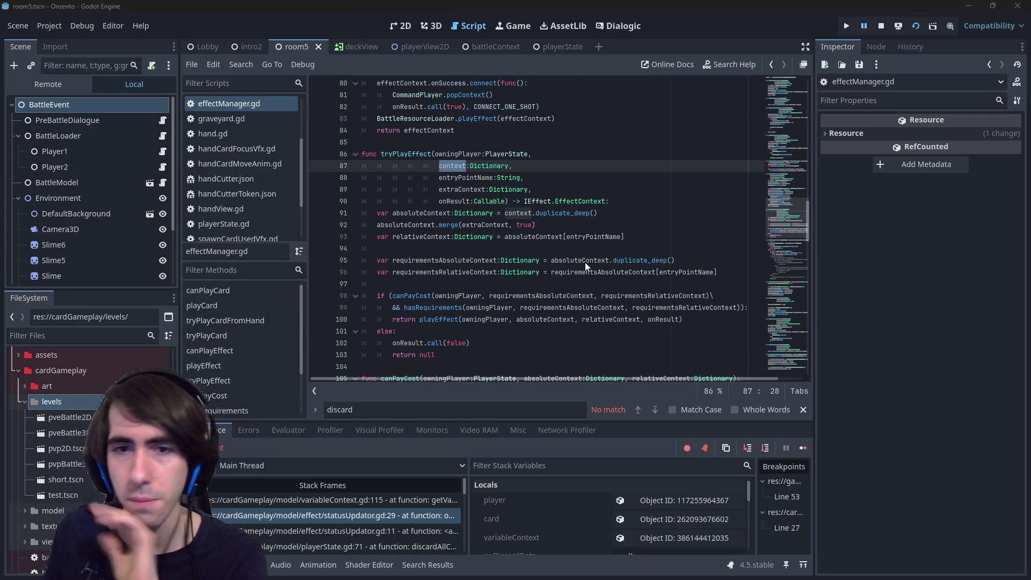
- Check the canPayCost condition on line 98, then return to onDiscard in statusUpdator.gd
{"action": "double_click", "coordinate": [405, 154]}
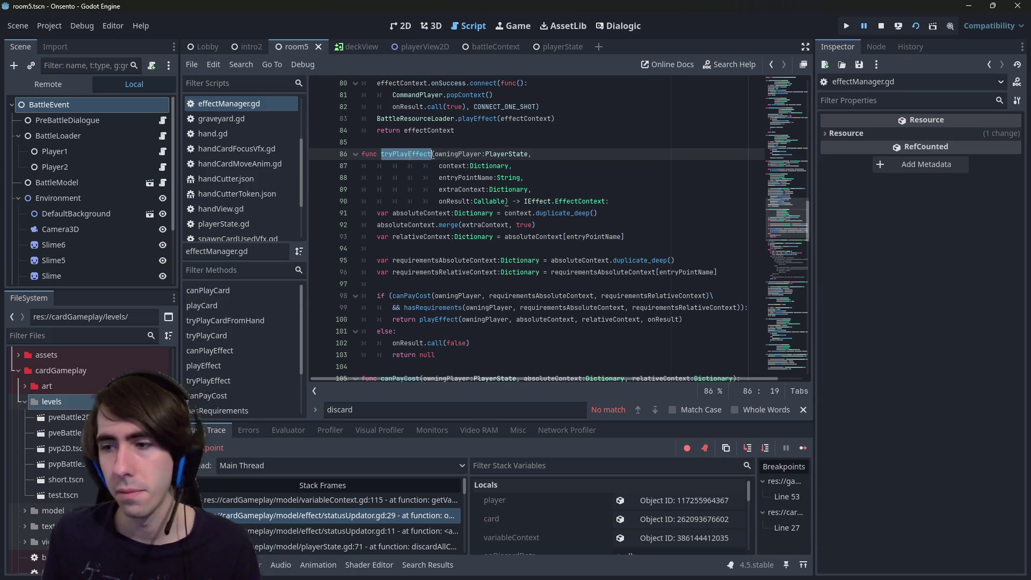
{"action": "scroll", "coordinate": [409, 155], "scroll_direction": "down", "scroll_amount": 3}
{"action": "scroll", "coordinate": [410, 154], "scroll_direction": "down", "scroll_amount": 2}
{"action": "left_click", "coordinate": [410, 155]}
{"action": "scroll", "coordinate": [409, 155], "scroll_direction": "up", "scroll_amount": 2}
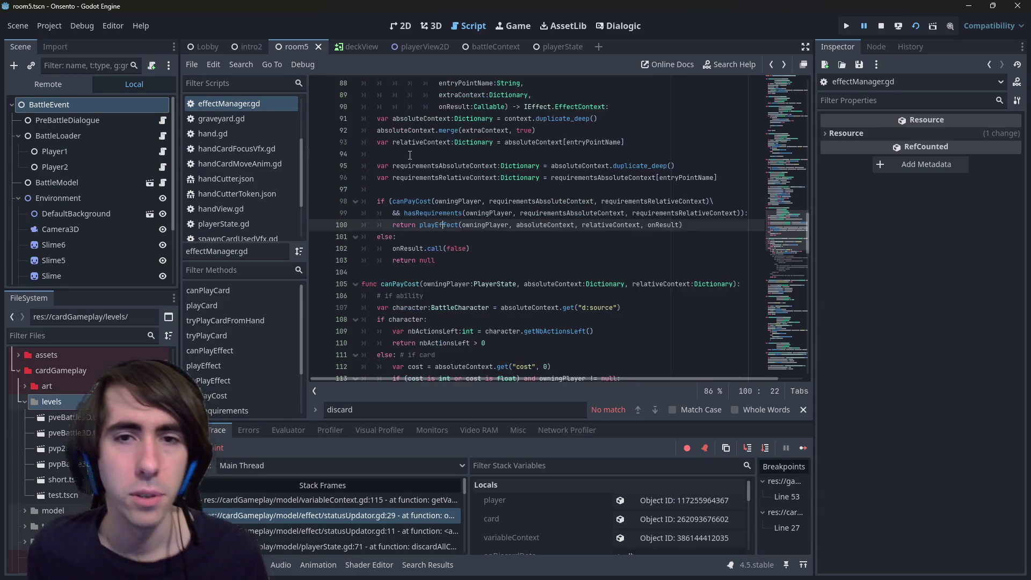
{"action": "key", "text": "alt+Left"}
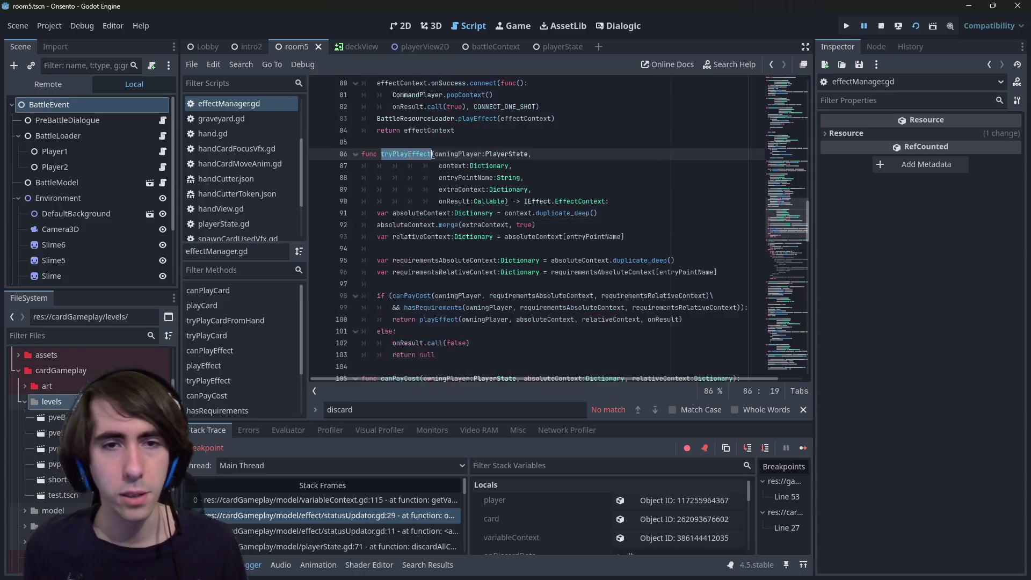
{"action": "left_click", "coordinate": [359, 515]}
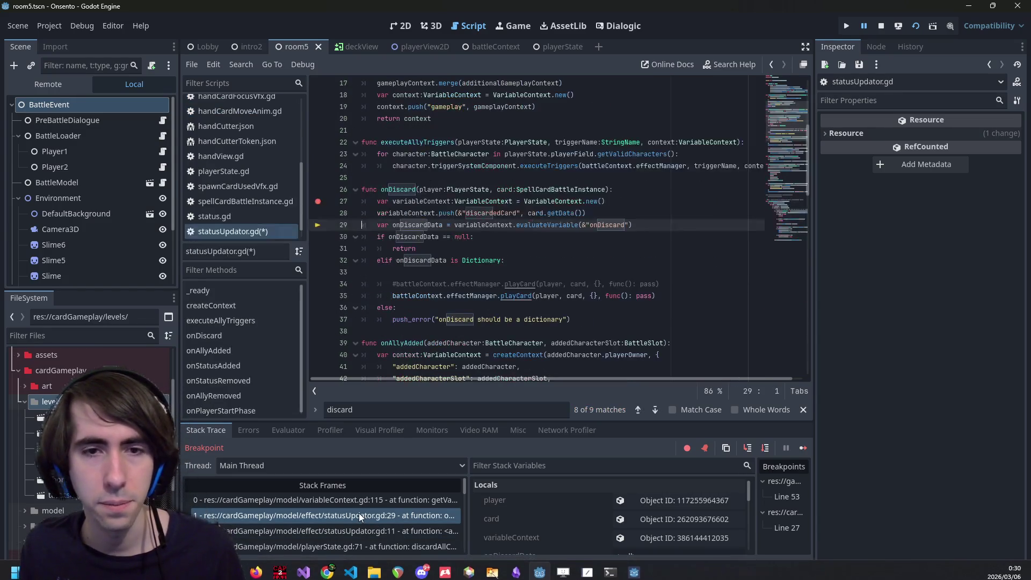
- Replace playCard on line 35 with tryPlayEffect and view its expected parameters
{"action": "left_click", "coordinate": [529, 273]}
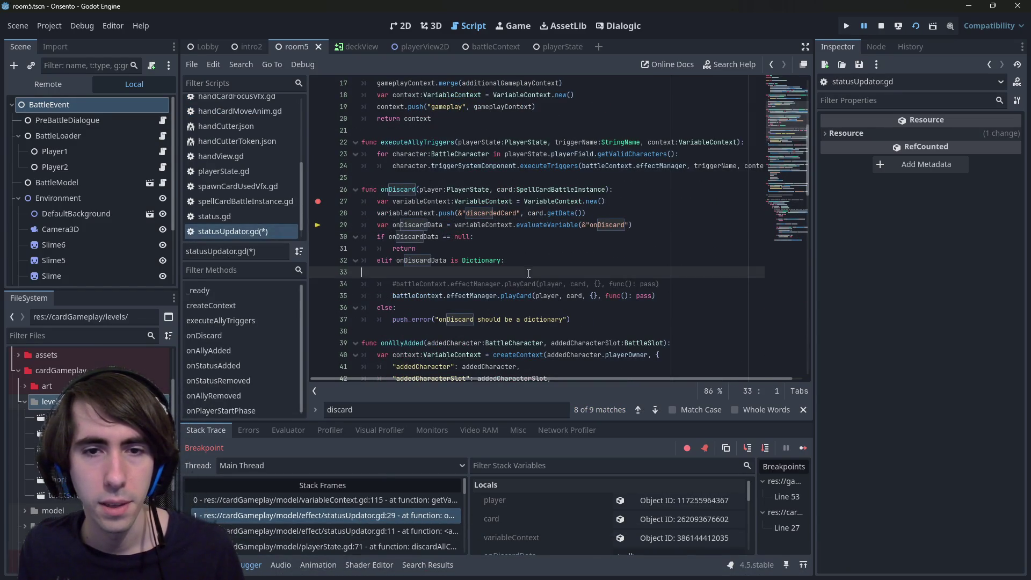
{"action": "double_click", "coordinate": [518, 287]}
{"action": "double_click", "coordinate": [519, 295]}
{"action": "type", "text": "tryPlayEffect"}
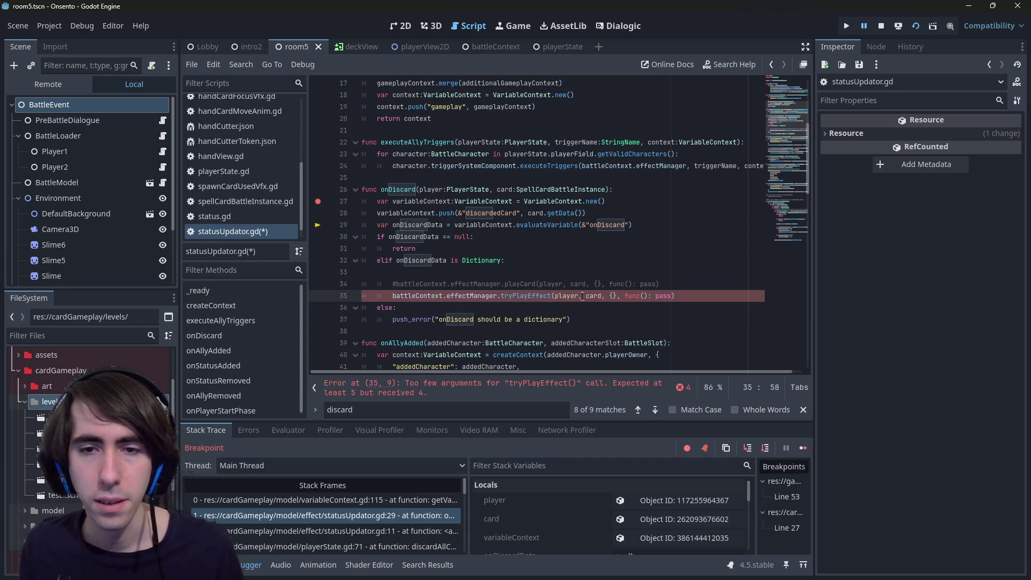
{"action": "key", "text": "ctrl+space"}
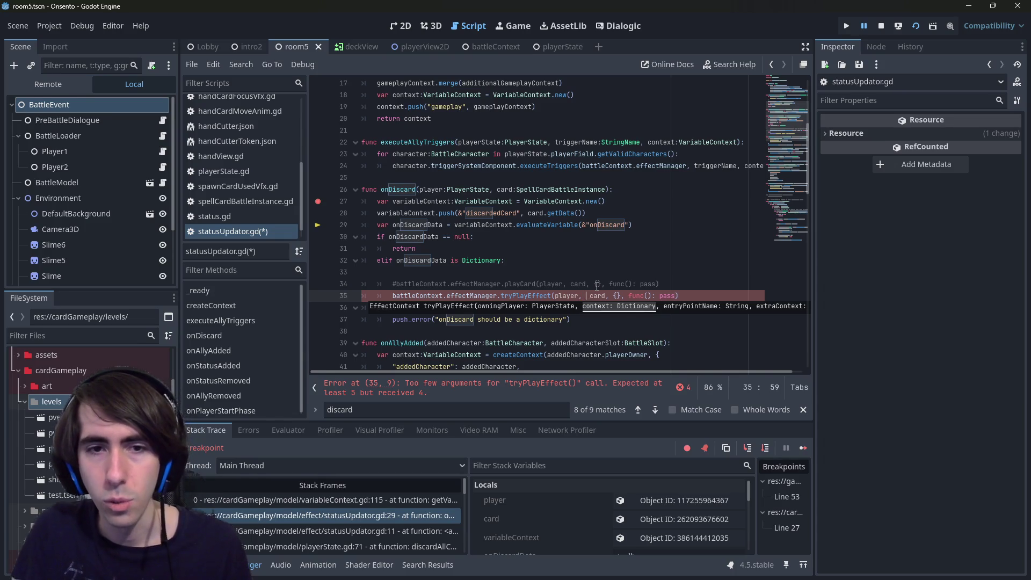
{"action": "key", "text": "ctrl+space"}
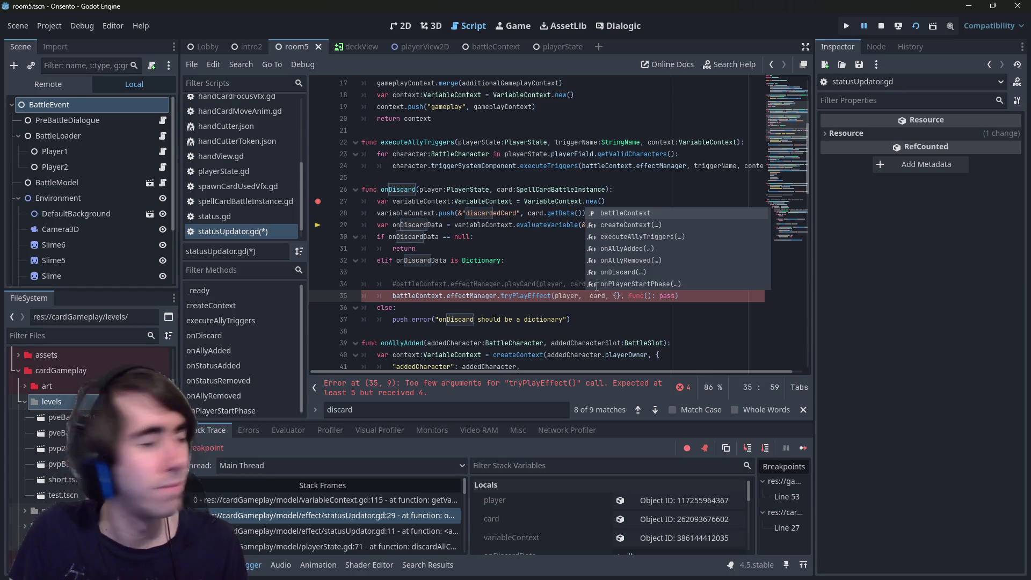
- Add card.getData() as the second argument and save statusUpdator.gd
{"action": "type", "text": "card."}
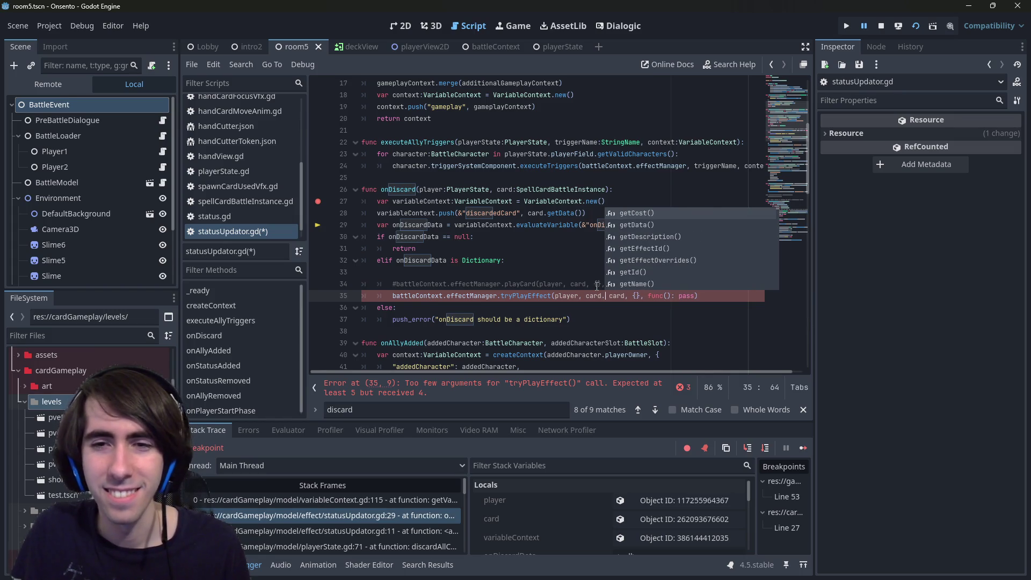
{"action": "type", "text": "getDa"}
{"action": "key", "text": "Return"}
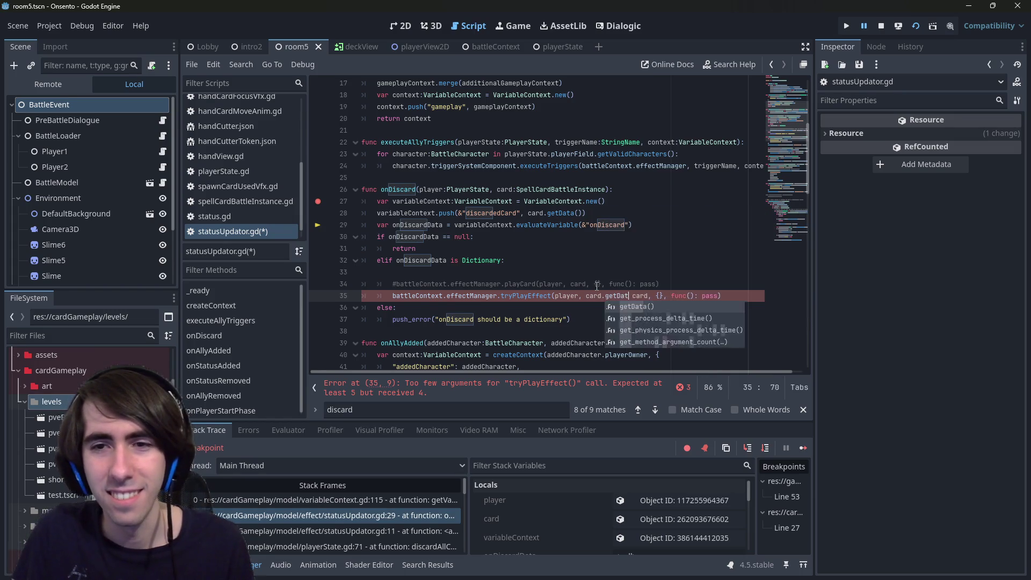
{"action": "type", "text": "a(),"}
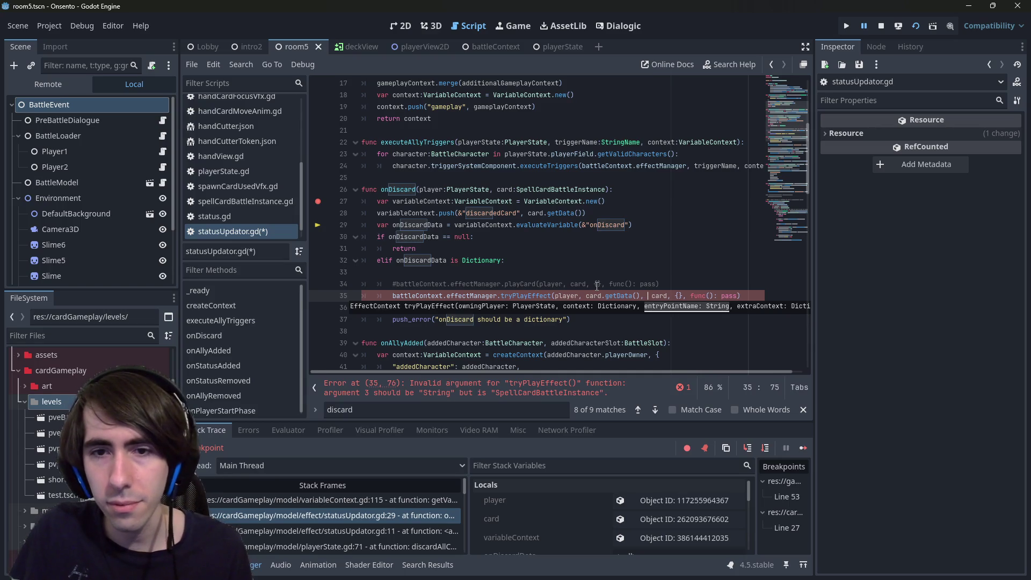
{"action": "key", "text": "ctrl+s"}
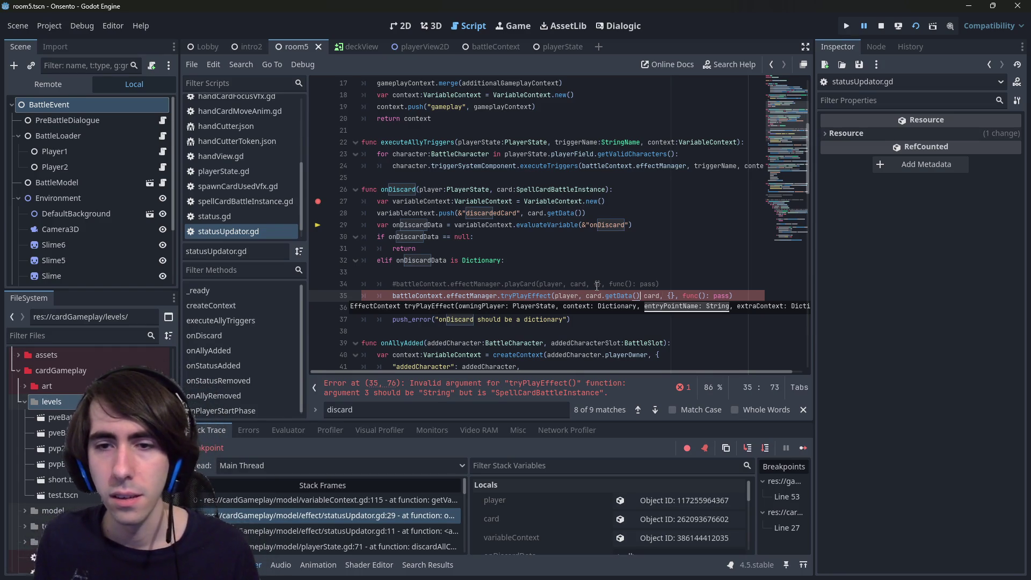
{"action": "key", "text": "ctrl+s"}
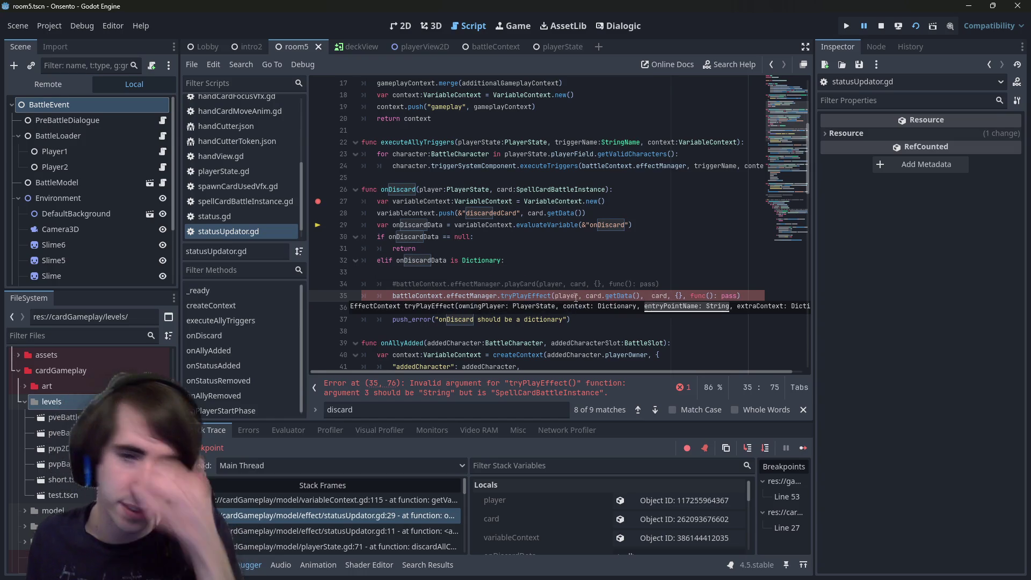
{"action": "left_click", "coordinate": [523, 296], "text": "ctrl"}
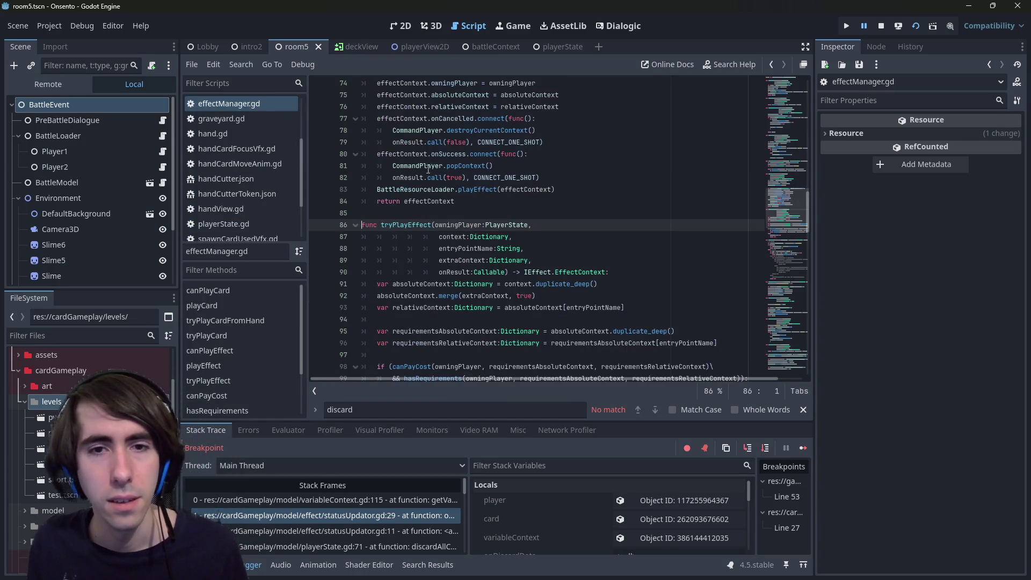
- Paste a second copy of tryPlayEffect onto blank lines above the original
{"action": "scroll", "coordinate": [423, 161], "scroll_direction": "down", "scroll_amount": 3}
{"action": "double_click", "coordinate": [408, 177]}
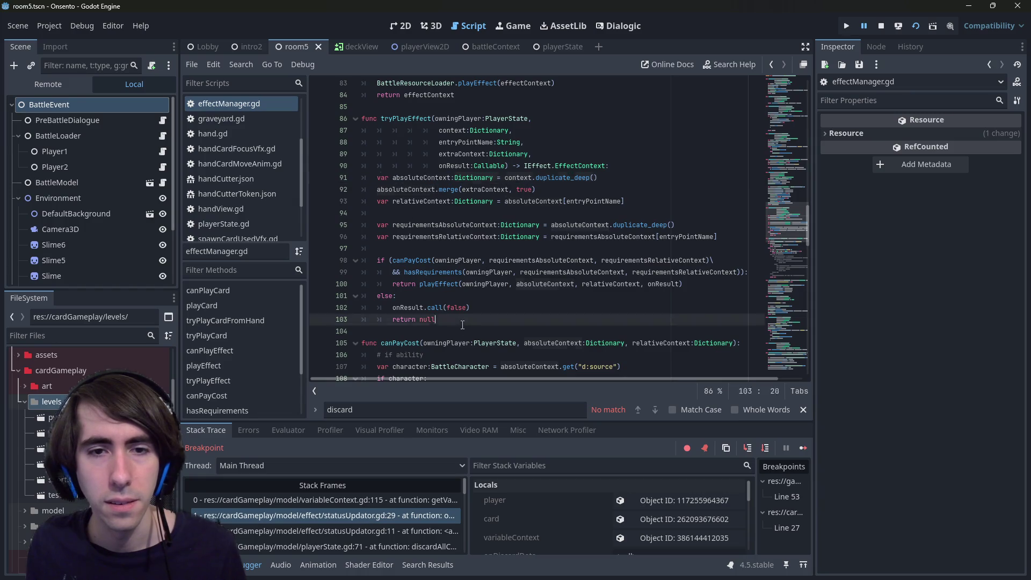
{"action": "left_click_drag", "start_coordinate": [462, 325], "coordinate": [387, 107]}
{"action": "left_click", "coordinate": [386, 107]}
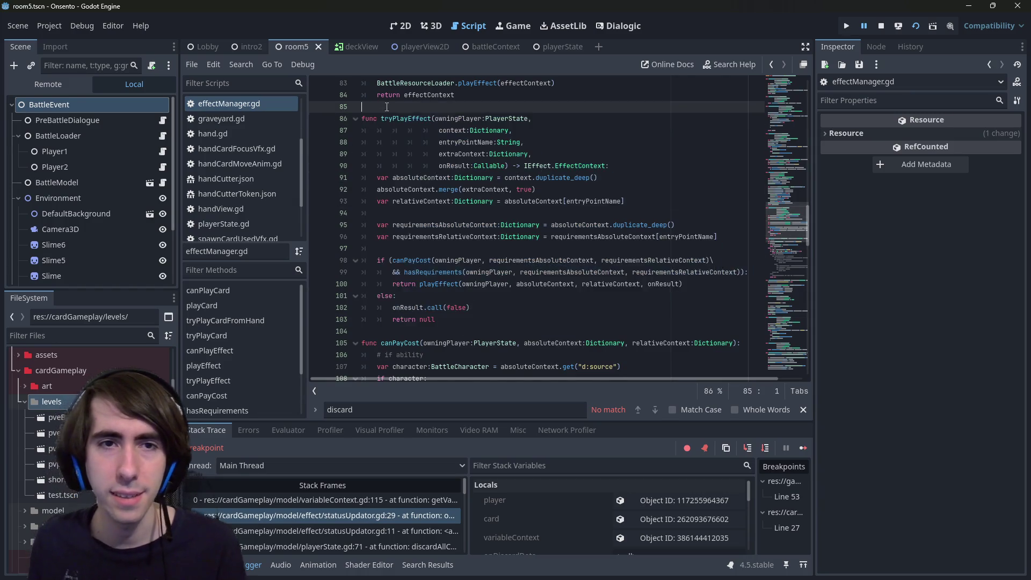
{"action": "key", "text": "Down"}
{"action": "key", "text": "Return"}
{"action": "key", "text": "Return"}
{"action": "left_click", "coordinate": [391, 118]}
{"action": "type", "text": "func tryPlayEffect(owningPlayer:PlayerState, \t\t\t\t\tcontext:Dictionary, \t\t\t\t\tentryPointName:String, \t\t\t\t\textraContext:Dictionary, \t\t\t\t\tonResult:Callable) -> IEffect.EffectContext: \tvar absoluteContext:Dictionary = context.duplicate_deep() \tabsoluteContext.merge(extraContext, true) \tvar relativeContext:Dictionary = absoluteContext[entryPointName] \t \tvar requirementsAbsoluteContext:Dictionary = absoluteContext.duplicate_deep() \tvar requirementsRelativeContext:Dictionary = requirementsAbsoluteContext[entryPointName] \t \tif (canPayCost(owningPlayer, requirementsAbsoluteContext, requirementsRelativeContext)\\ \t\t&& hasRequirements(owningPlayer, requirementsAbsoluteContext, requirementsRelativeContext)): \t\treturn playEffect(owningPlayer, absoluteContext, relativeContext, onResult) \telse: \t\tonResult.call(false) \t\treturn null"}
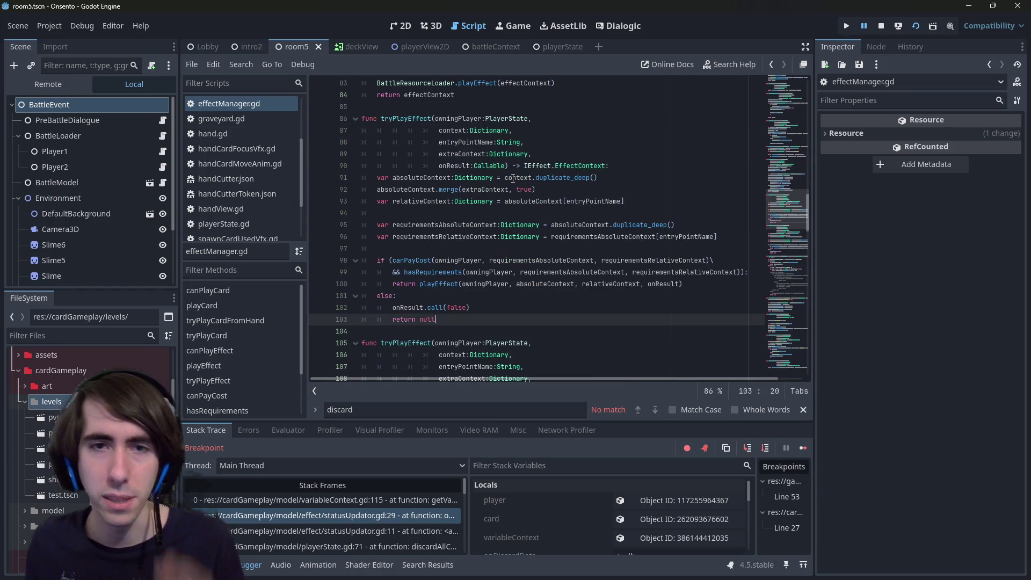
- Select the copy's parameter lines 87–89, leaving the caret after extraContext
{"action": "left_click", "coordinate": [496, 142]}
{"action": "mouse_move", "coordinate": [532, 154]}
{"action": "left_mouse_down"}
{"action": "mouse_move", "coordinate": [377, 133]}
{"action": "mouse_move", "coordinate": [370, 145]}
{"action": "mouse_move", "coordinate": [291, 155]}
{"action": "left_mouse_up"}
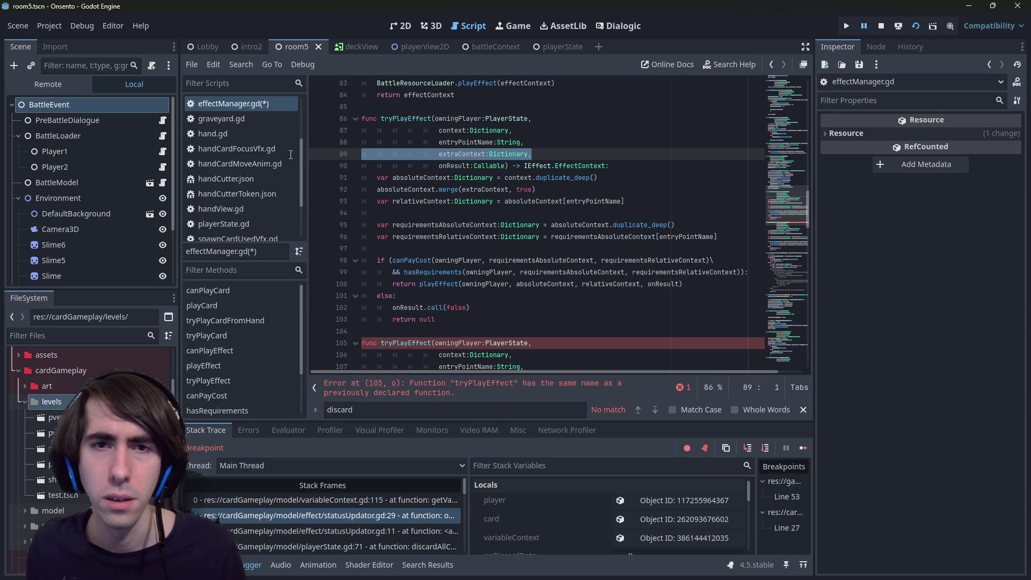
{"action": "left_click", "coordinate": [558, 155]}
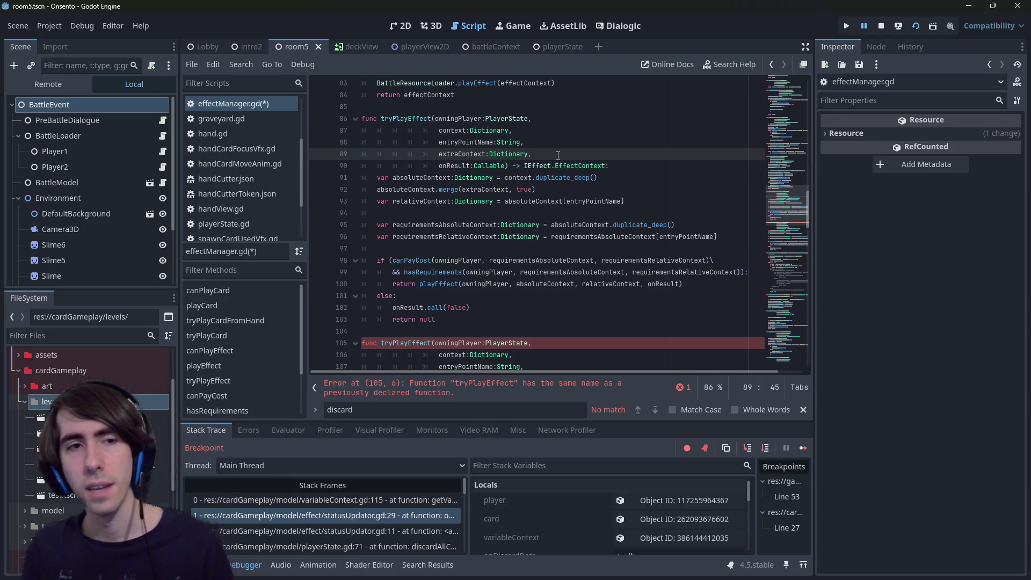
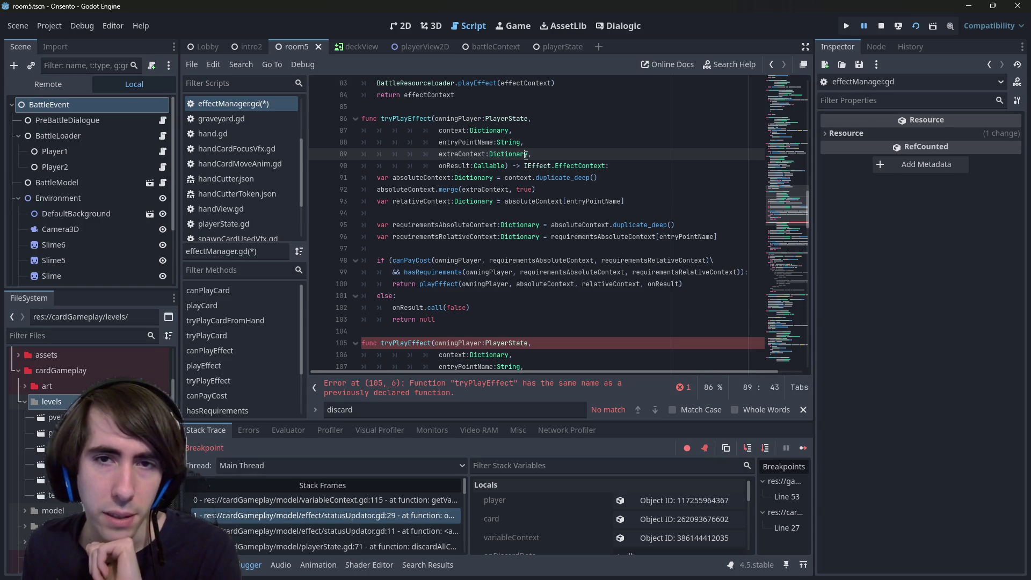
- Change the context parameter's type from Dictionary to VariableContext and save effectManager.gd
{"action": "double_click", "coordinate": [451, 131]}
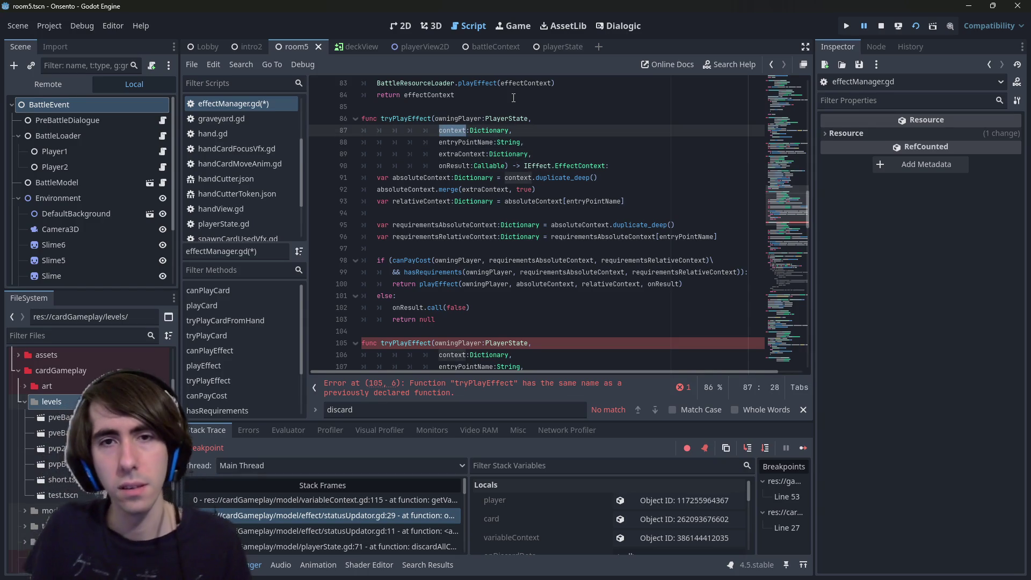
{"action": "key", "text": "Right"}
{"action": "key", "text": "Right"}
{"action": "key", "text": "ctrl+shift+Right"}
{"action": "type", "text": "VariableContext"}
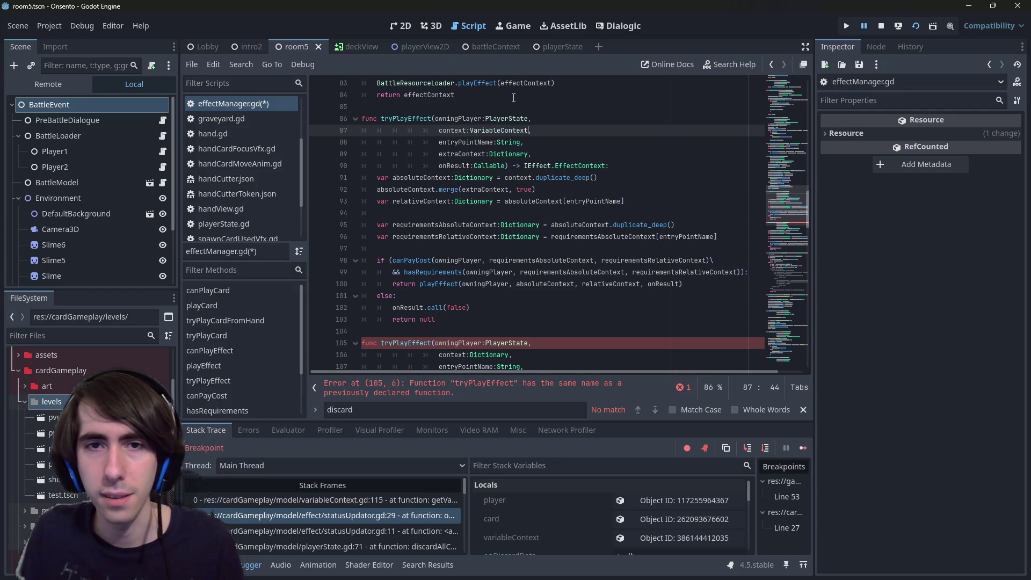
{"action": "key", "text": "ctrl+s"}
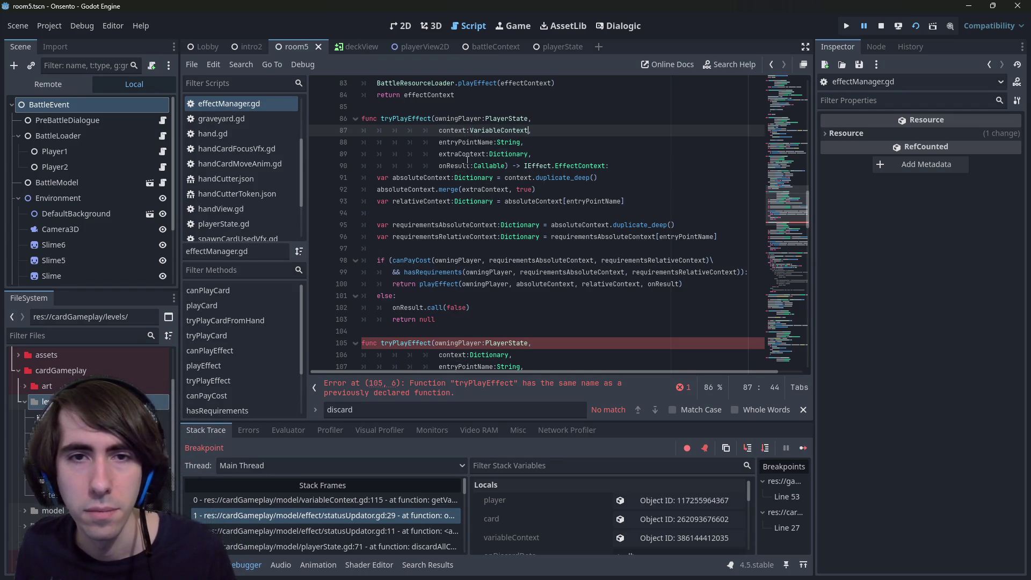
- Delete the entryPointName and extraContext parameter lines and save the script
{"action": "left_click_drag", "start_coordinate": [530, 154], "coordinate": [322, 154]}
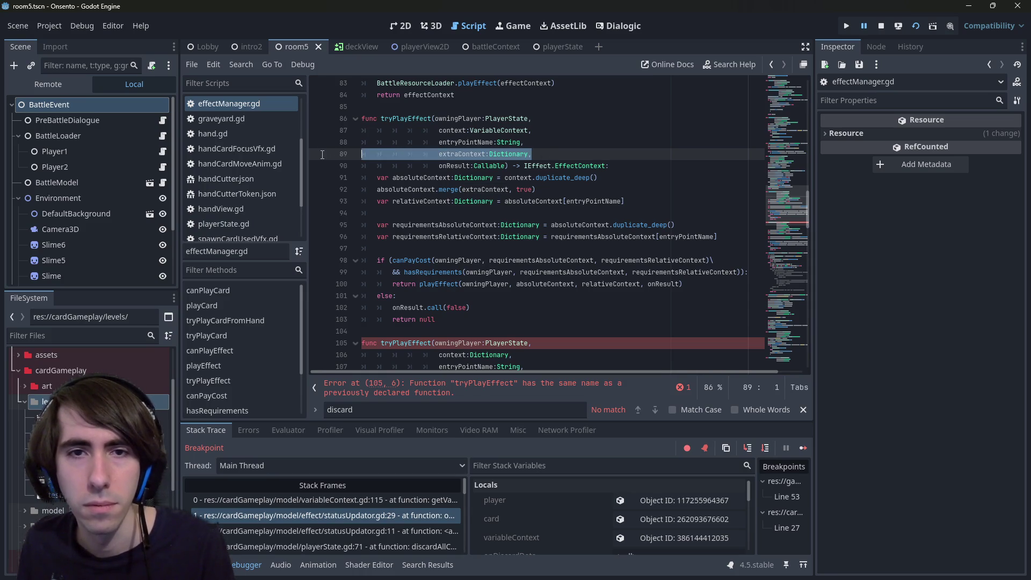
{"action": "double_click", "coordinate": [451, 142]}
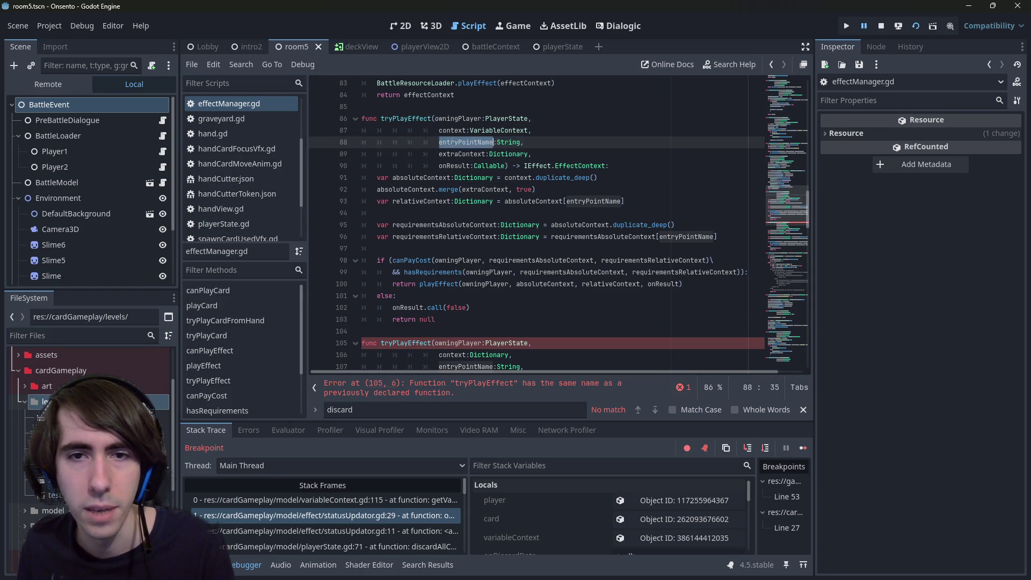
{"action": "left_click_drag", "start_coordinate": [531, 154], "coordinate": [317, 142]}
{"action": "key", "text": "BackSpace"}
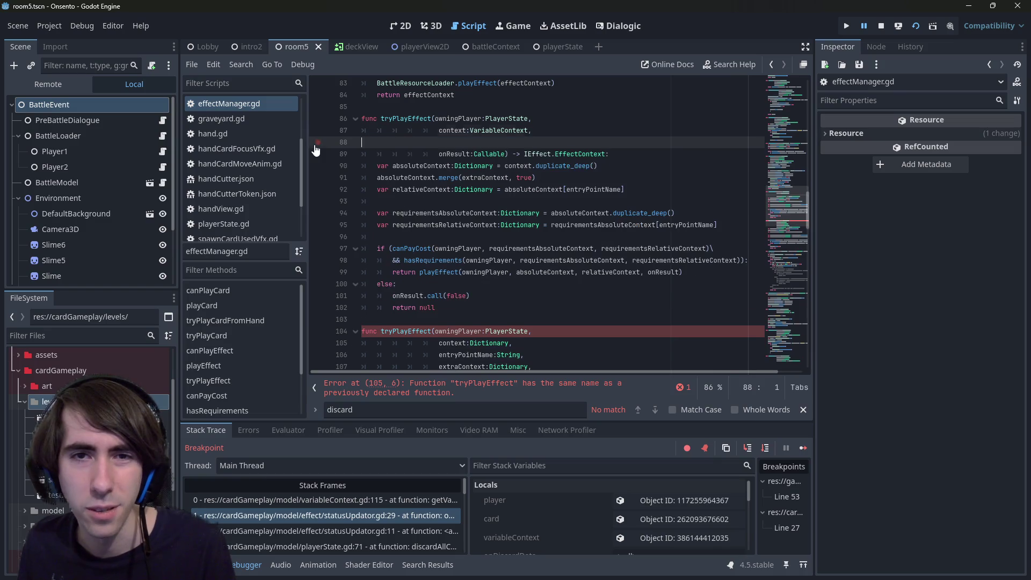
{"action": "key", "text": "BackSpace"}
{"action": "key", "text": "ctrl+s"}
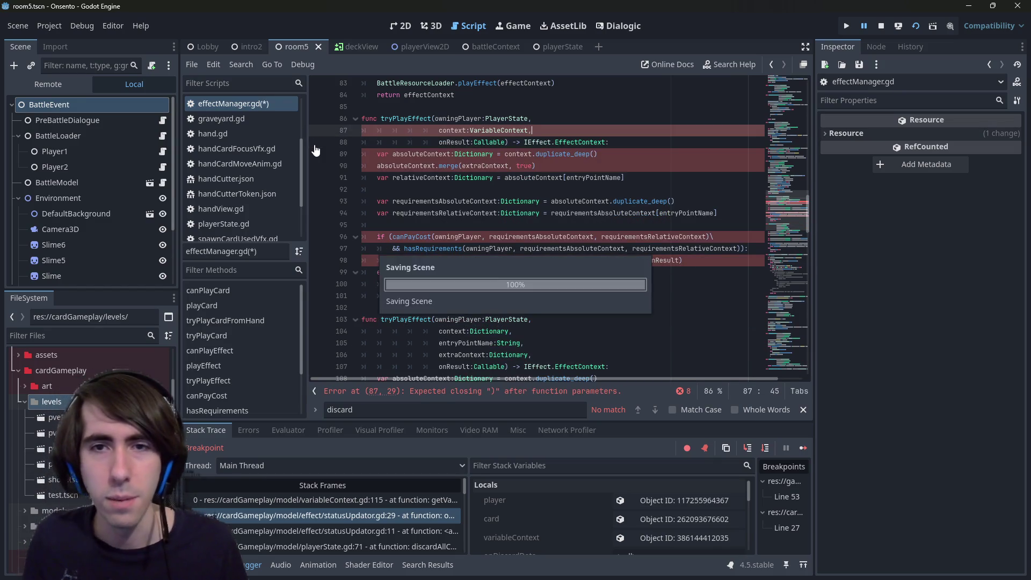
- Pull the context parameter up toward the owningPlayer parameter line
{"action": "double_click", "coordinate": [458, 141]}
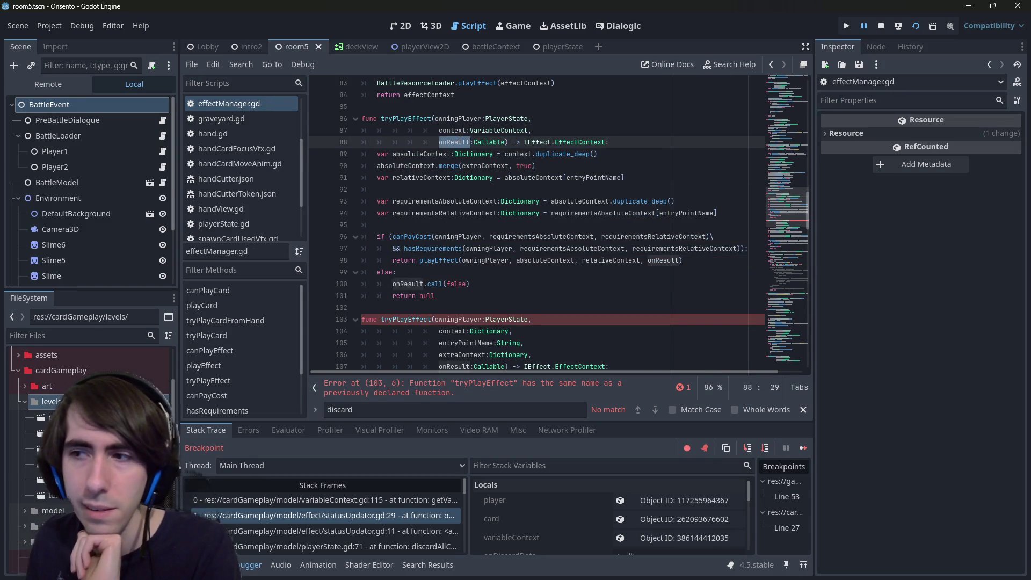
{"action": "scroll", "coordinate": [459, 139], "scroll_direction": "up", "scroll_amount": 1}
{"action": "left_click", "coordinate": [552, 154]}
{"action": "key", "text": "Delete"}
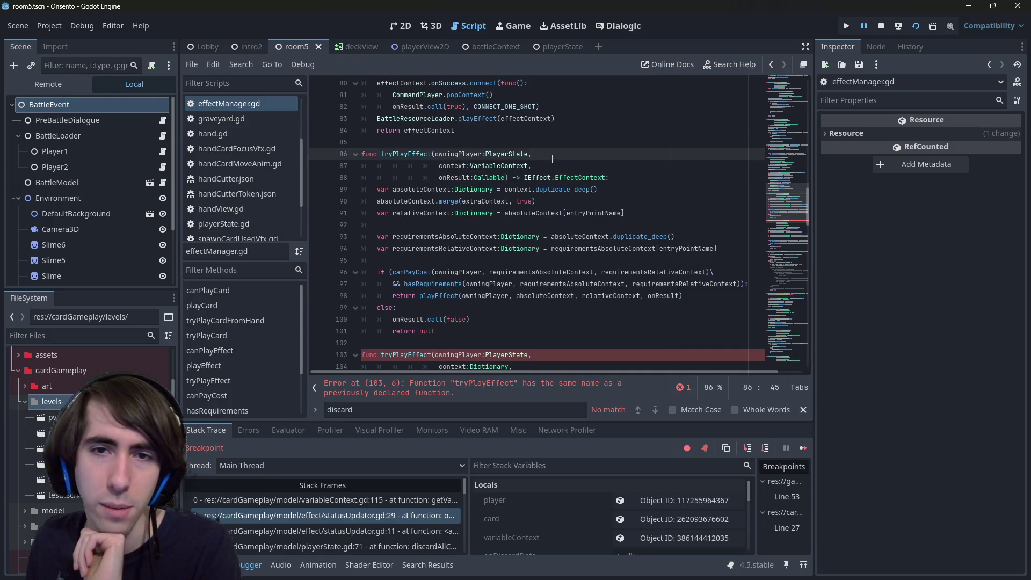
- Join context:VariableContext onto line 86 after owningPlayer, separated by a single space
{"action": "key", "text": "ctrl+Delete"}
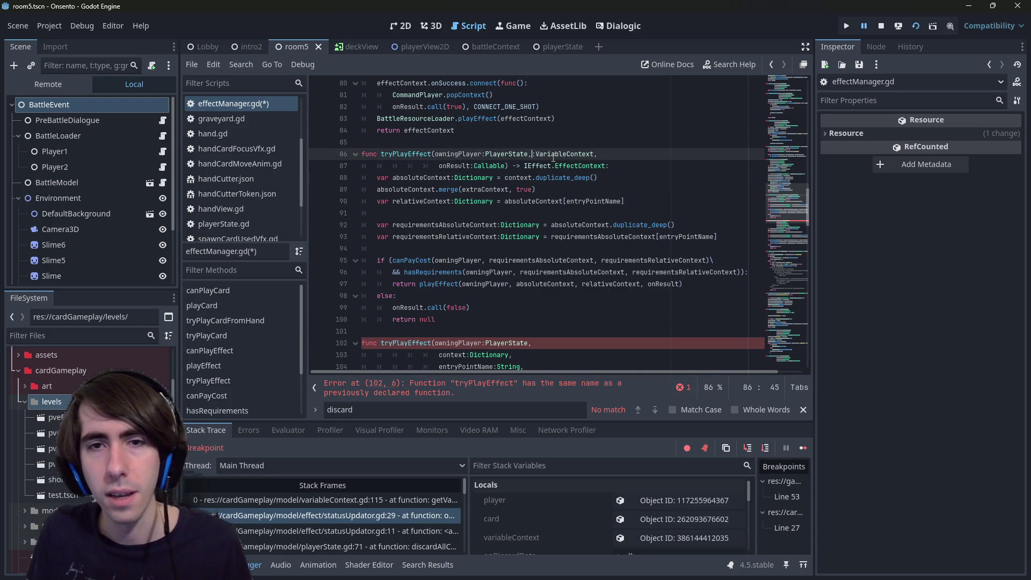
{"action": "key", "text": "ctrl+Delete"}
{"action": "key", "text": "Delete"}
{"action": "key", "text": "ctrl+z"}
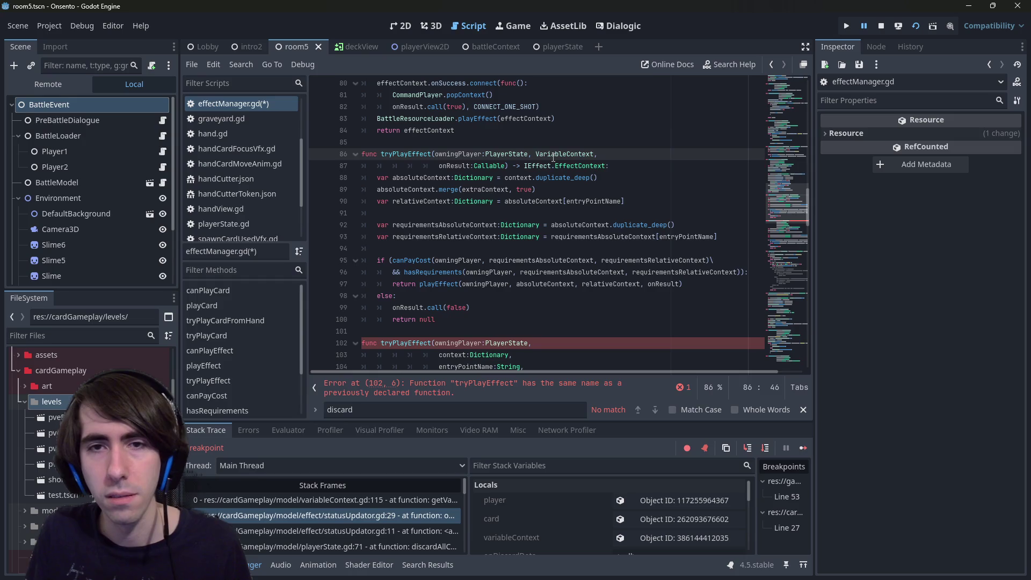
{"action": "key", "text": "ctrl+z"}
{"action": "key", "text": "ctrl+y"}
{"action": "key", "text": "Delete"}
{"action": "key", "text": "Delete"}
{"action": "key", "text": "Delete"}
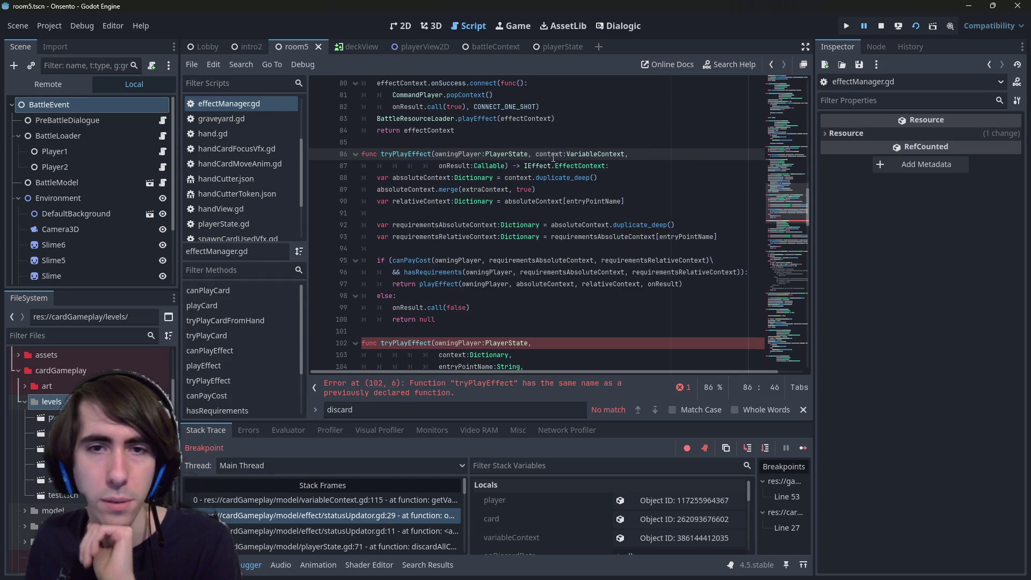
- Append FromVariableContext to the new function's name and save
{"action": "left_click", "coordinate": [460, 166]}
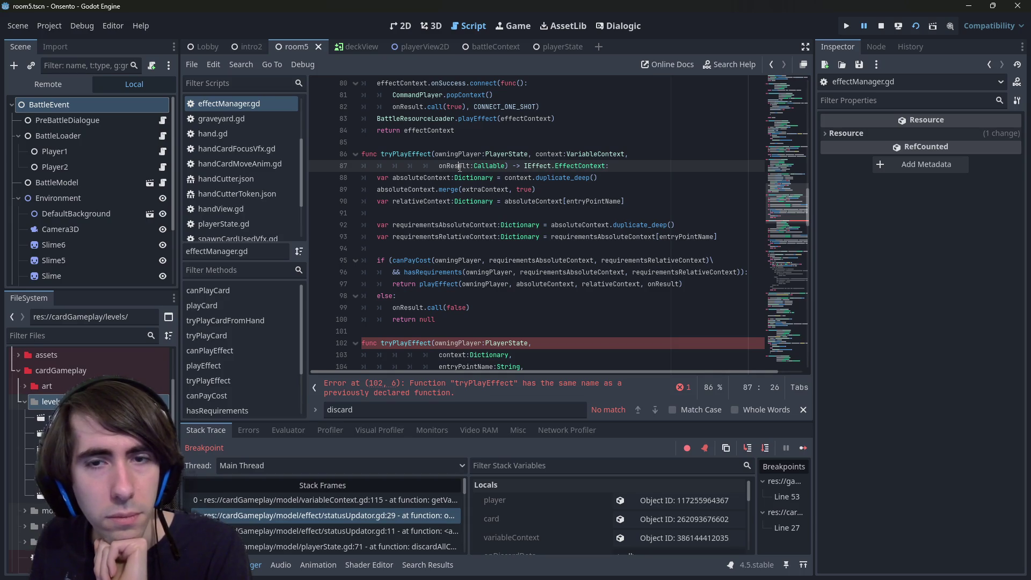
{"action": "double_click", "coordinate": [552, 153]}
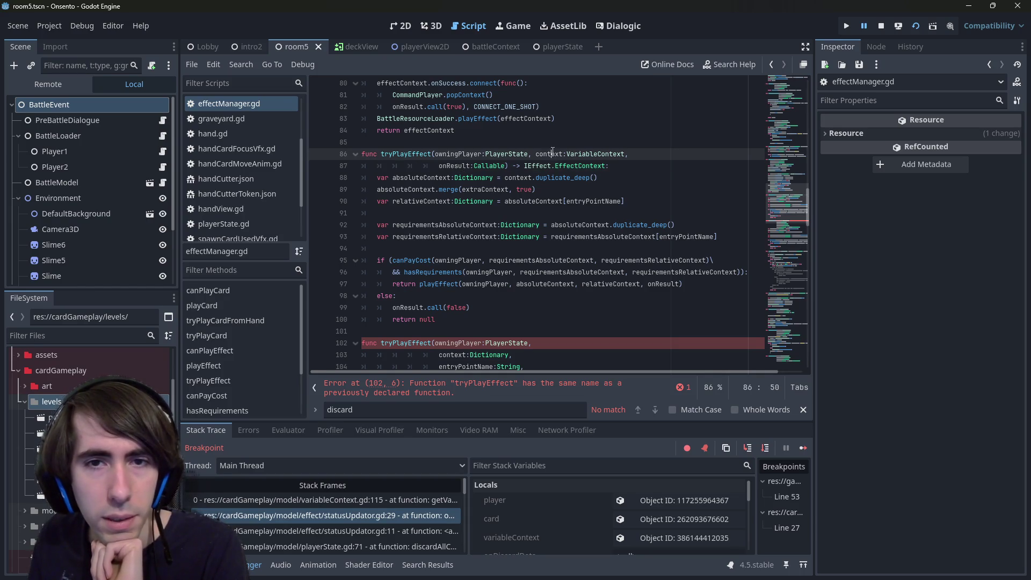
{"action": "scroll", "coordinate": [525, 163], "scroll_direction": "down", "scroll_amount": 1}
{"action": "scroll", "coordinate": [483, 215], "scroll_direction": "up", "scroll_amount": 1}
{"action": "scroll", "coordinate": [446, 259], "scroll_direction": "down", "scroll_amount": 2}
{"action": "scroll", "coordinate": [446, 260], "scroll_direction": "up", "scroll_amount": 3}
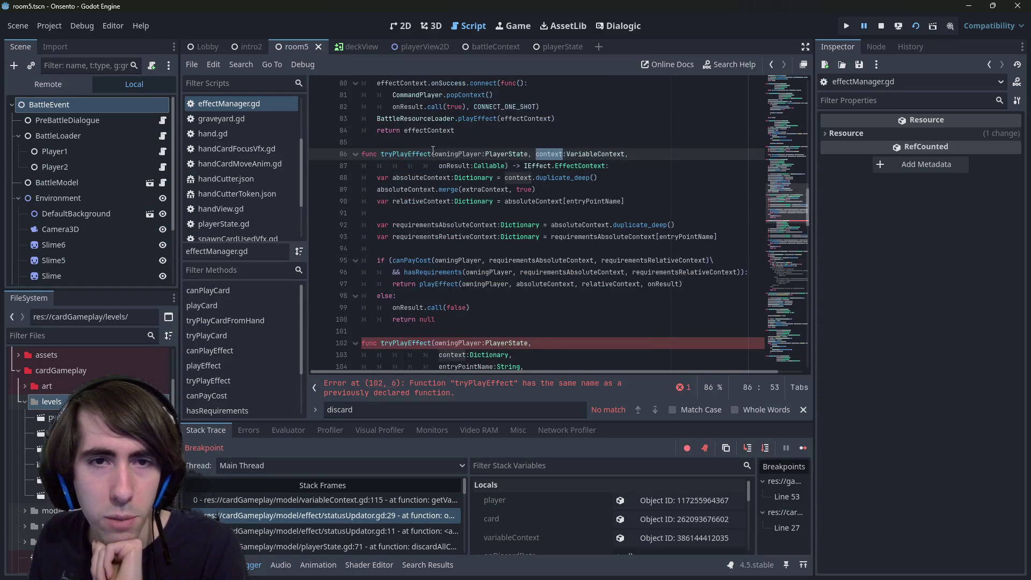
{"action": "left_click", "coordinate": [433, 153]}
{"action": "type", "text": "FromVar"}
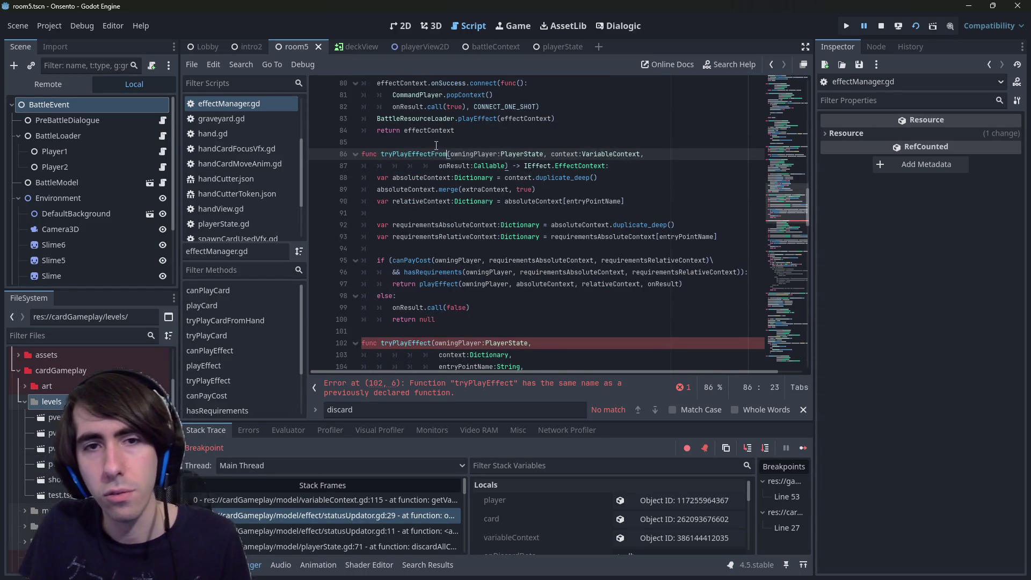
{"action": "type", "text": "iableContext"}
{"action": "key", "text": "ctrl+s"}
{"action": "double_click", "coordinate": [623, 154]}
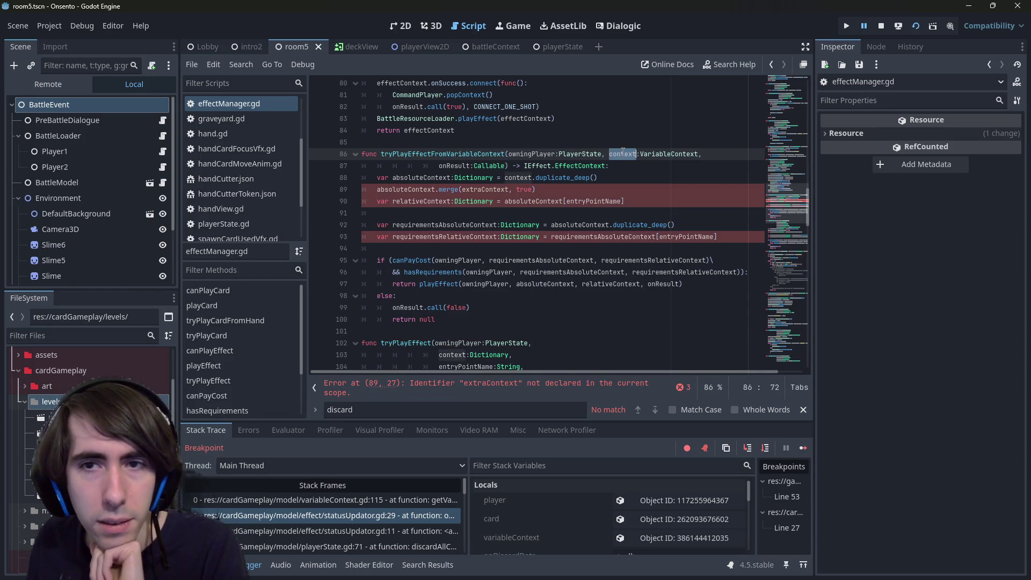
- Delete lines 88–90 (absoluteContext, merge, relativeContext), then restore them with undo
{"action": "left_click", "coordinate": [559, 388]}
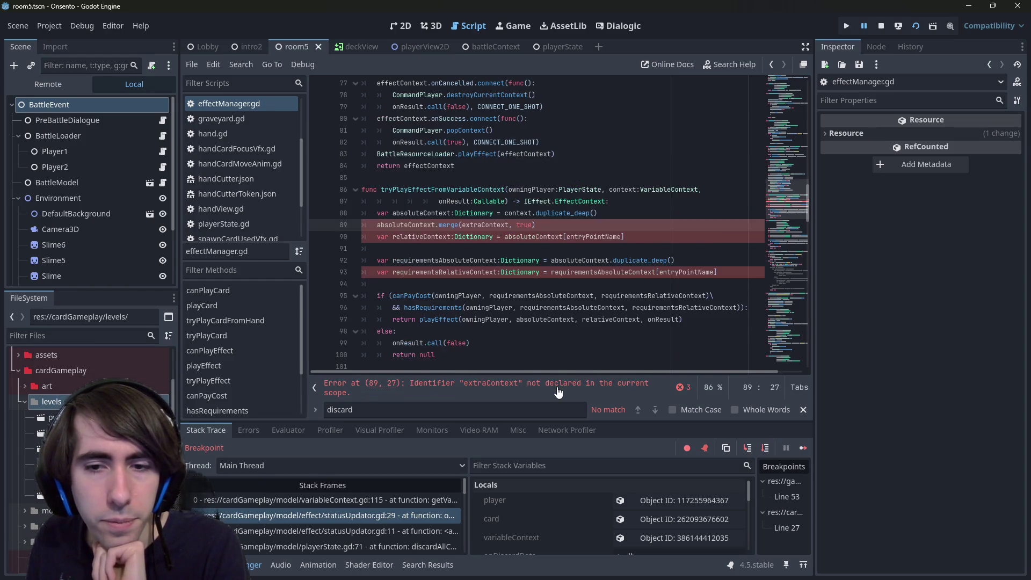
{"action": "double_click", "coordinate": [478, 225]}
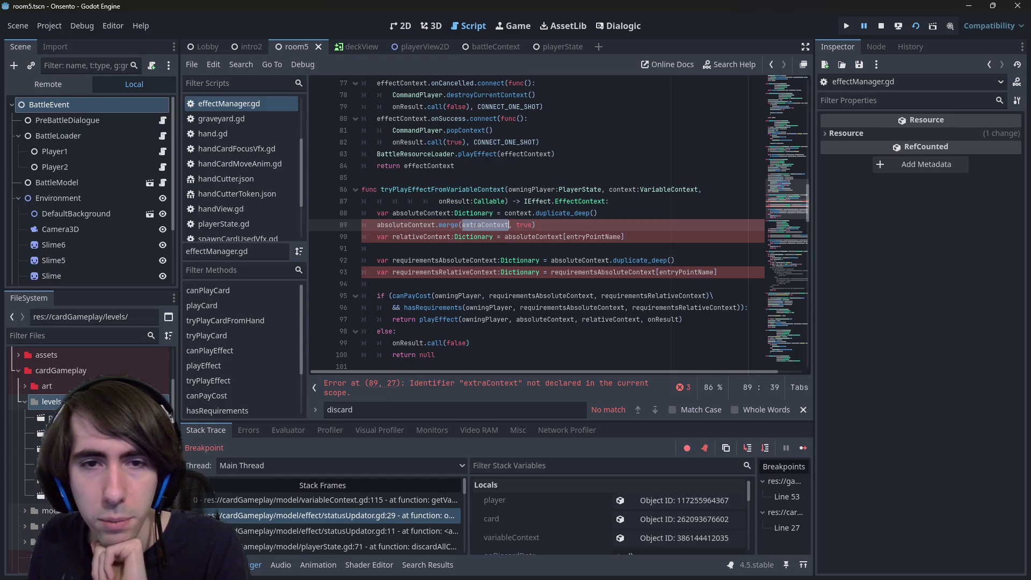
{"action": "double_click", "coordinate": [429, 226]}
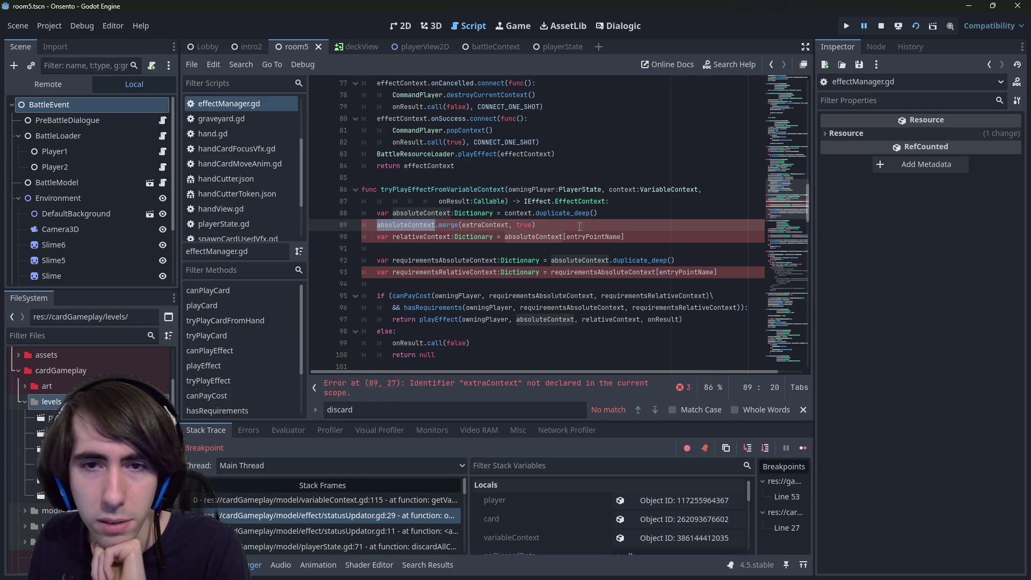
{"action": "left_click_drag", "start_coordinate": [688, 237], "coordinate": [361, 213]}
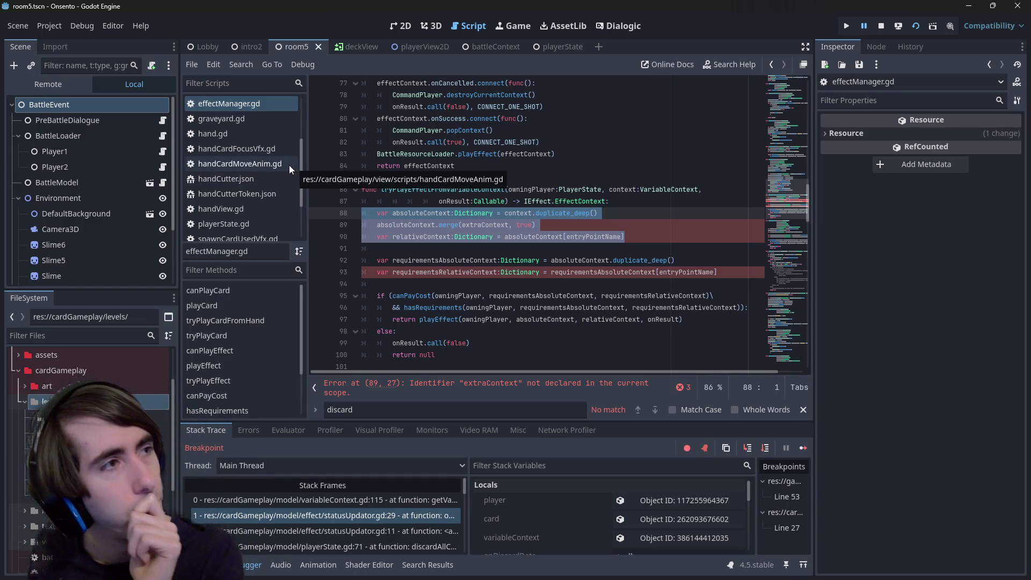
{"action": "left_click", "coordinate": [602, 236]}
{"action": "left_click_drag", "start_coordinate": [625, 237], "coordinate": [314, 221]}
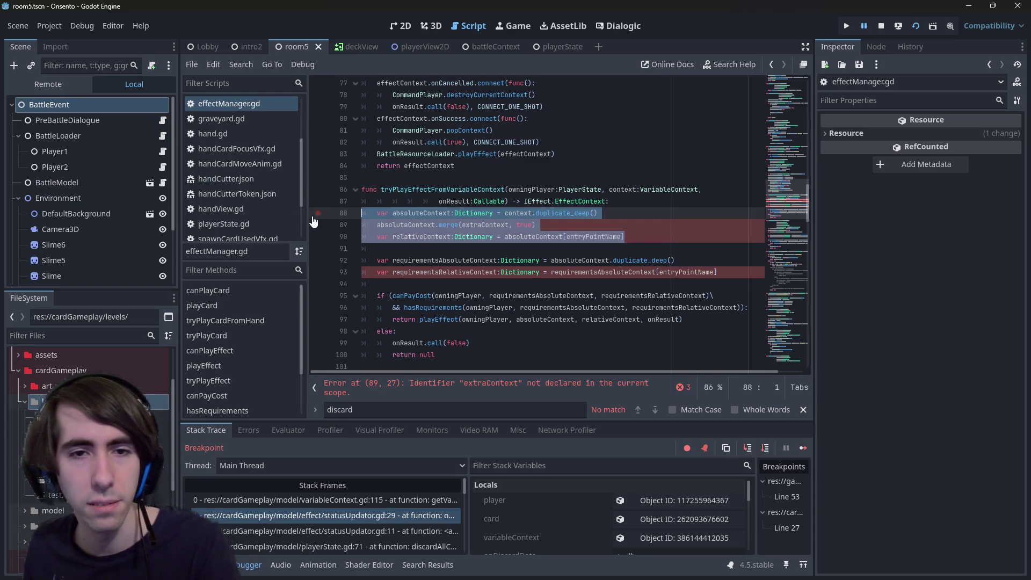
{"action": "key", "text": "BackSpace"}
{"action": "key", "text": "Delete"}
{"action": "key", "text": "BackSpace"}
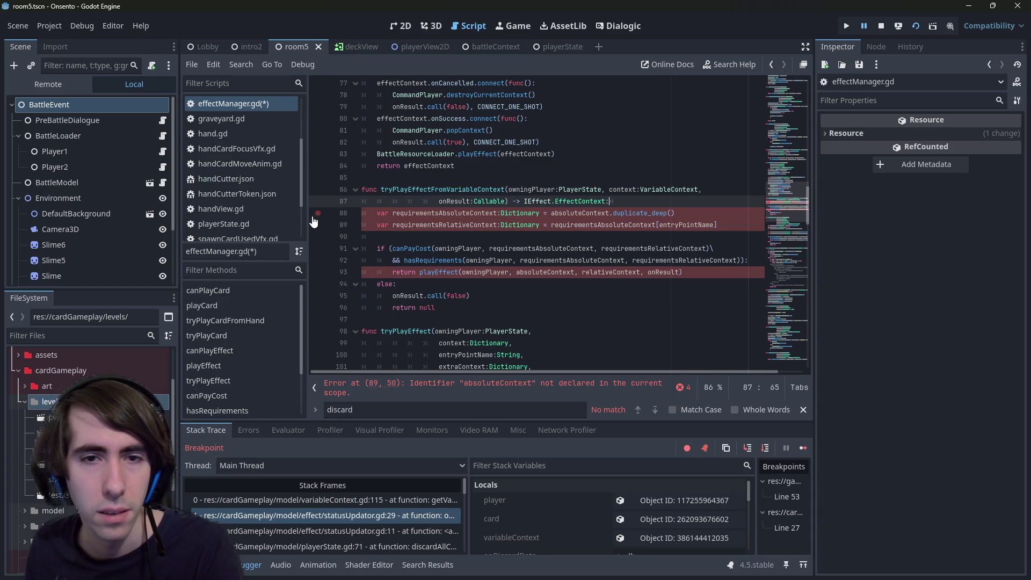
{"action": "double_click", "coordinate": [440, 213]}
{"action": "left_click", "coordinate": [451, 224]}
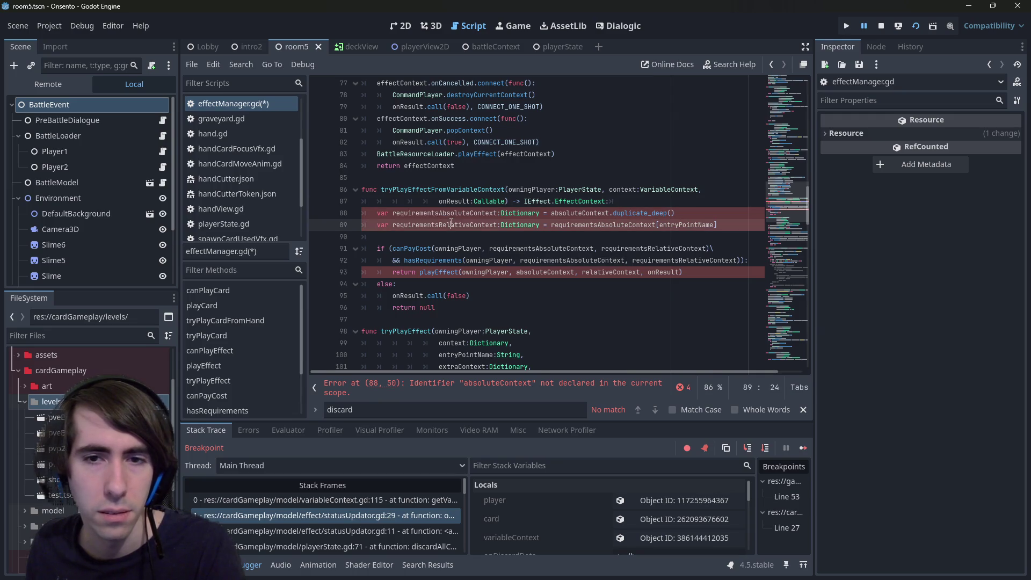
{"action": "key", "text": "ctrl+z"}
{"action": "key", "text": "ctrl+z"}
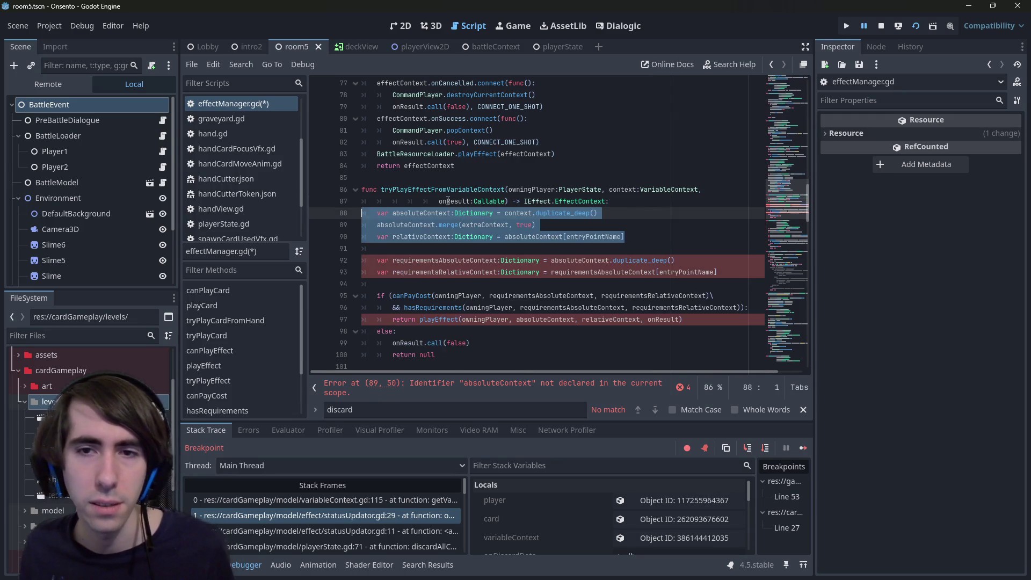
- Remove the duplicate_deep() call after context on line 88
{"action": "double_click", "coordinate": [580, 260]}
{"action": "double_click", "coordinate": [601, 272]}
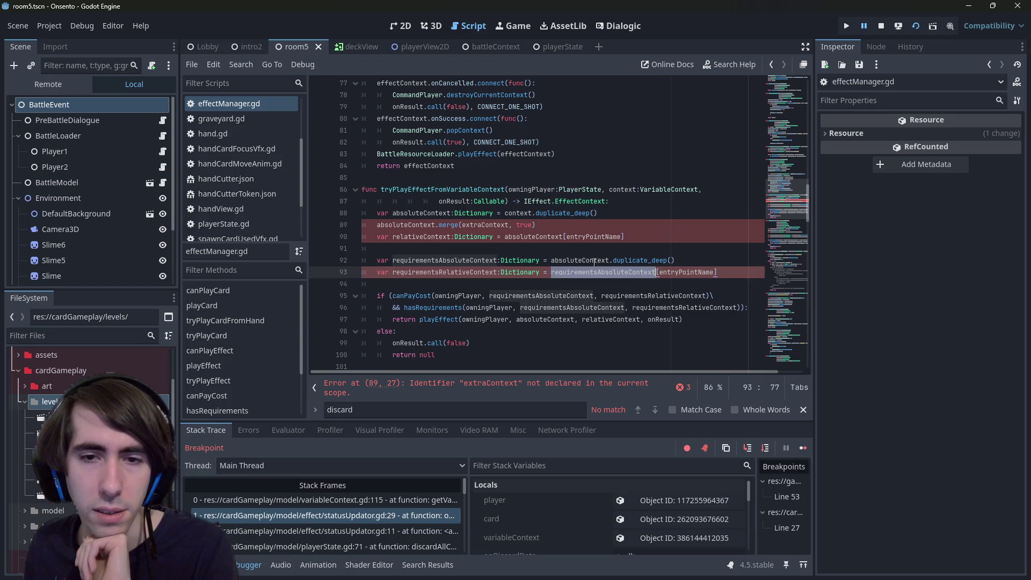
{"action": "left_click", "coordinate": [616, 203]}
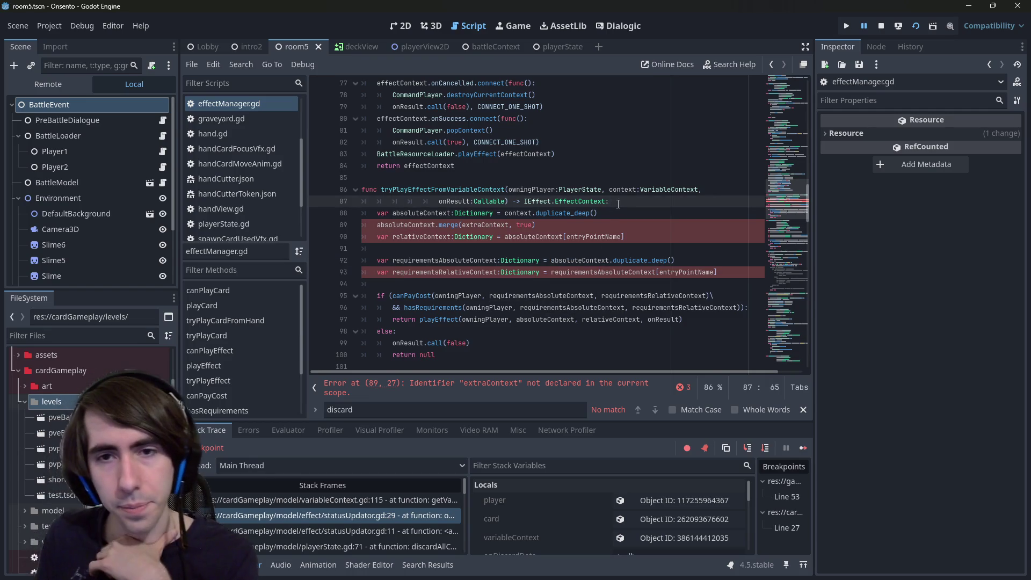
{"action": "double_click", "coordinate": [421, 213]}
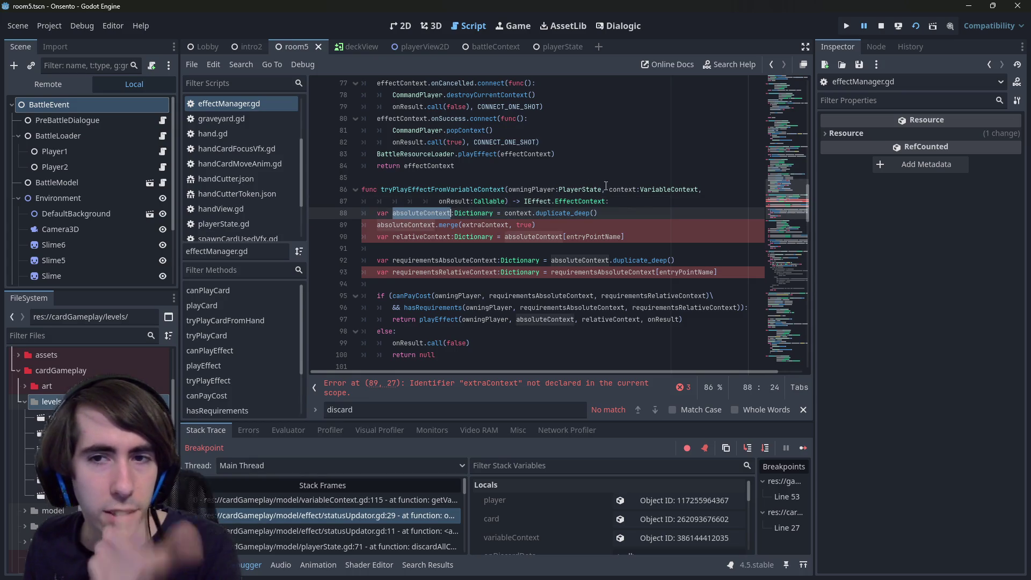
{"action": "left_click", "coordinate": [518, 212]}
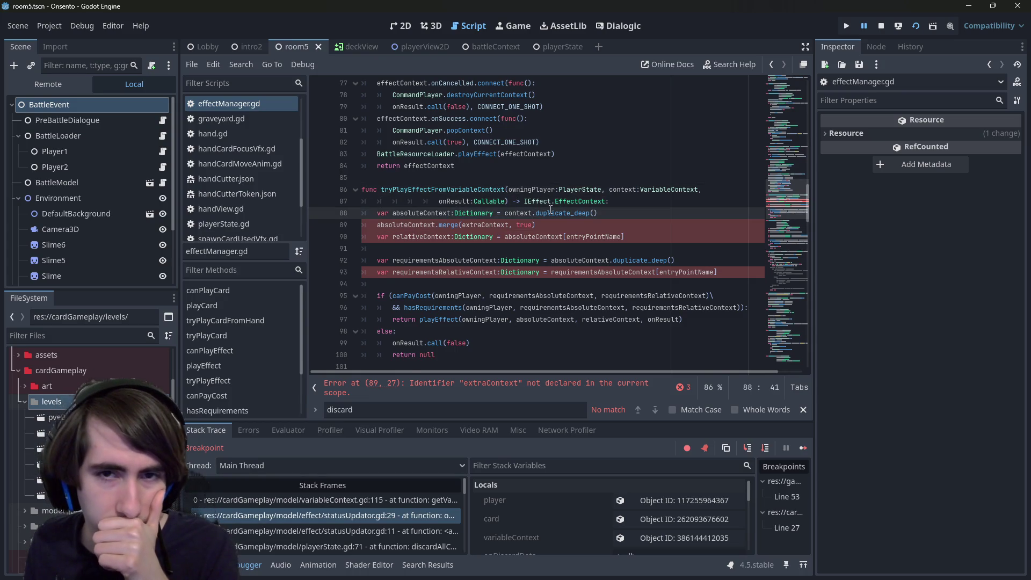
{"action": "left_click", "coordinate": [537, 213]}
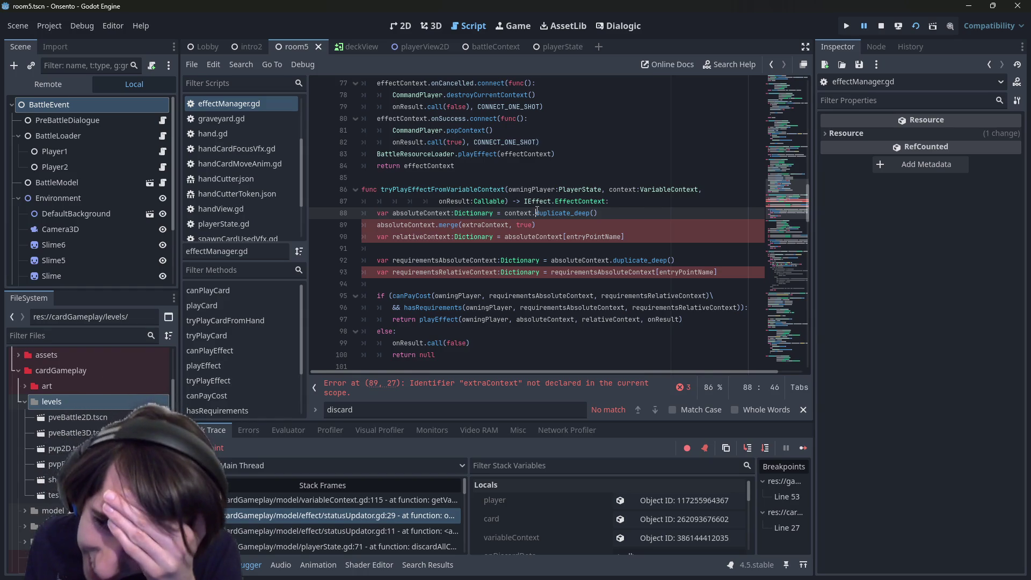
{"action": "left_click", "coordinate": [612, 210]}
{"action": "key", "text": "ctrl+BackSpace"}
{"action": "key", "text": "ctrl+BackSpace"}
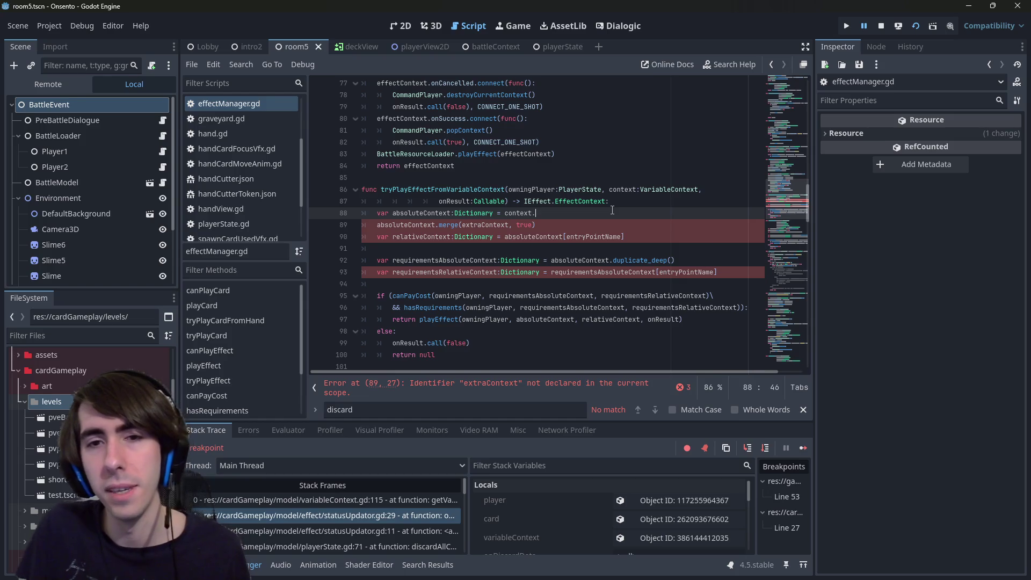
- Remove the stray dot so line 88 assigns plain context to absoluteContext
{"action": "type", "text": "a"}
{"action": "key", "text": "BackSpace"}
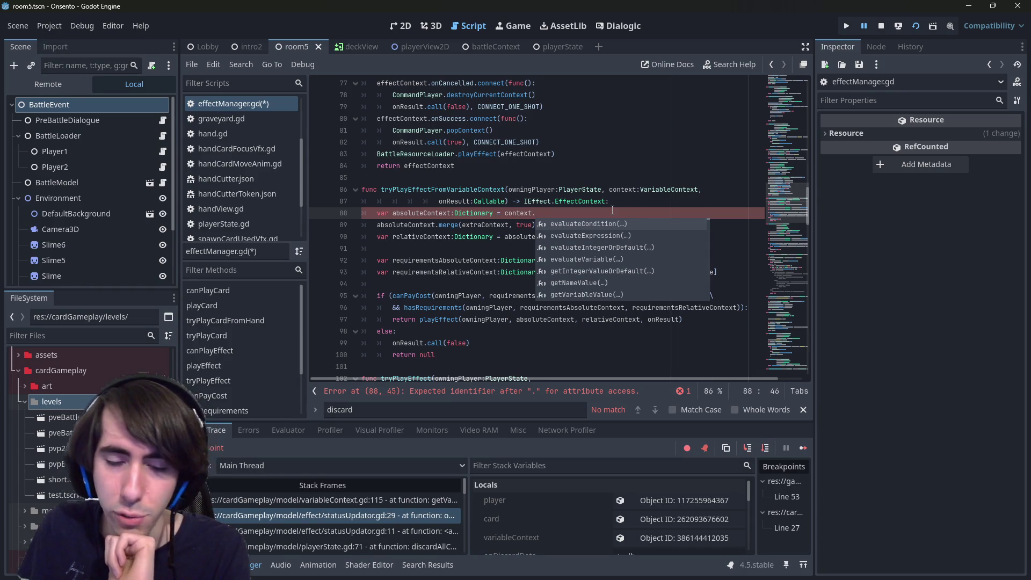
{"action": "key", "text": "BackSpace"}
{"action": "scroll", "coordinate": [482, 315], "scroll_direction": "down", "scroll_amount": 2}
- Delete the whole tryPlayEffectFromVariableContext function, then restore it with undo
{"action": "mouse_move", "coordinate": [482, 314]}
{"action": "left_mouse_down"}
{"action": "mouse_move", "coordinate": [408, 231]}
{"action": "mouse_move", "coordinate": [370, 107]}
{"action": "left_mouse_up"}
{"action": "key", "text": "BackSpace"}
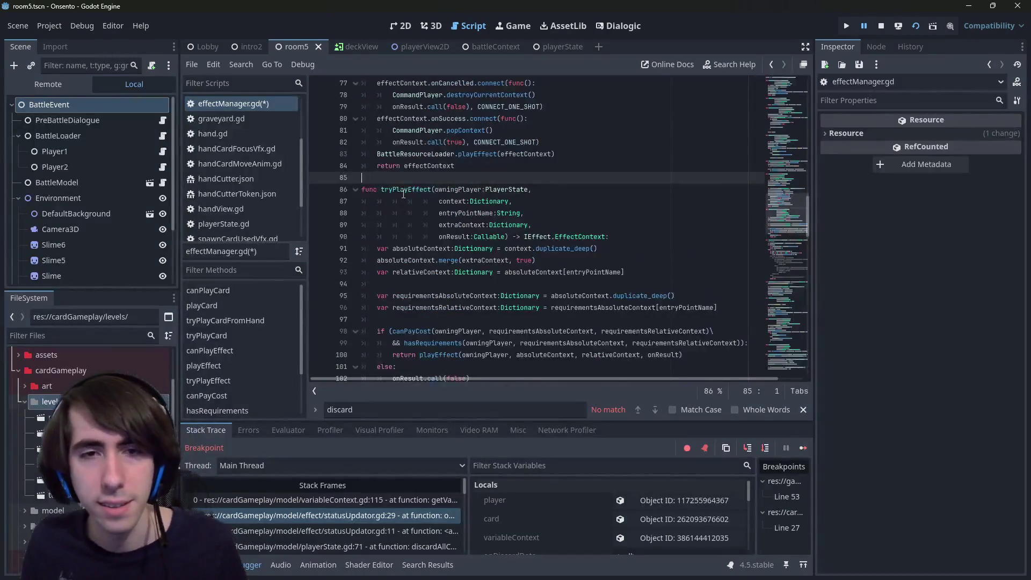
{"action": "key", "text": "ctrl+z"}
{"action": "left_click", "coordinate": [494, 237]}
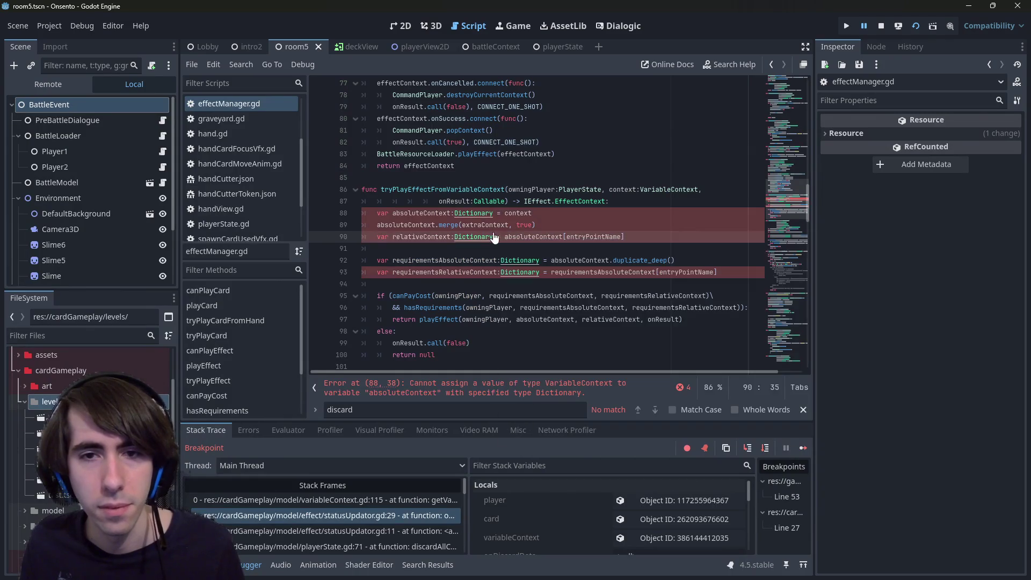
{"action": "key", "text": "Up"}
{"action": "key", "text": "Up"}
{"action": "key", "text": "End"}
{"action": "scroll", "coordinate": [470, 263], "scroll_direction": "down", "scroll_amount": 2}
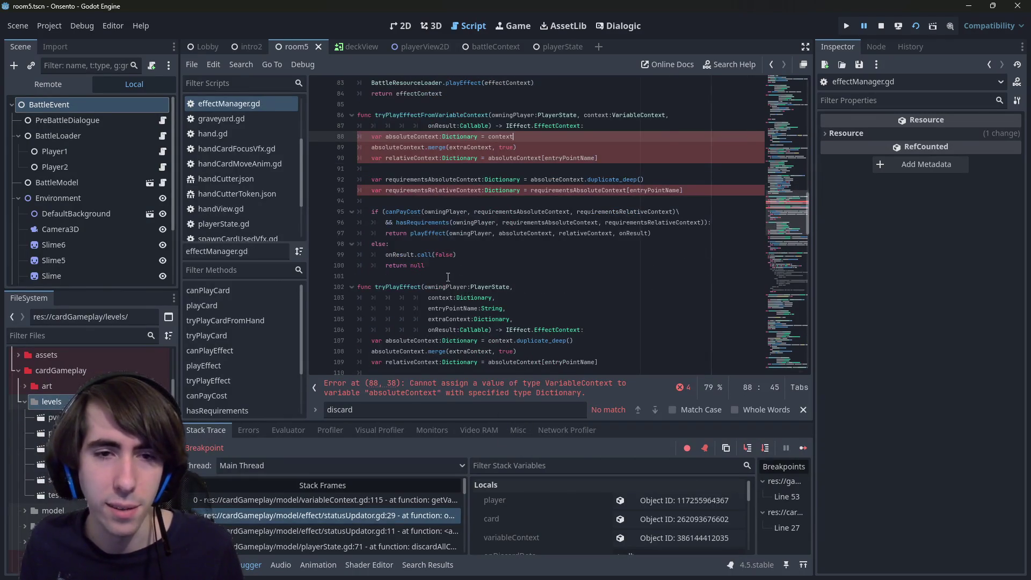
{"action": "scroll", "coordinate": [447, 277], "scroll_direction": "up", "scroll_amount": 1}
- Select the copied body lines inside the new function
{"action": "double_click", "coordinate": [409, 309]}
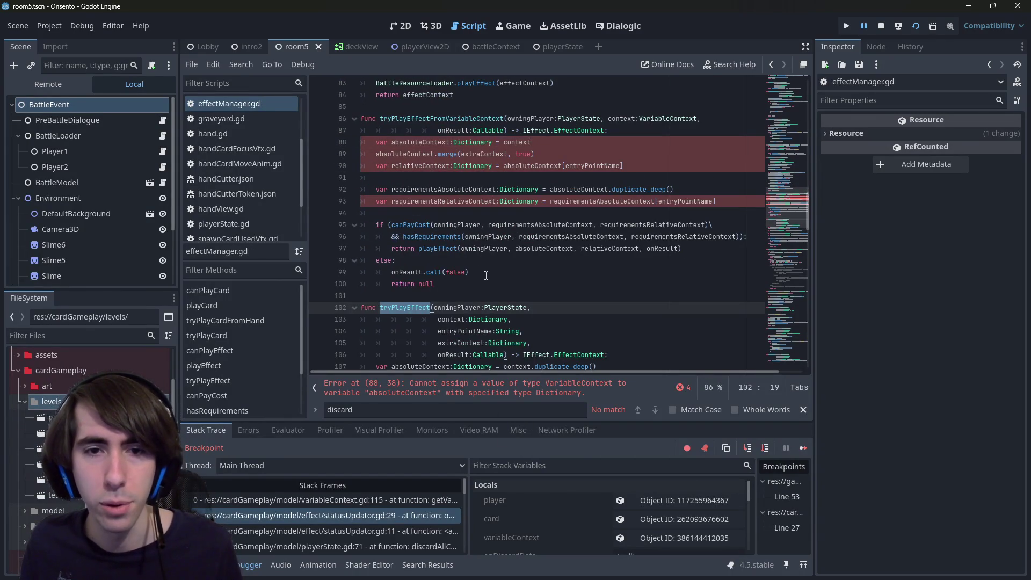
{"action": "left_click_drag", "start_coordinate": [485, 275], "coordinate": [362, 206]}
{"action": "left_click_drag", "start_coordinate": [467, 284], "coordinate": [302, 142]}
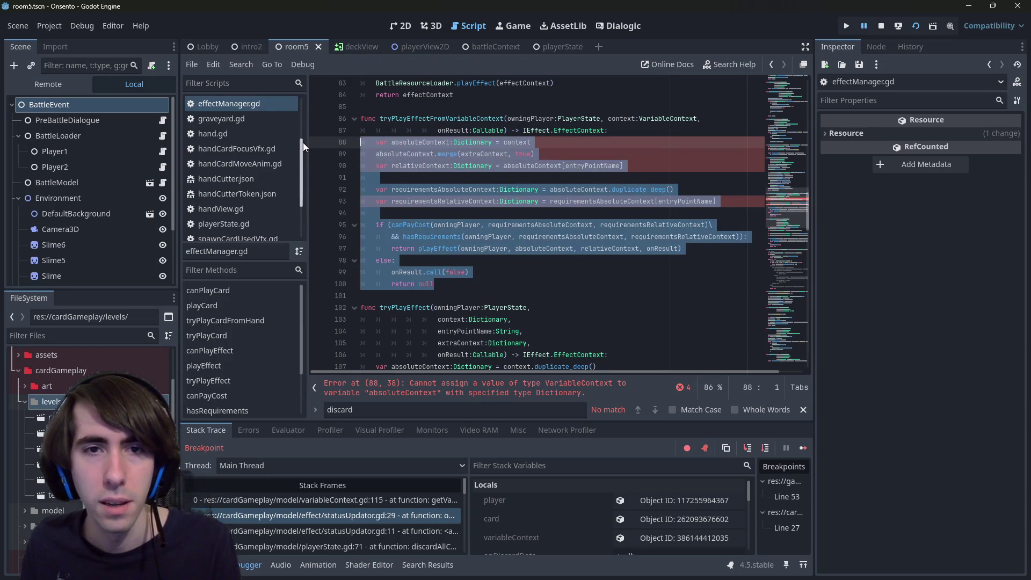
- Replace the copied body with return tryPlayEffect(owningPlayer, context["absolute"], )
{"action": "key", "text": "BackSpace"}
{"action": "key", "text": "Tab"}
{"action": "type", "text": "return tryPlayEffect"}
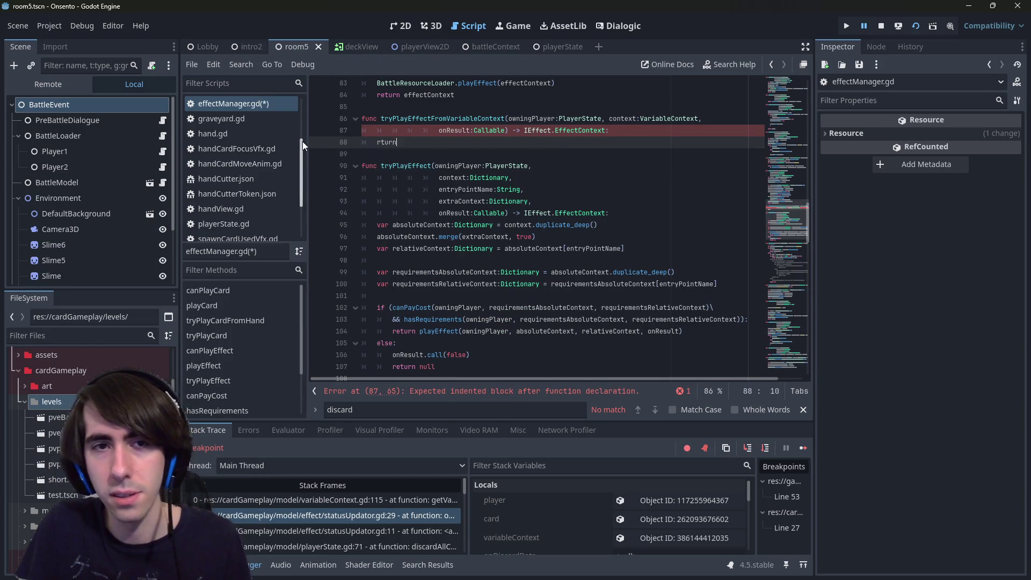
{"action": "type", "text": "(owningPlayer"}
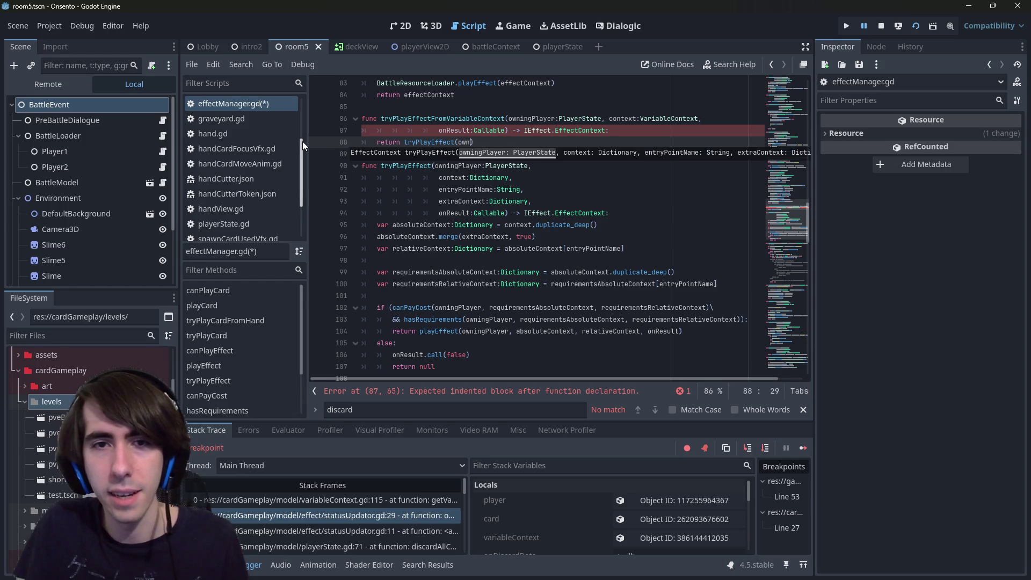
{"action": "type", "text": ", "}
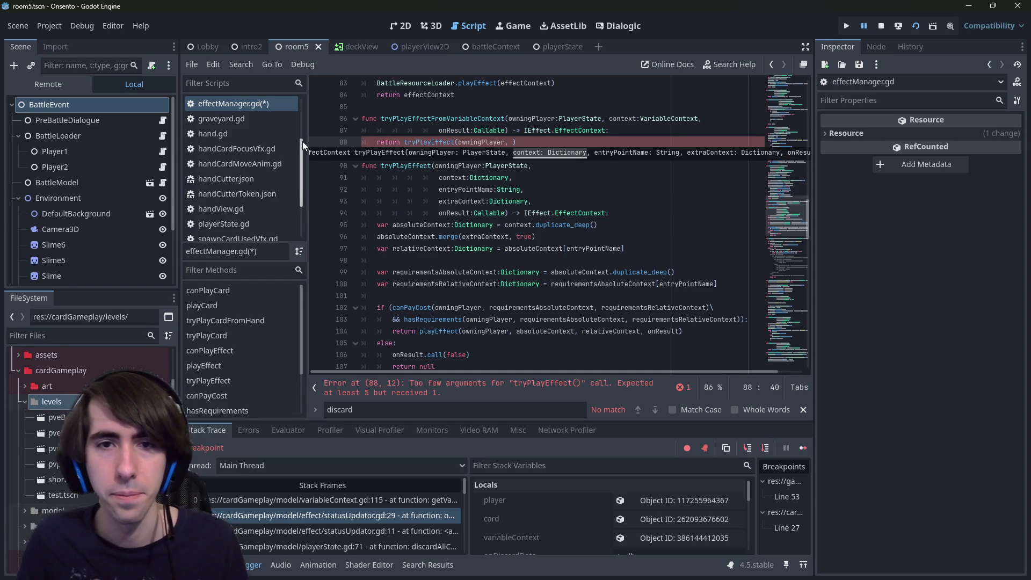
{"action": "type", "text": "context."}
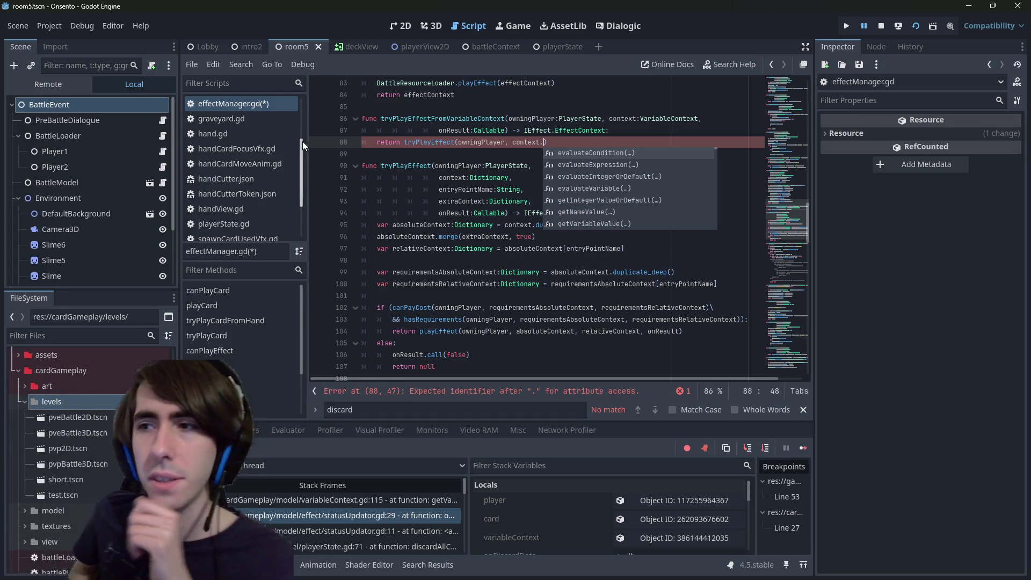
{"action": "key", "text": "BackSpace"}
{"action": "type", "text": "["}
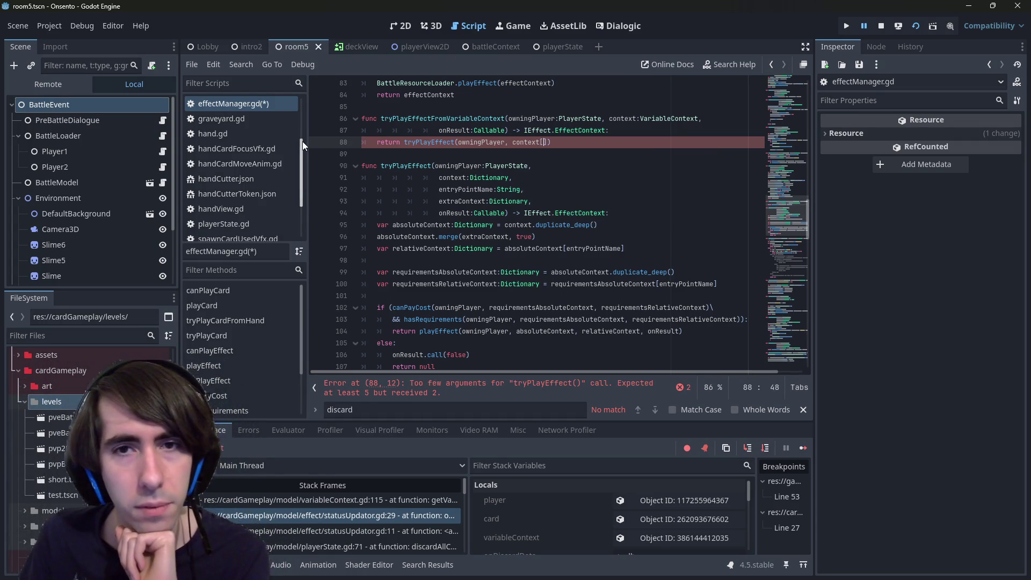
{"action": "type", "text": "\"absolute"}
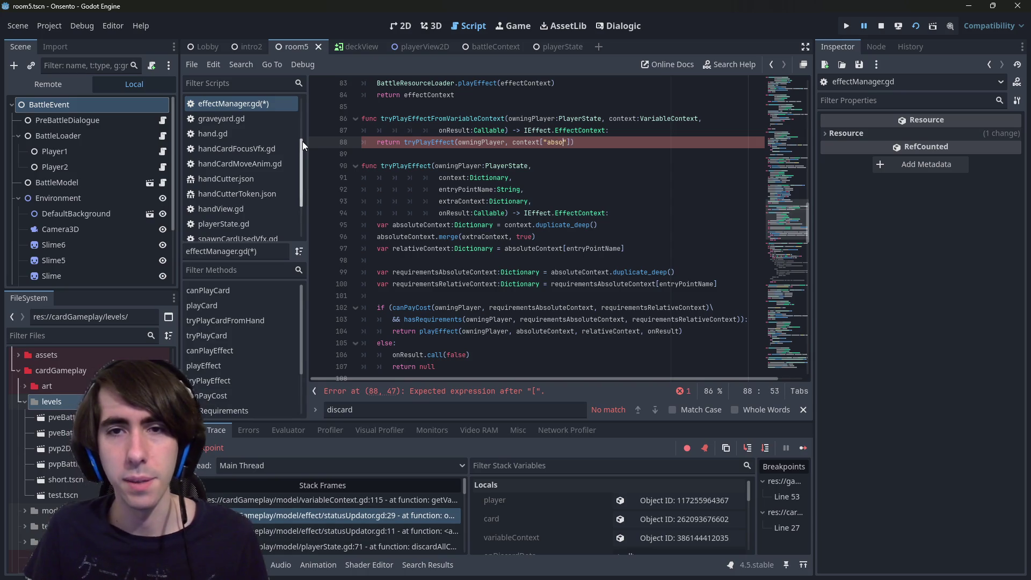
{"action": "type", "text": "\", contex"}
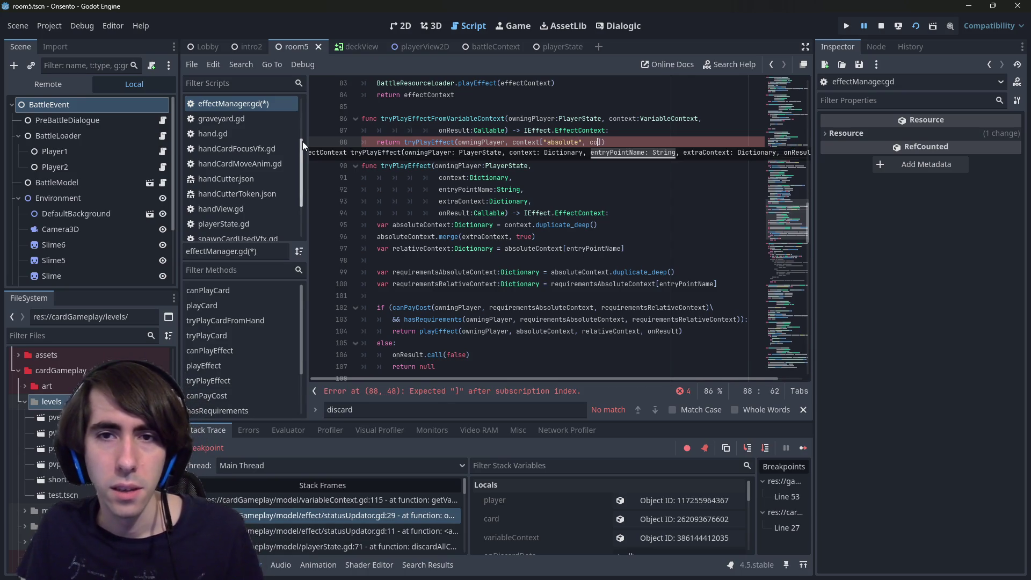
{"action": "key", "text": "BackSpace"}
{"action": "key", "text": "BackSpace"}
{"action": "key", "text": "BackSpace"}
{"action": "type", "text": "], cont"}
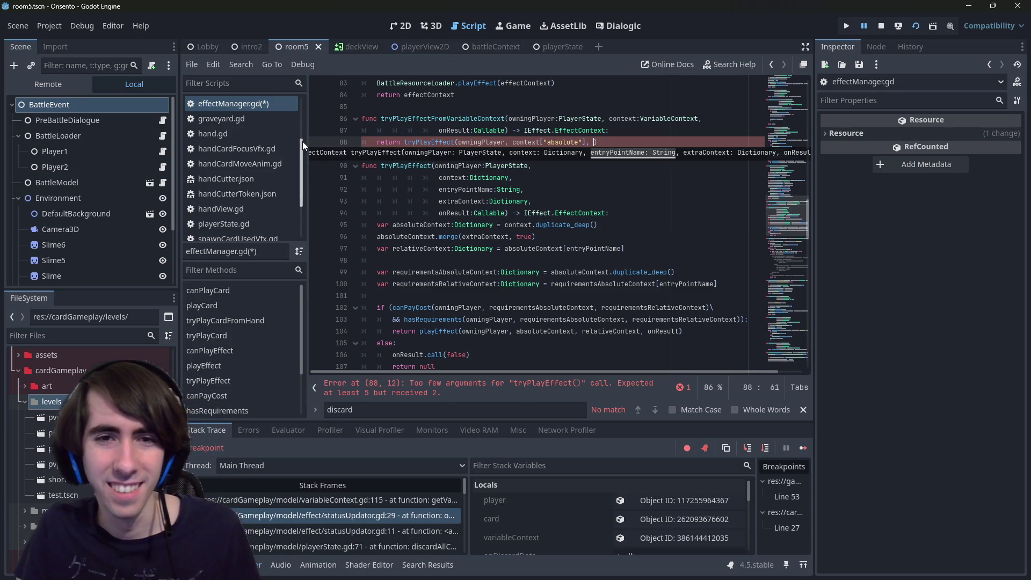
{"action": "key", "text": "BackSpace"}
{"action": "key", "text": "BackSpace"}
{"action": "key", "text": "BackSpace"}
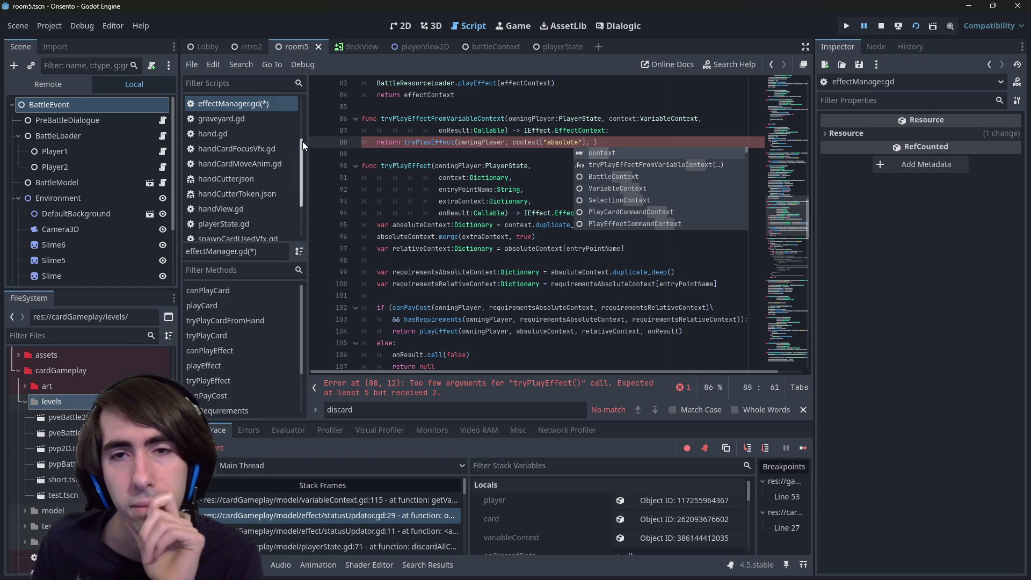
- Review tryPlayEffect's parameter list, including extraContext, then select the whole wrapper function
{"action": "left_click", "coordinate": [595, 141]}
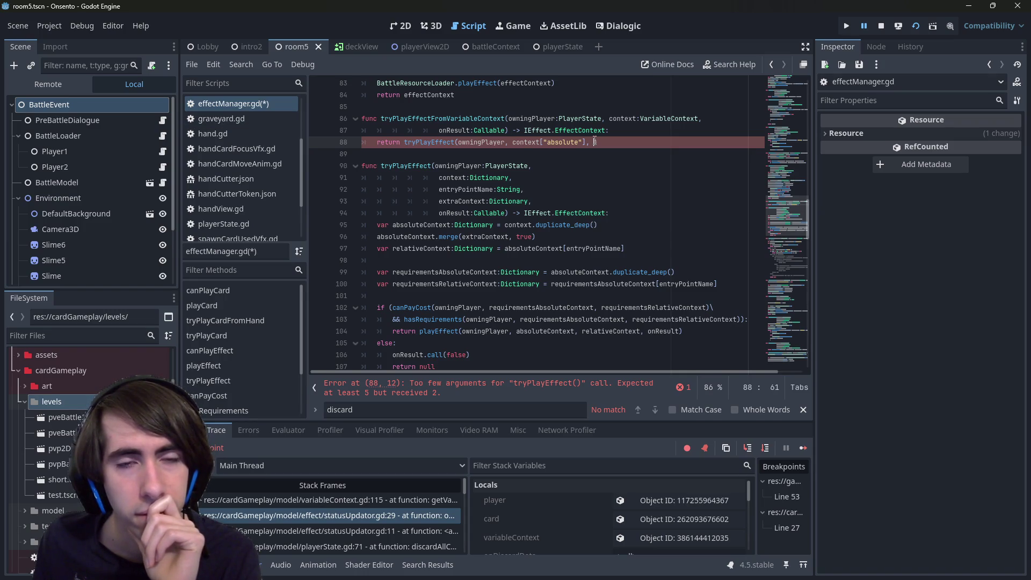
{"action": "left_click_drag", "start_coordinate": [524, 154], "coordinate": [532, 295]}
{"action": "left_click", "coordinate": [531, 295]}
{"action": "left_click", "coordinate": [472, 201]}
{"action": "double_click", "coordinate": [472, 200]}
{"action": "scroll", "coordinate": [466, 188], "scroll_direction": "up", "scroll_amount": 1}
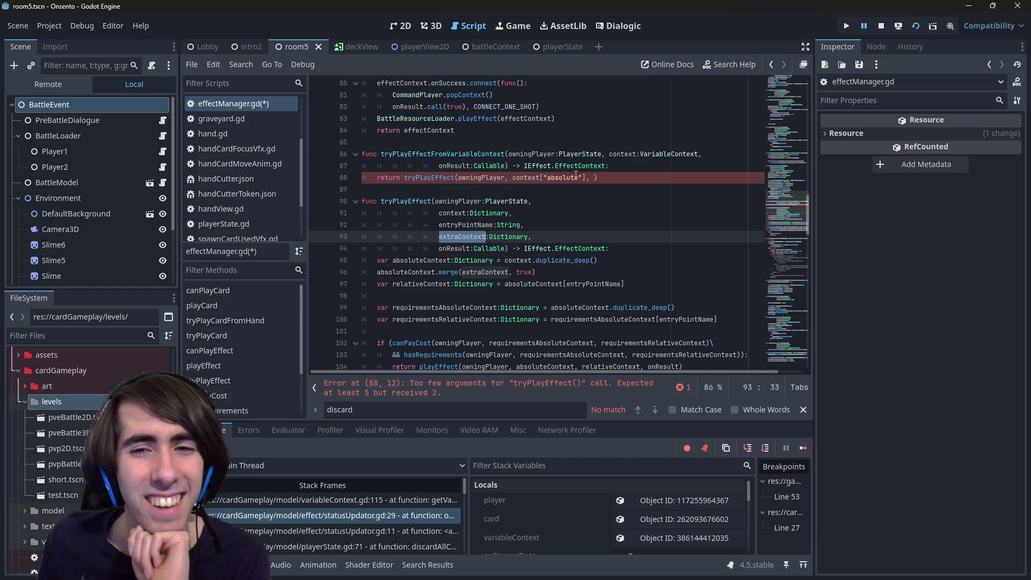
{"action": "left_click", "coordinate": [595, 177]}
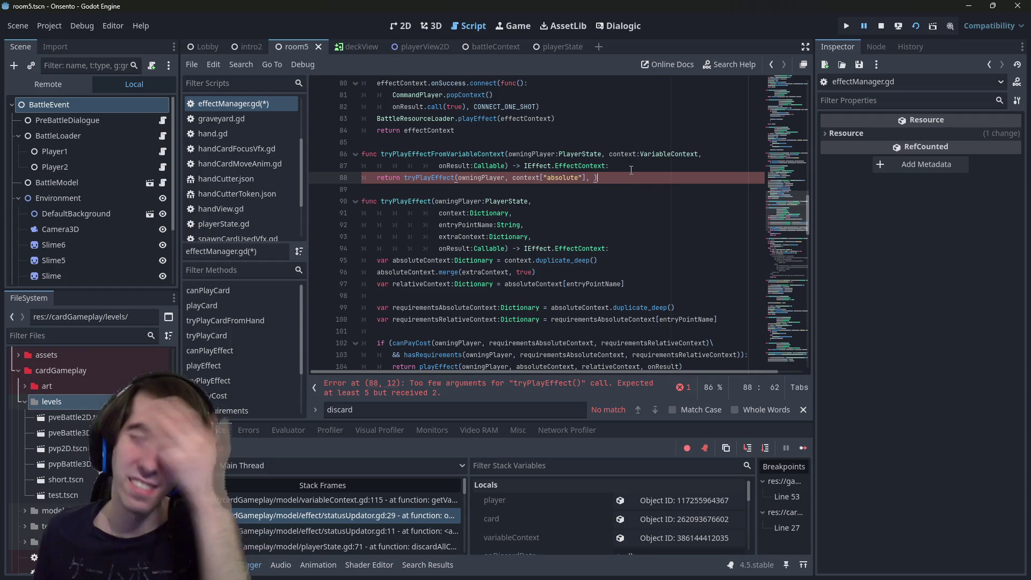
{"action": "left_click_drag", "start_coordinate": [631, 172], "coordinate": [319, 159]}
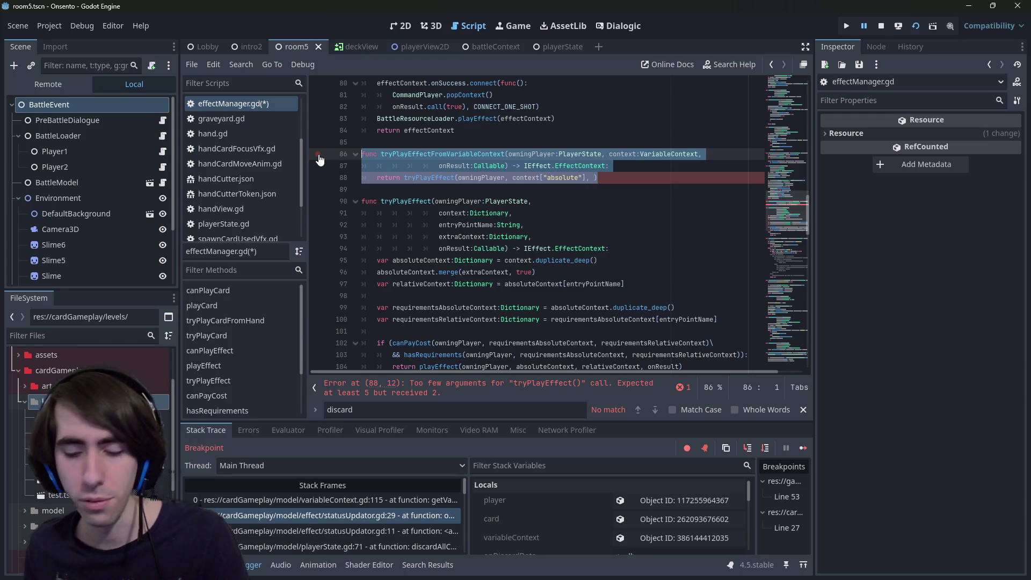
- Delete the tryPlayEffectFromVariableContext wrapper, save, and open the statusUpdator.gd error frame
{"action": "key", "text": "BackSpace"}
{"action": "key", "text": "BackSpace"}
{"action": "key", "text": "BackSpace"}
{"action": "key", "text": "ctrl+s"}
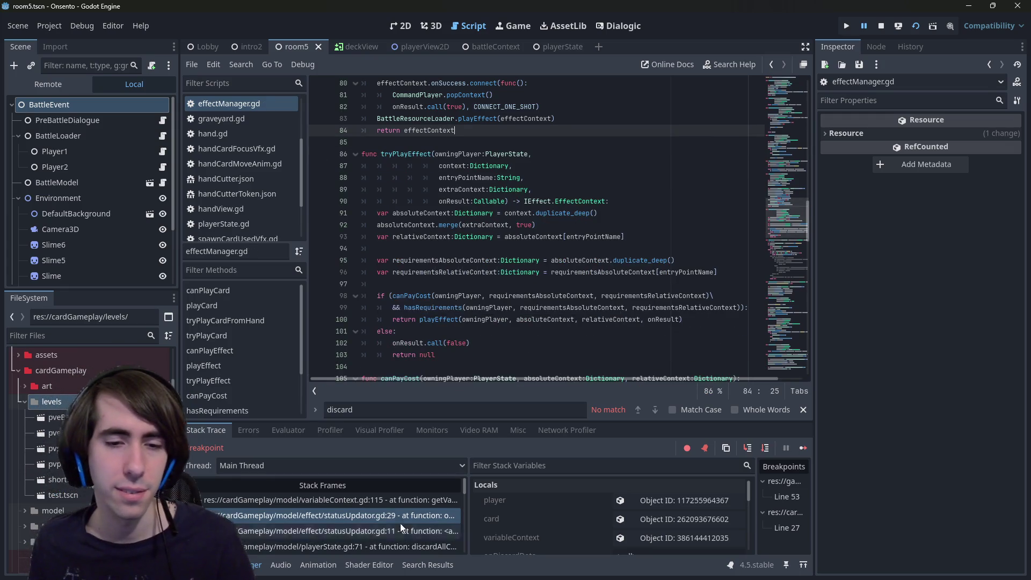
{"action": "left_click", "coordinate": [388, 511]}
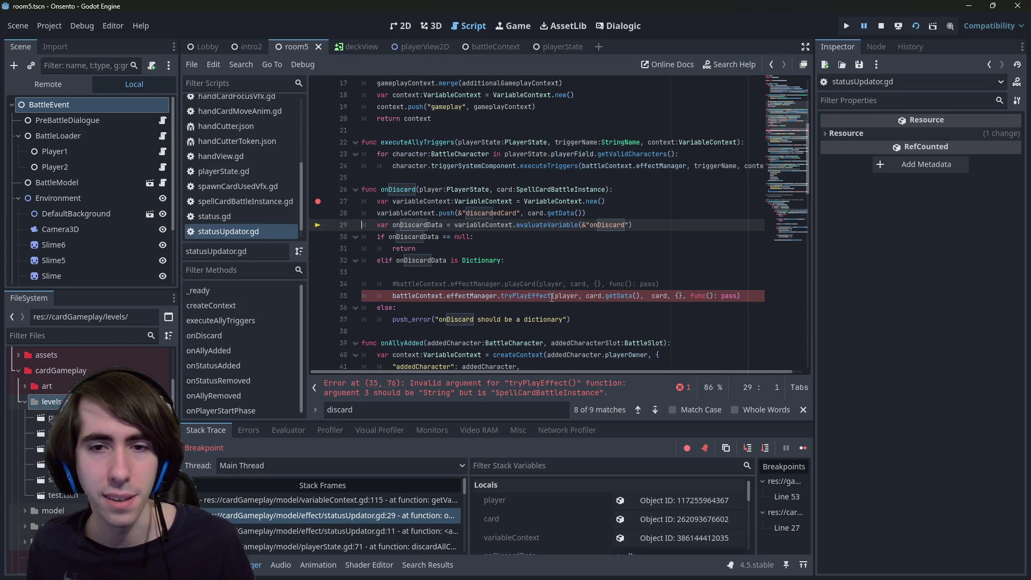
- Inspect the tryPlayEffect call on statusUpdator.gd line 35 and jump to its definition
{"action": "left_click", "coordinate": [645, 296]}
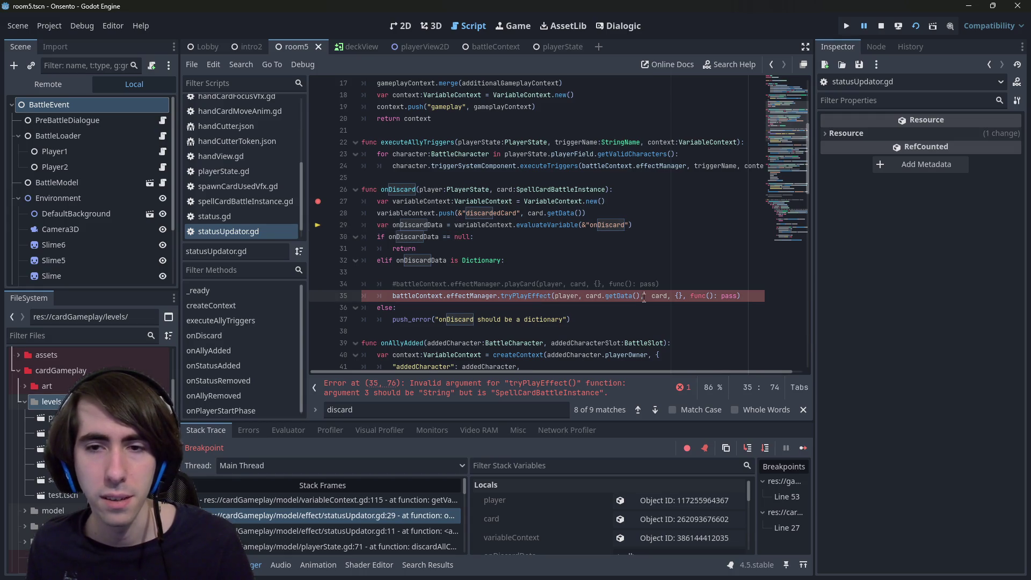
{"action": "key", "text": "Return"}
{"action": "key", "text": "BackSpace"}
{"action": "key", "text": "BackSpace"}
{"action": "key", "text": "BackSpace"}
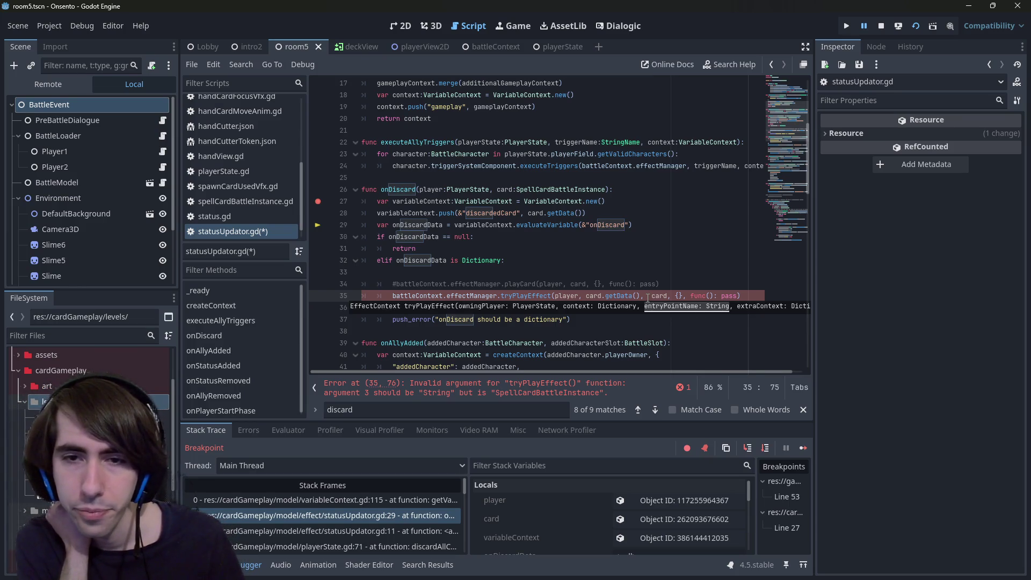
{"action": "left_click", "coordinate": [521, 301], "text": "ctrl"}
{"action": "scroll", "coordinate": [521, 303], "scroll_direction": "down", "scroll_amount": 2}
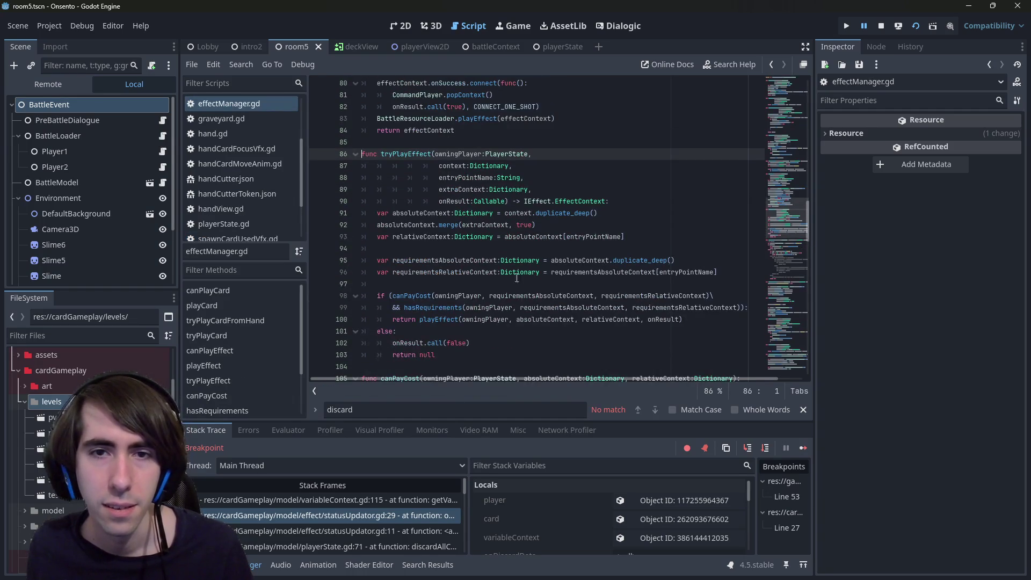
- Copy the tryPlayEffect signature and paste it as a new header above the function
{"action": "double_click", "coordinate": [481, 178]}
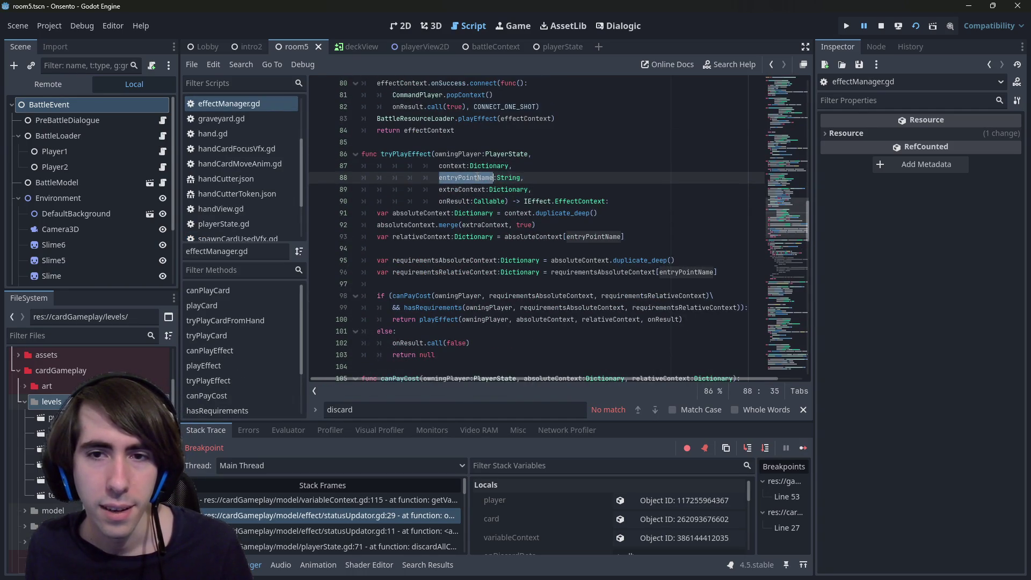
{"action": "left_click", "coordinate": [645, 236]}
{"action": "left_click", "coordinate": [490, 141]}
{"action": "scroll", "coordinate": [466, 319], "scroll_direction": "down", "scroll_amount": 1}
{"action": "scroll", "coordinate": [466, 319], "scroll_direction": "up", "scroll_amount": 1}
{"action": "left_click_drag", "start_coordinate": [612, 196], "coordinate": [396, 140]}
{"action": "key", "text": "ctrl+c"}
{"action": "left_click", "coordinate": [395, 138]}
{"action": "key", "text": "Return"}
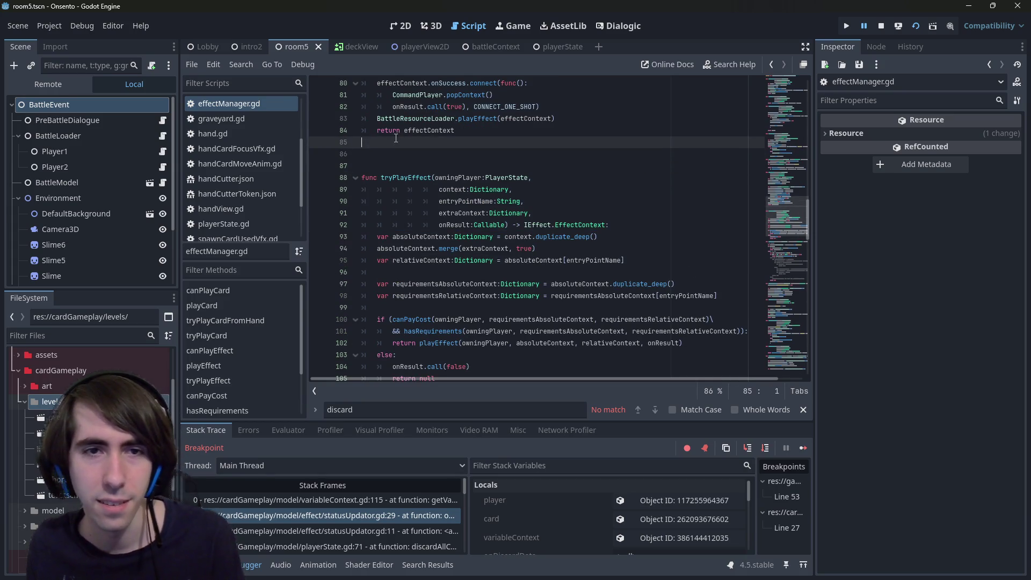
{"action": "key", "text": "ctrl+v"}
- Redo the paste so the duplicate tryPlayEffect signature sits cleanly at line 86
{"action": "left_click", "coordinate": [435, 154]}
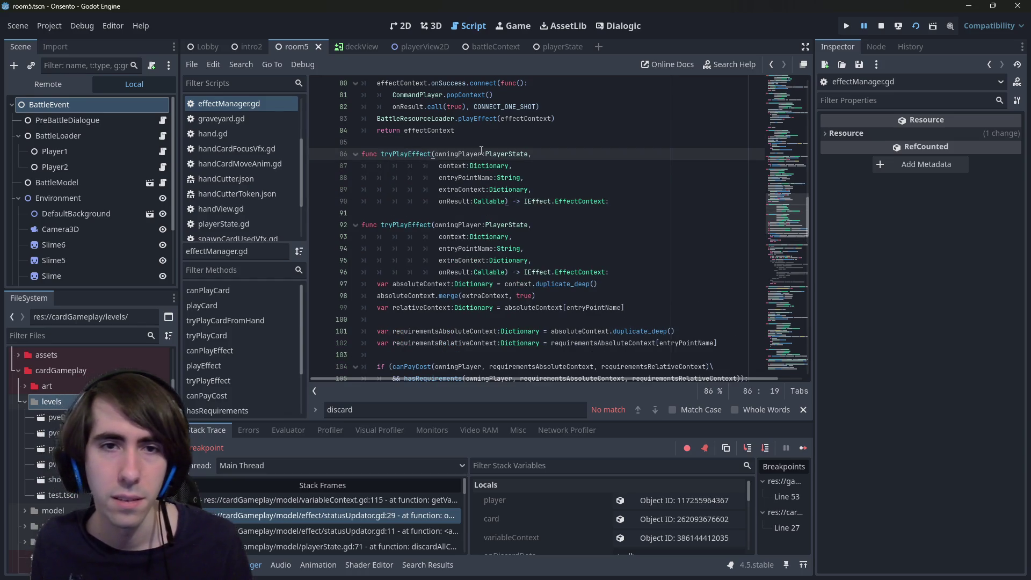
{"action": "key", "text": "ctrl+z"}
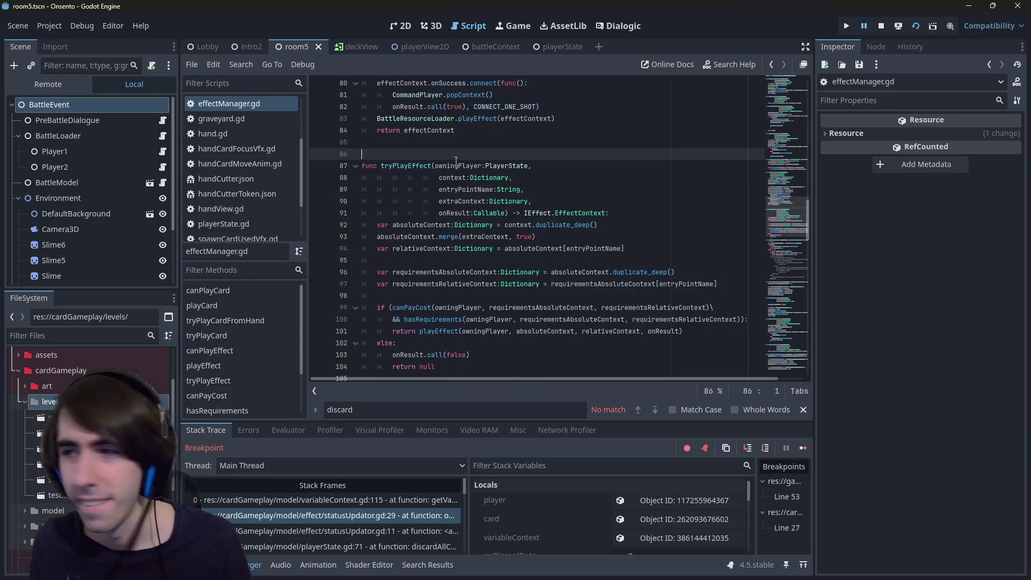
{"action": "key", "text": "ctrl+v"}
{"action": "left_click", "coordinate": [435, 154]}
{"action": "type", "text": "F"}
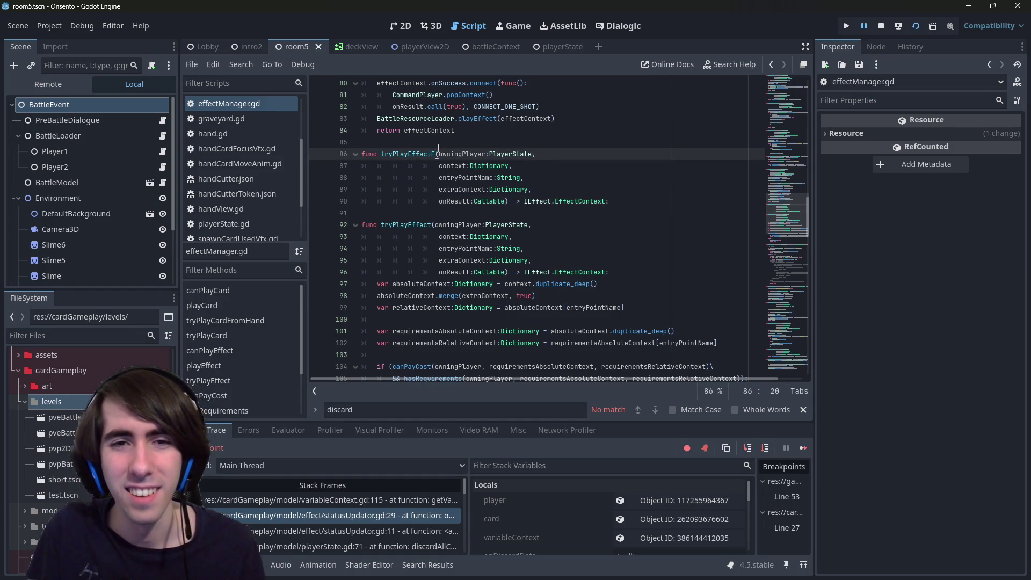
{"action": "key", "text": "BackSpace"}
- Rename the original function on line 92 to tryPlayEffectFromEntryPoint and save
{"action": "double_click", "coordinate": [397, 223]}
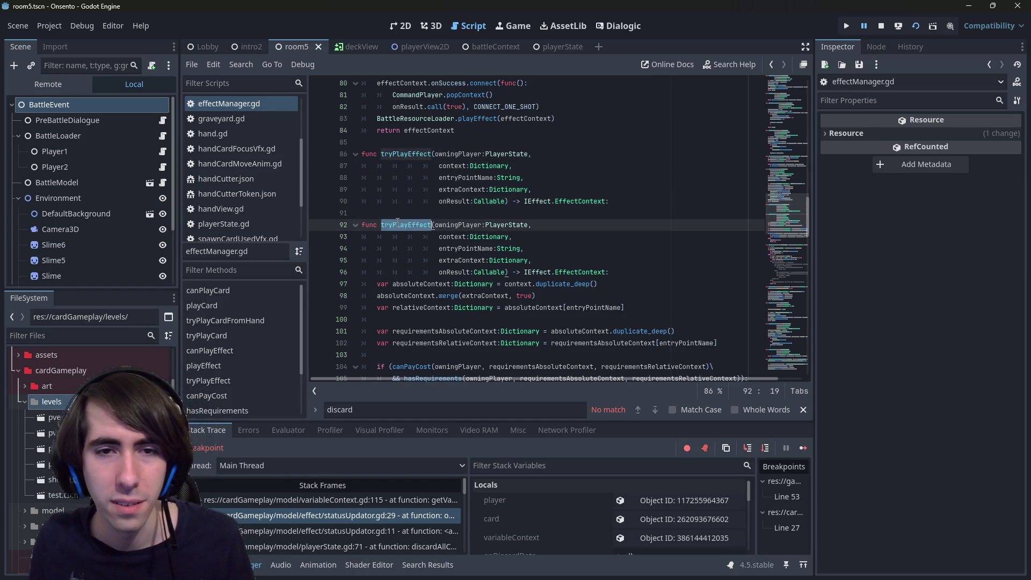
{"action": "left_click", "coordinate": [433, 224]}
{"action": "scroll", "coordinate": [437, 223], "scroll_direction": "down", "scroll_amount": 1}
{"action": "type", "text": "W"}
{"action": "type", "text": "ithEntryPoi"}
{"action": "type", "text": "n"}
{"action": "key", "text": "Left"}
{"action": "key", "text": "Left"}
{"action": "key", "text": "Left"}
{"action": "key", "text": "BackSpace"}
{"action": "key", "text": "BackSpace"}
{"action": "key", "text": "BackSpace"}
{"action": "type", "text": "From"}
{"action": "key", "text": "ctrl+s"}
- Search all project files for tryPlayEffectFromEntryPoint
{"action": "key", "text": "ctrl+Right"}
{"action": "key", "text": "ctrl+shift+Left"}
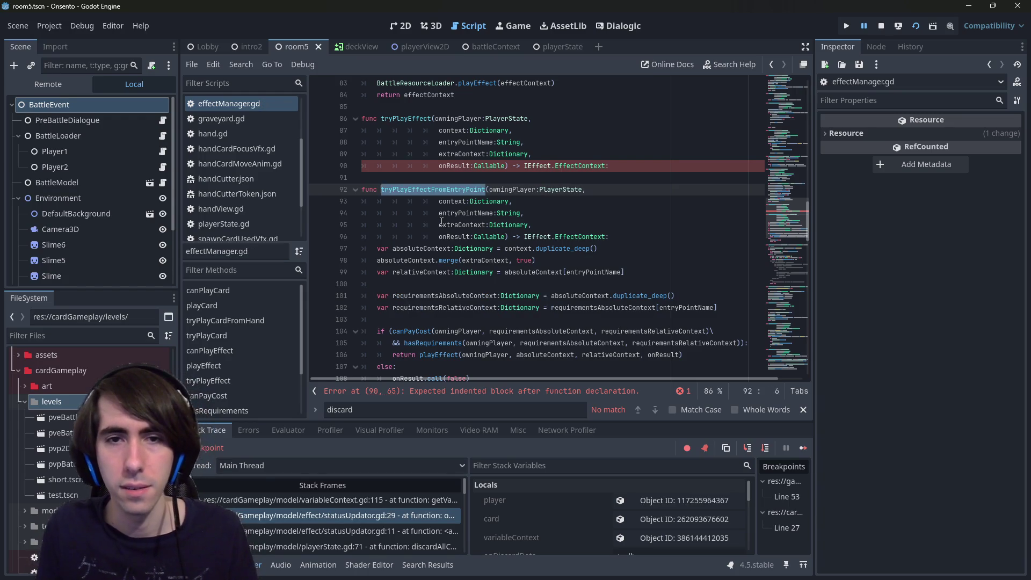
{"action": "key", "text": "ctrl+shift+f"}
{"action": "key", "text": "Return"}
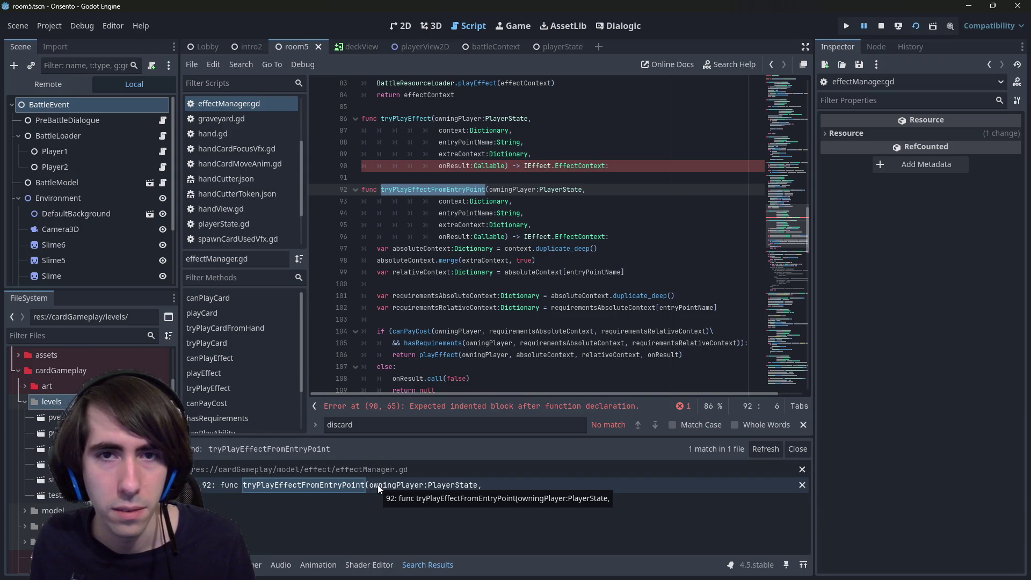
- Search the whole project for 'tryPlayEffect(' calls
{"action": "left_click", "coordinate": [378, 484]}
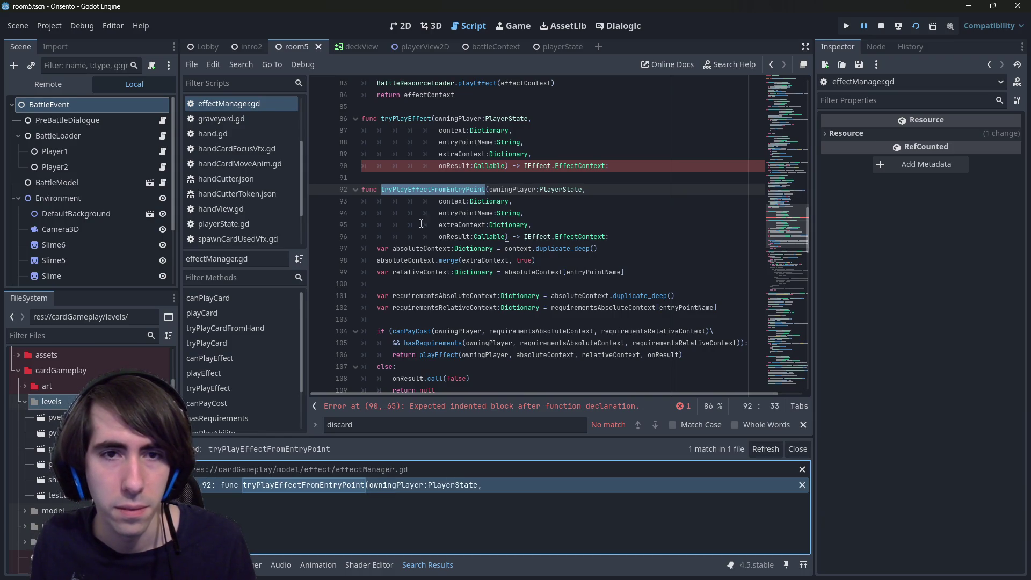
{"action": "double_click", "coordinate": [420, 119]}
{"action": "key", "text": "ctrl+shift+f"}
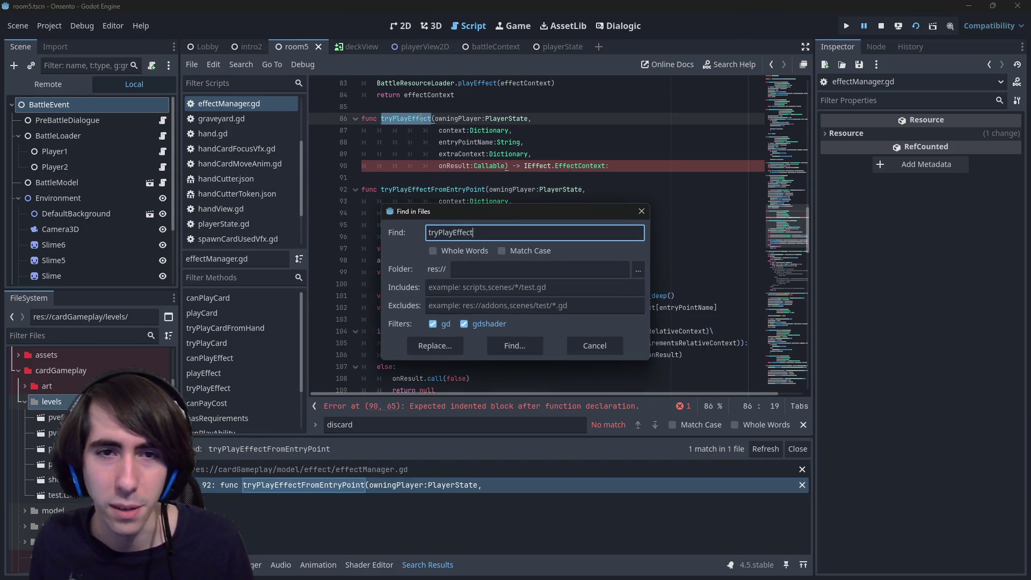
{"action": "type", "text": "("}
{"action": "key", "text": "Return"}
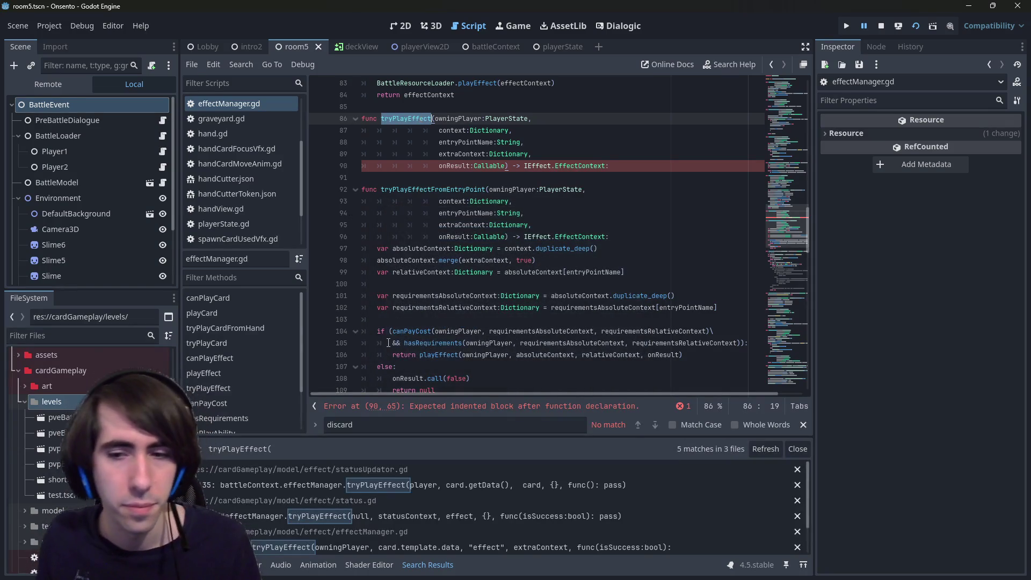
- Type tryPlayEffectFrom into the statusUpdator.gd call, then open the commented-out call in status.gd
{"action": "double_click", "coordinate": [432, 189]}
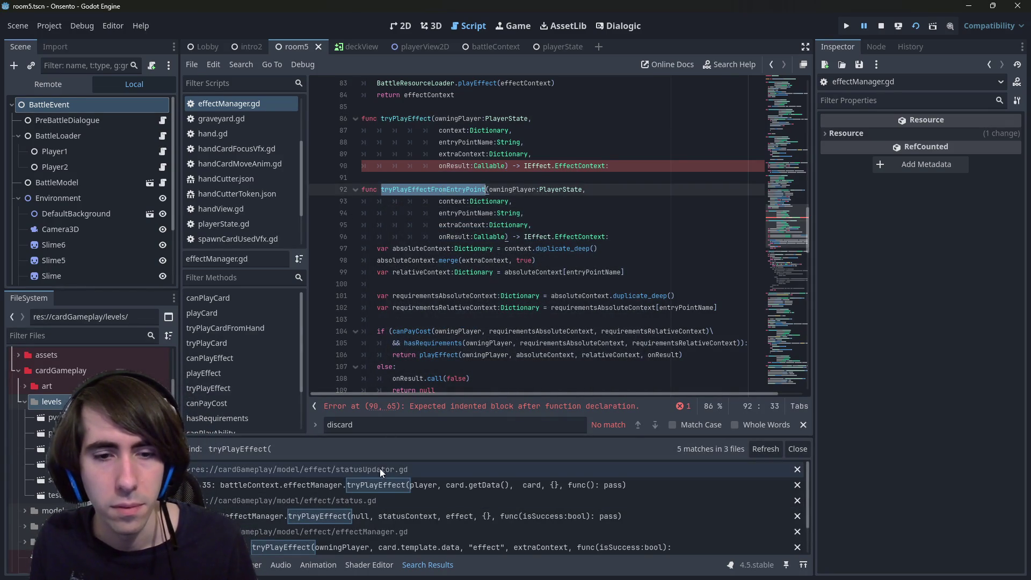
{"action": "left_click", "coordinate": [401, 486]}
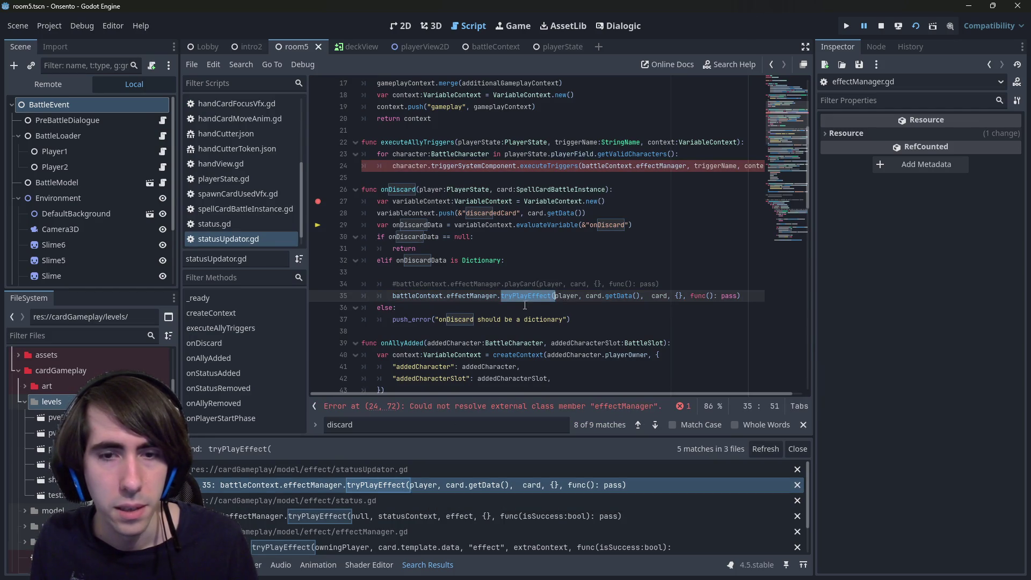
{"action": "type", "text": "tryPlayEffectFrom"}
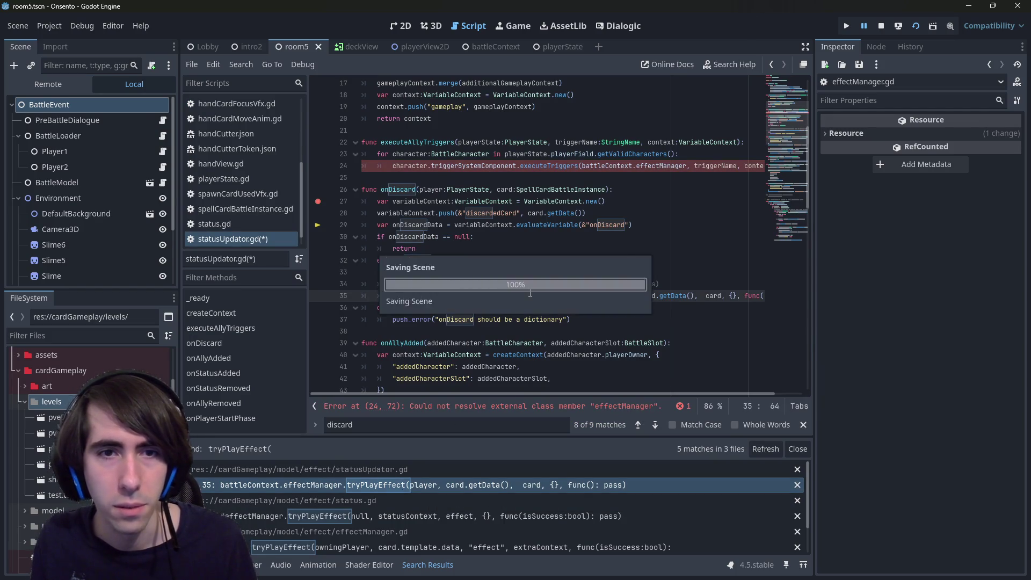
{"action": "key", "text": "Return"}
{"action": "left_click", "coordinate": [422, 515]}
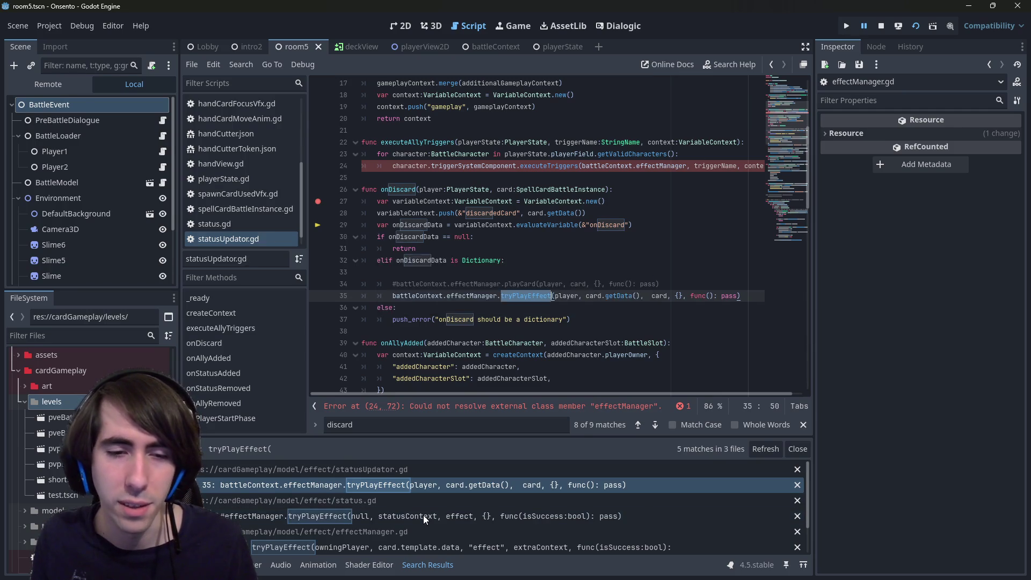
{"action": "scroll", "coordinate": [376, 344], "scroll_direction": "down", "scroll_amount": 1}
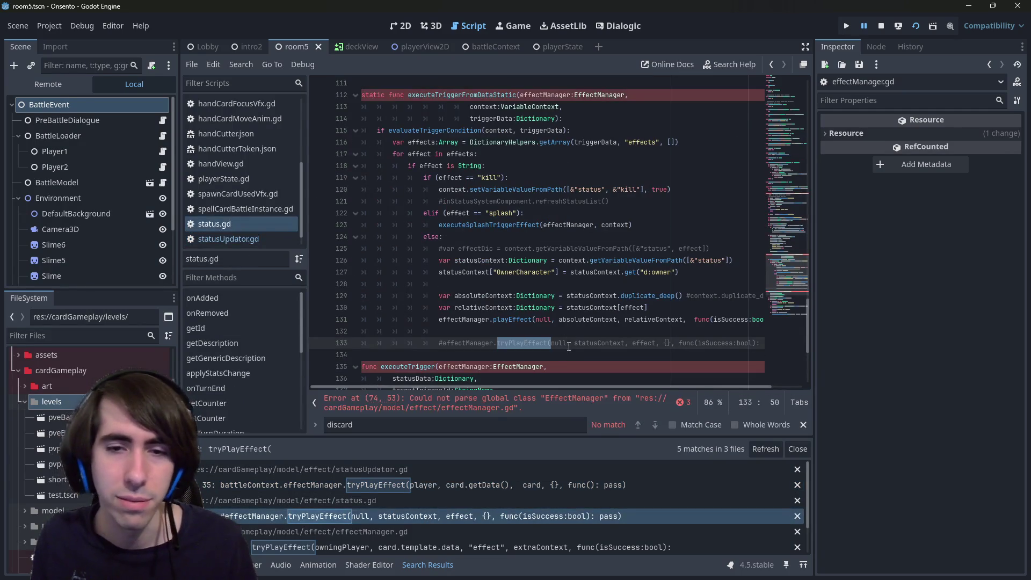
- Delete and then restore status.gd's commented-out tryPlayEffect line, saving it unchanged
{"action": "left_click_drag", "start_coordinate": [363, 355], "coordinate": [372, 335]}
{"action": "key", "text": "BackSpace"}
{"action": "key", "text": "BackSpace"}
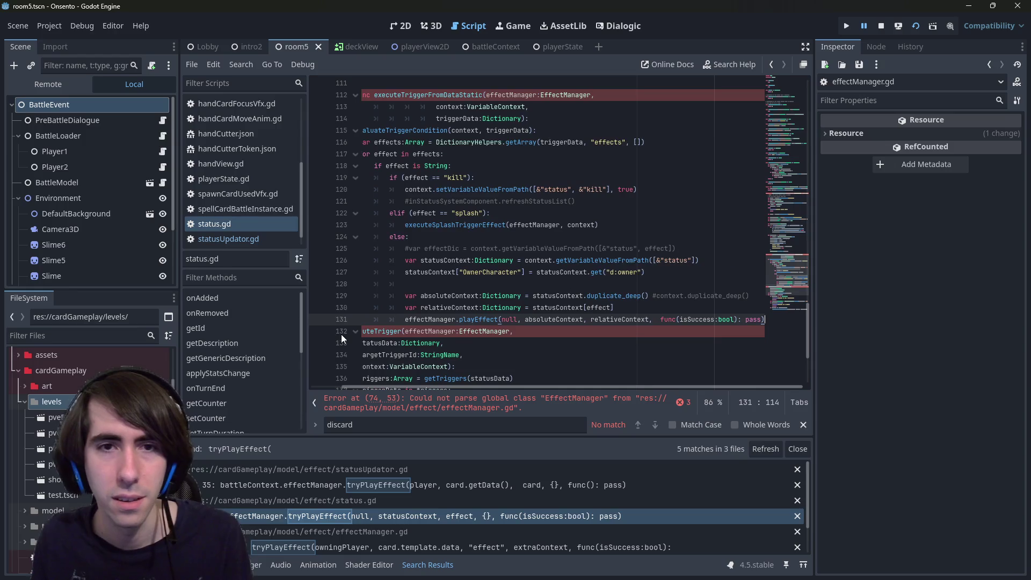
{"action": "key", "text": "ctrl+z"}
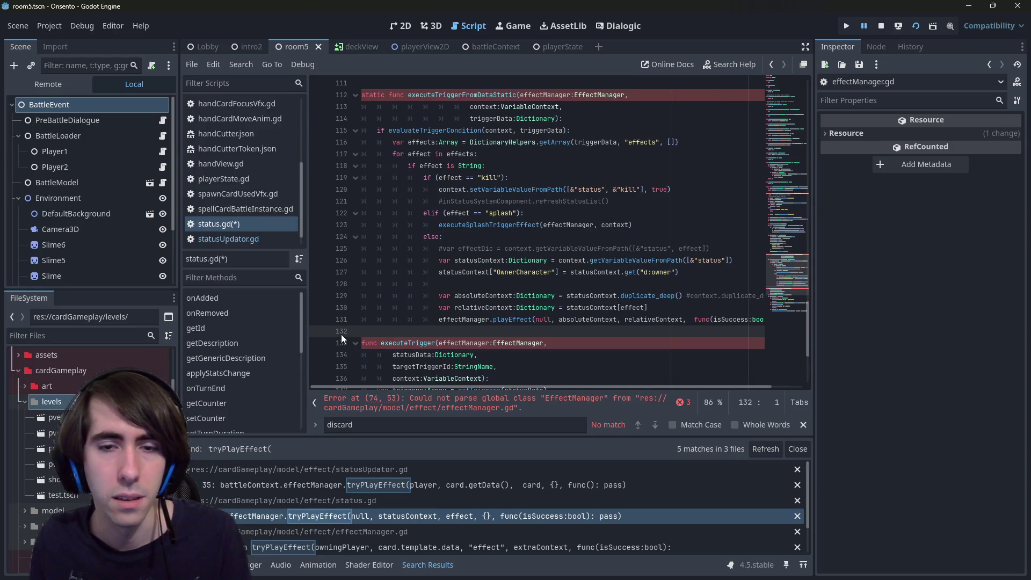
{"action": "key", "text": "ctrl+s"}
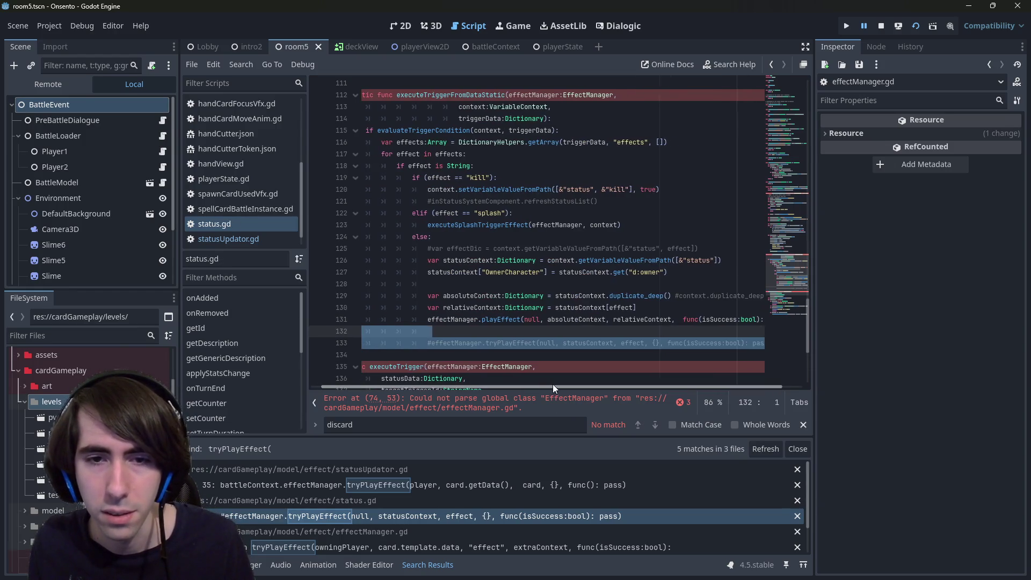
{"action": "key", "text": "Delete"}
{"action": "key", "text": "Delete"}
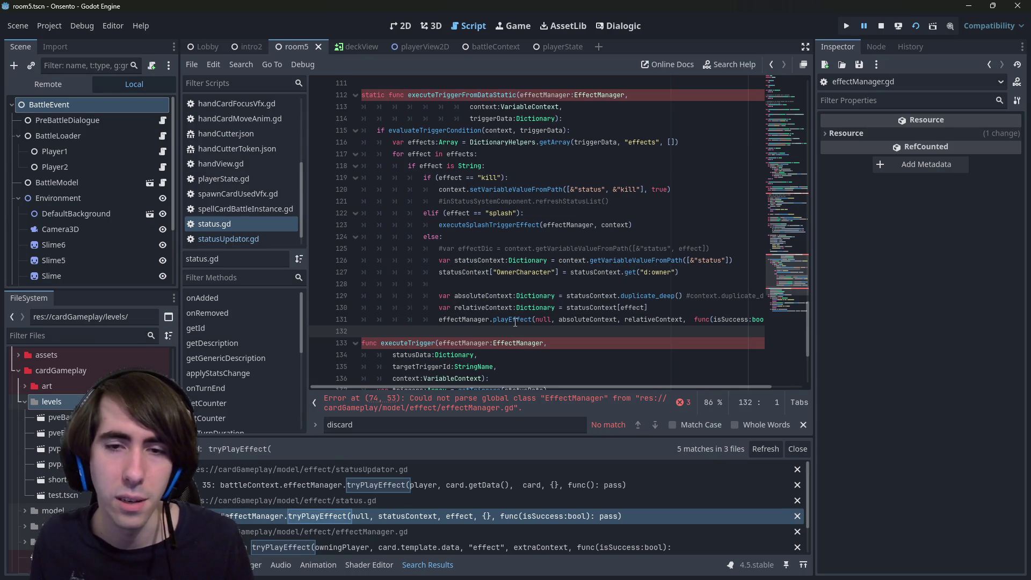
{"action": "left_click", "coordinate": [513, 320]}
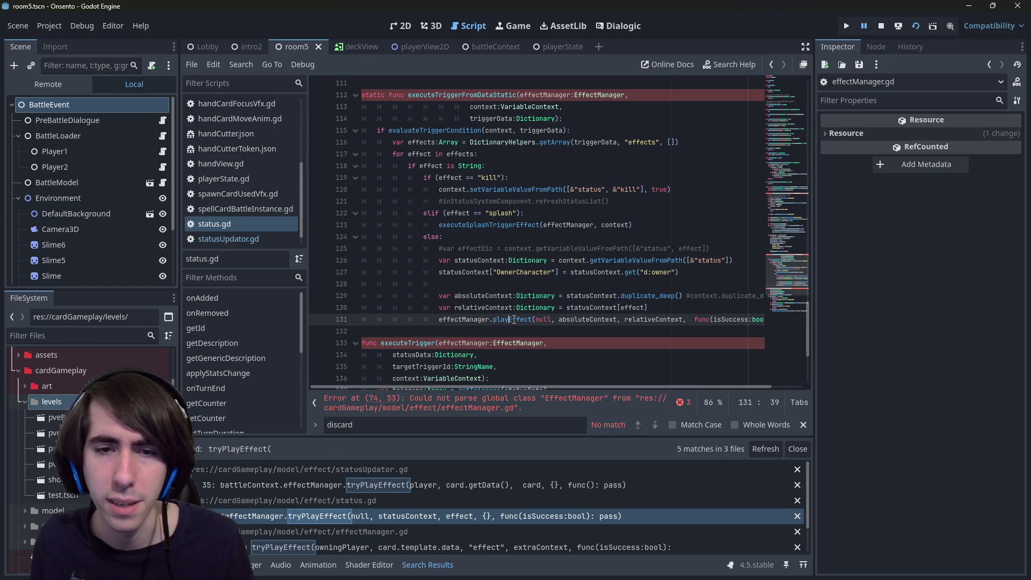
{"action": "key", "text": "ctrl+z"}
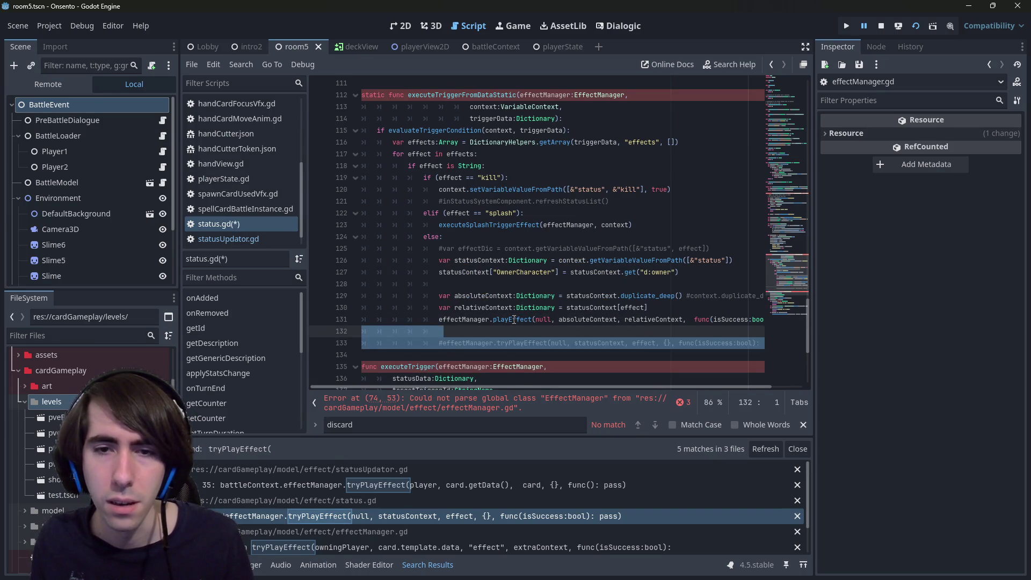
{"action": "key", "text": "ctrl+s"}
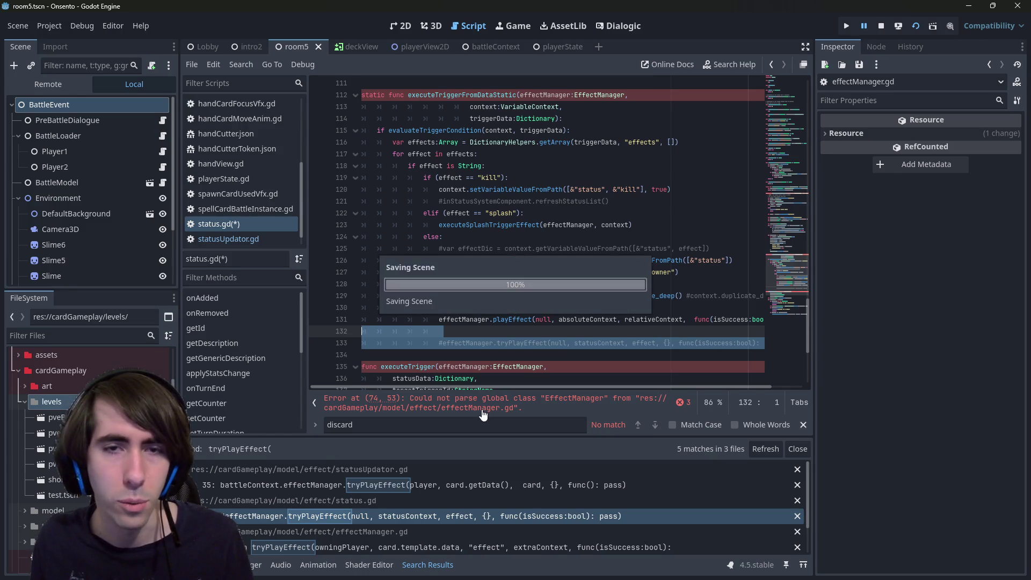
{"action": "left_click", "coordinate": [512, 319]}
- Follow the tryPlayEffect search results into effectManager.gd and scroll to its definitions at line 86
{"action": "left_click", "coordinate": [479, 482]}
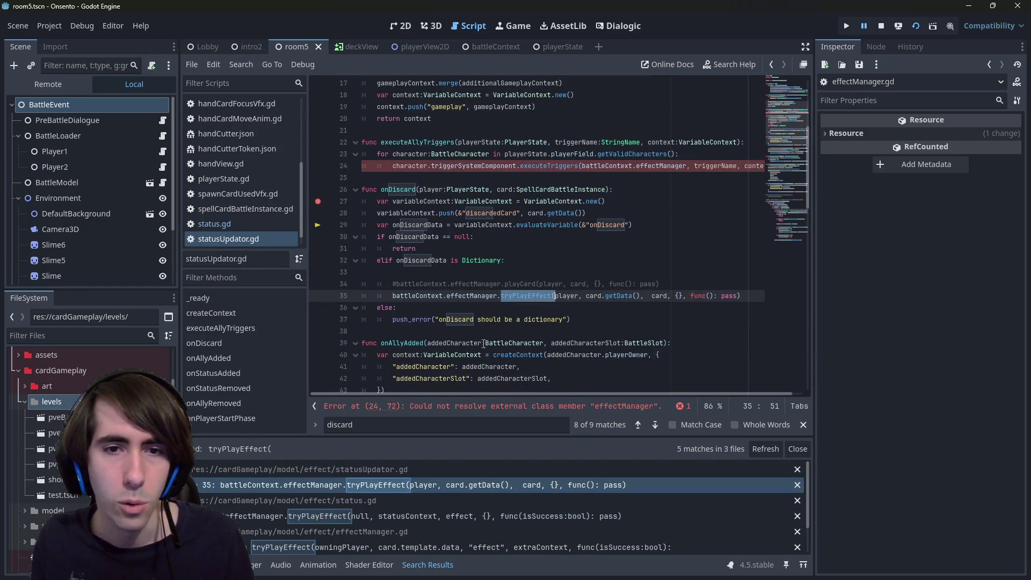
{"action": "left_click", "coordinate": [539, 296]}
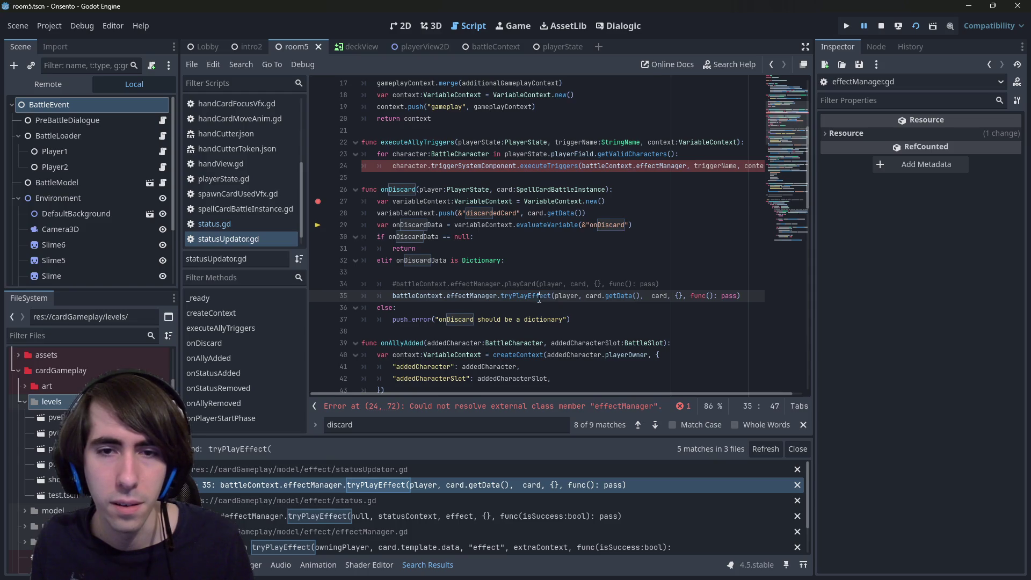
{"action": "scroll", "coordinate": [428, 492], "scroll_direction": "down", "scroll_amount": 1}
{"action": "left_click", "coordinate": [430, 522]}
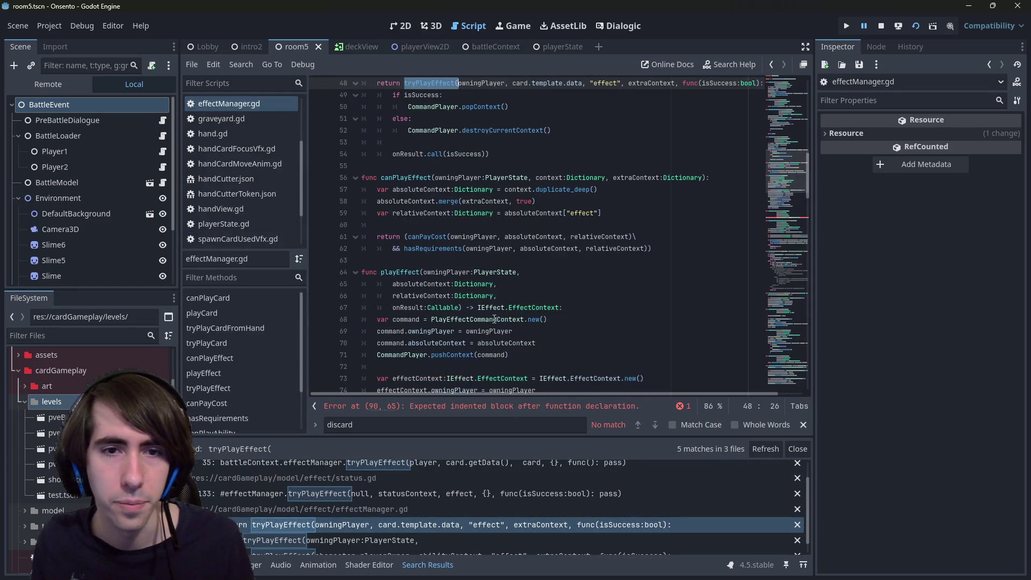
{"action": "scroll", "coordinate": [493, 316], "scroll_direction": "up", "scroll_amount": 3}
{"action": "scroll", "coordinate": [493, 316], "scroll_direction": "down", "scroll_amount": 6}
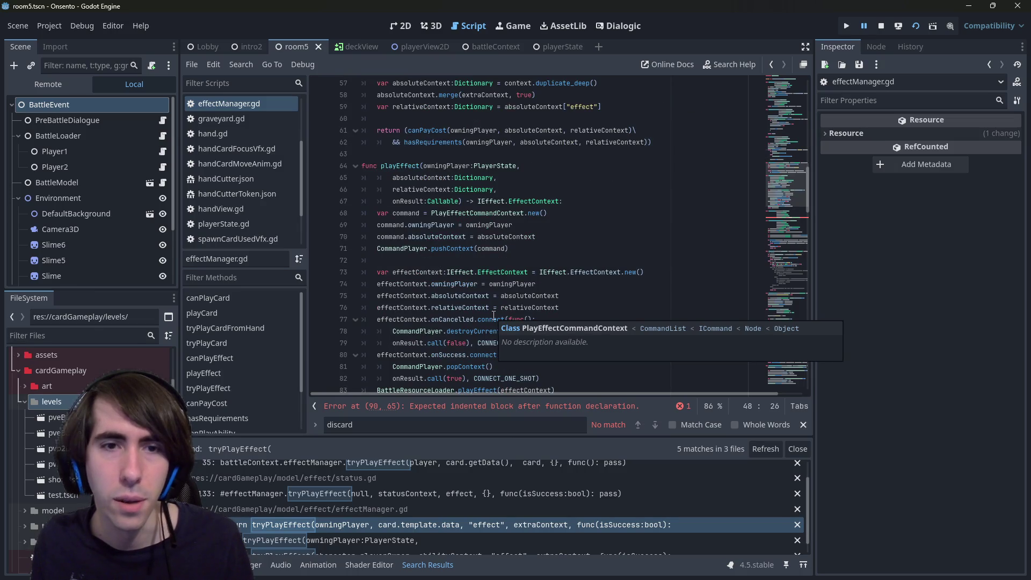
{"action": "scroll", "coordinate": [493, 317], "scroll_direction": "down", "scroll_amount": 2}
{"action": "scroll", "coordinate": [493, 303], "scroll_direction": "up", "scroll_amount": 2}
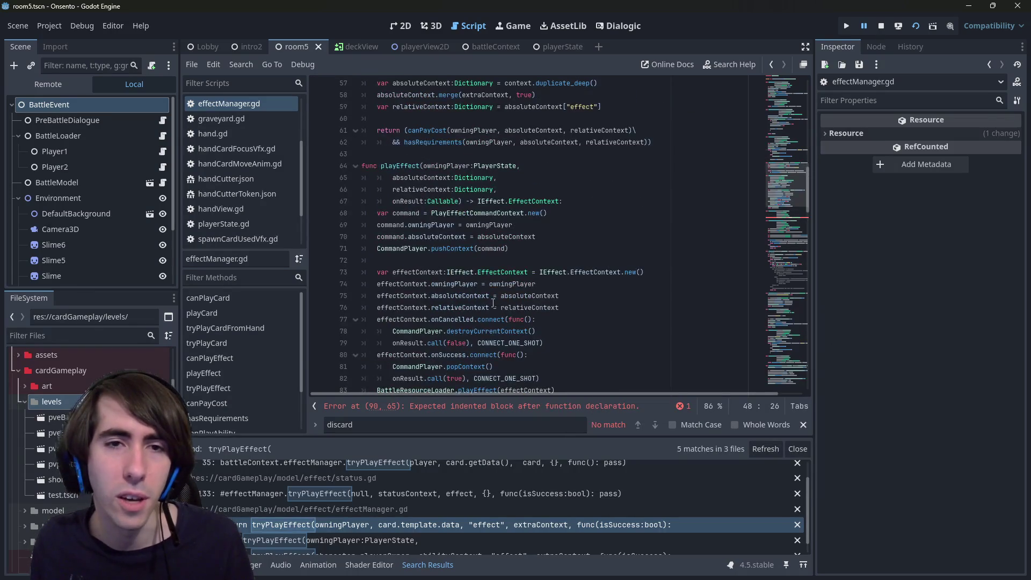
{"action": "scroll", "coordinate": [492, 303], "scroll_direction": "down", "scroll_amount": 5}
{"action": "scroll", "coordinate": [492, 303], "scroll_direction": "up", "scroll_amount": 2}
{"action": "scroll", "coordinate": [493, 303], "scroll_direction": "down", "scroll_amount": 2}
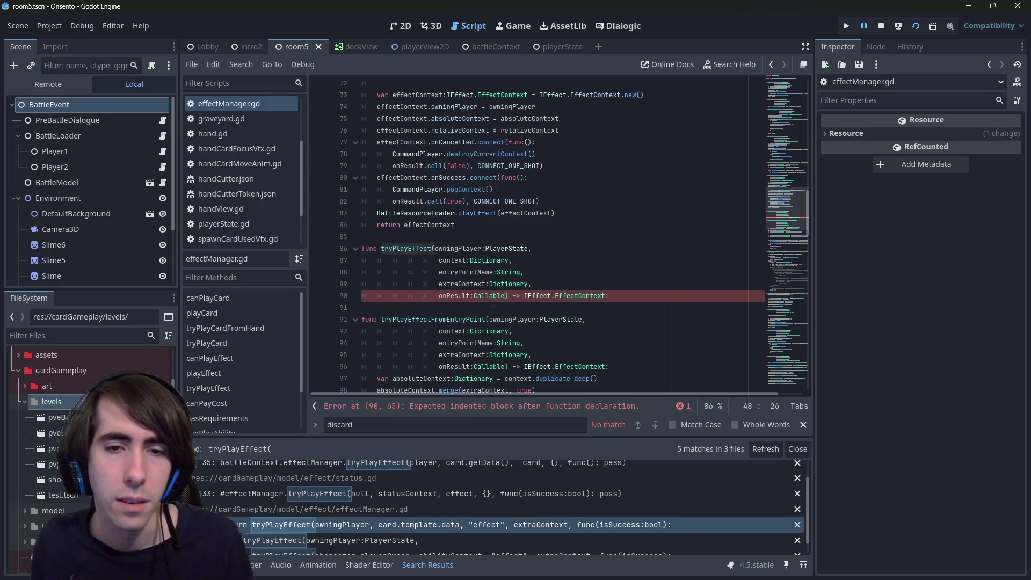
- Rename tryPlayEffectFromEntryPoint to tryPlayEffect, delete the empty duplicate header, and save effectManager.gd
{"action": "scroll", "coordinate": [492, 303], "scroll_direction": "down", "scroll_amount": 3}
{"action": "scroll", "coordinate": [491, 299], "scroll_direction": "down", "scroll_amount": 1}
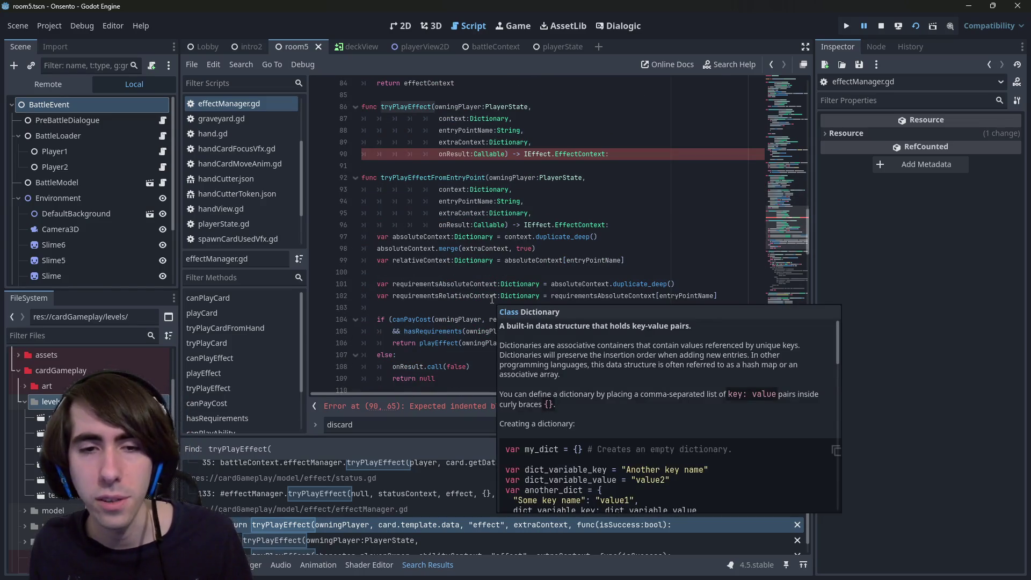
{"action": "scroll", "coordinate": [408, 330], "scroll_direction": "down", "scroll_amount": 1}
{"action": "scroll", "coordinate": [405, 331], "scroll_direction": "up", "scroll_amount": 2}
{"action": "left_click", "coordinate": [507, 260]}
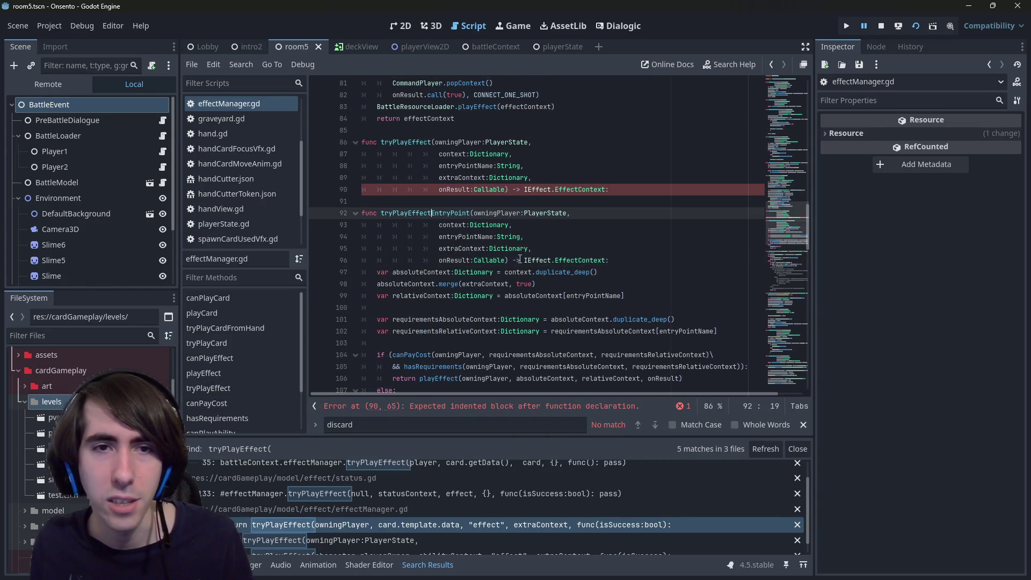
{"action": "key", "text": "Up"}
{"action": "key", "text": "Up"}
{"action": "key", "text": "Up"}
{"action": "key", "text": "ctrl+Delete"}
{"action": "key", "text": "BackSpace"}
{"action": "key", "text": "BackSpace"}
{"action": "key", "text": "BackSpace"}
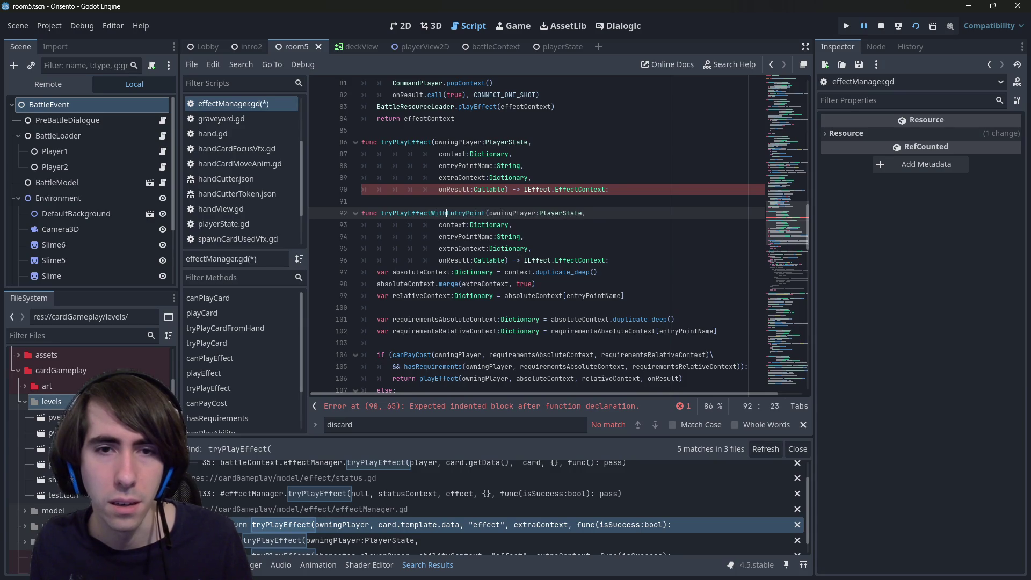
{"action": "key", "text": "ctrl+z"}
{"action": "key", "text": "Up"}
{"action": "key", "text": "Up"}
{"action": "key", "text": "Up"}
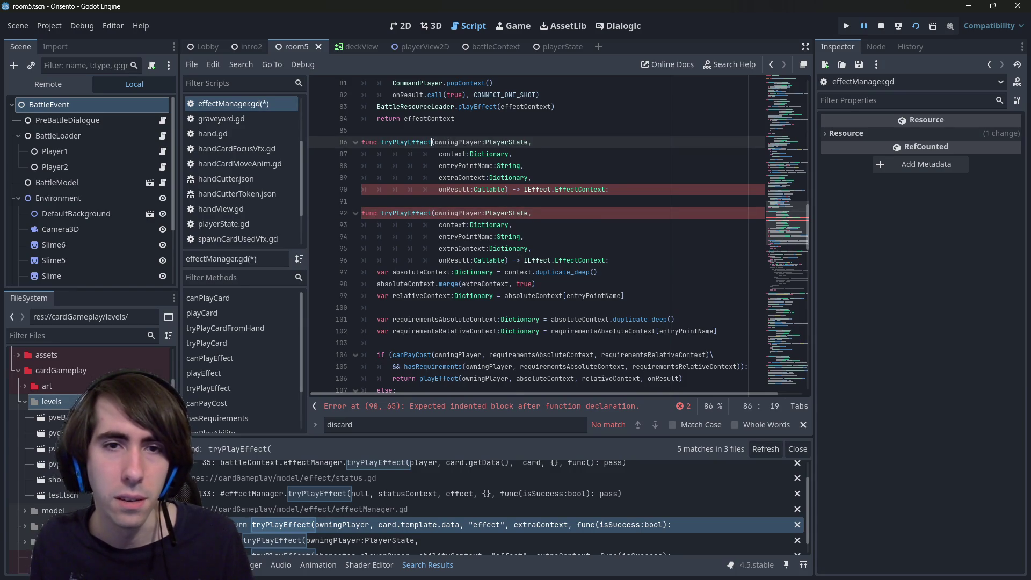
{"action": "key", "text": "ctrl+shift+k"}
{"action": "key", "text": "ctrl+shift+k"}
{"action": "key", "text": "ctrl+shift+k"}
{"action": "key", "text": "ctrl+s"}
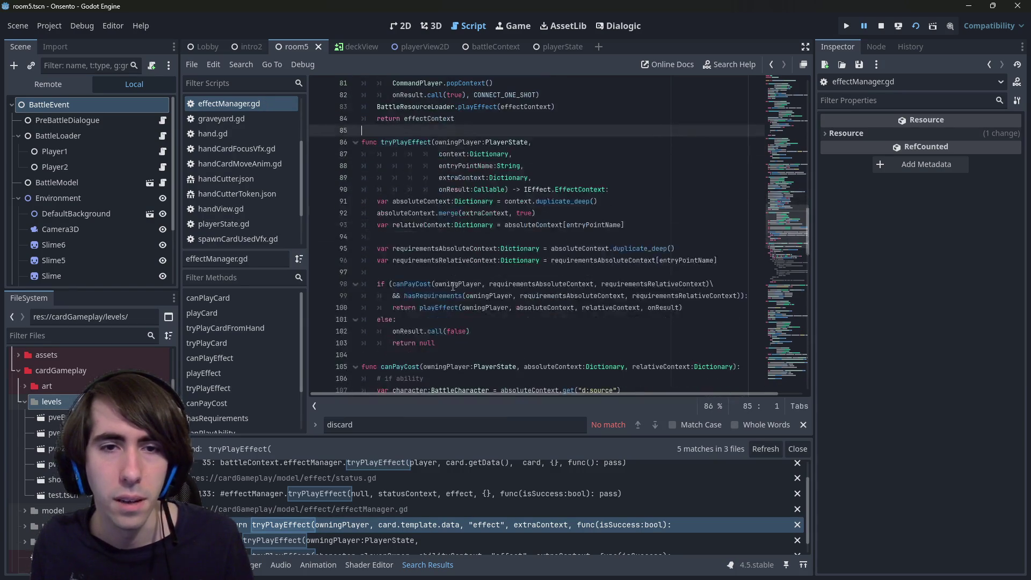
- Select the full playEffect call on line 100 of effectManager.gd
{"action": "double_click", "coordinate": [433, 306]}
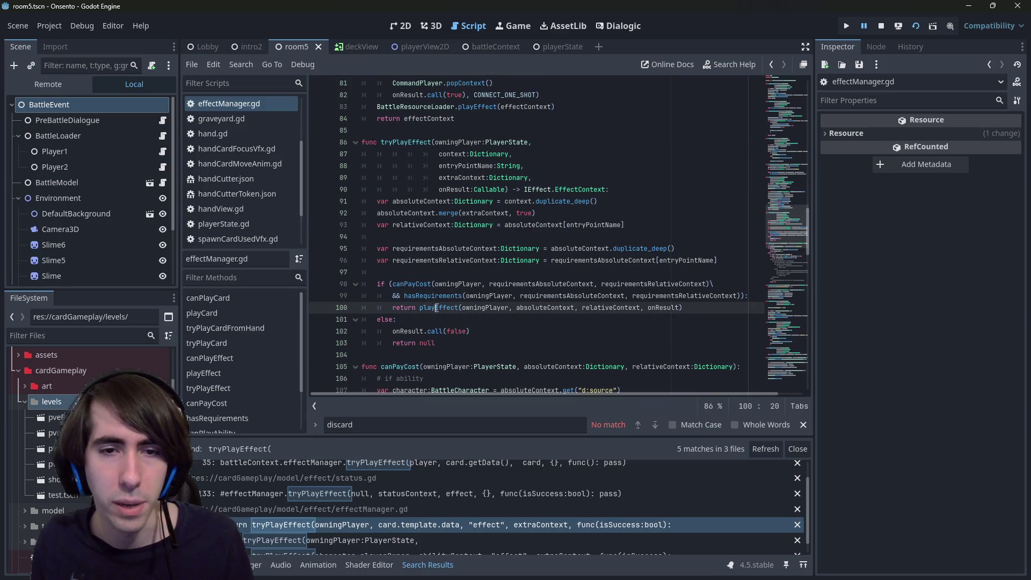
{"action": "left_click", "coordinate": [704, 309]}
{"action": "left_click", "coordinate": [419, 307], "text": "shift"}
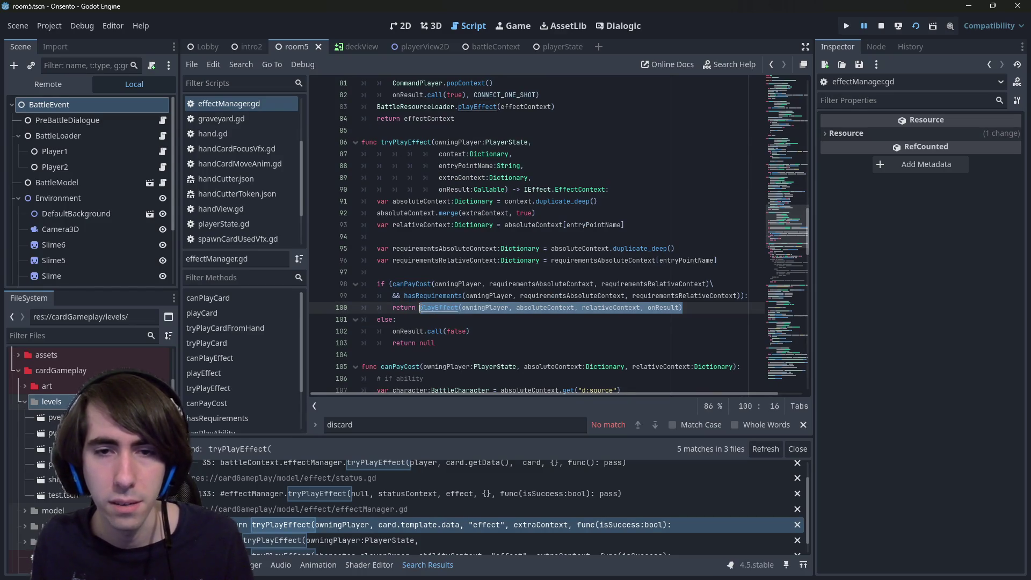
{"action": "key", "text": "ctrl+z"}
{"action": "key", "text": "ctrl+y"}
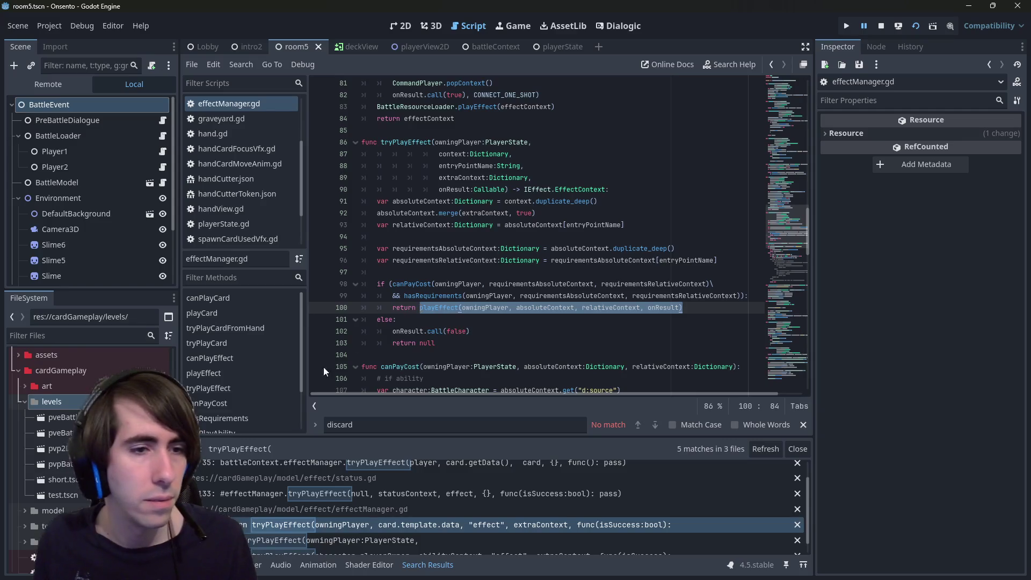
{"action": "scroll", "coordinate": [401, 495], "scroll_direction": "up", "scroll_amount": 1}
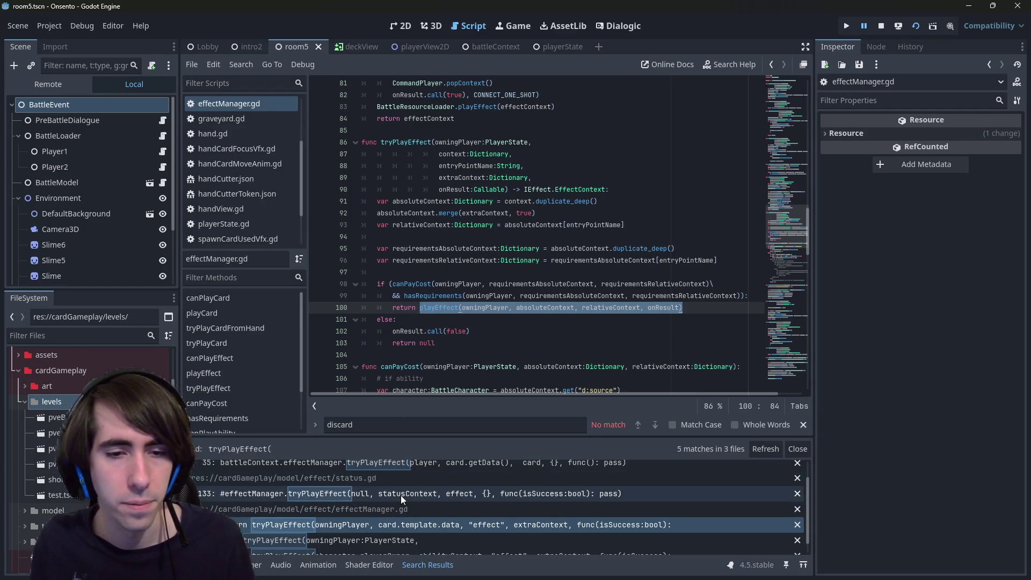
{"action": "scroll", "coordinate": [397, 531], "scroll_direction": "down", "scroll_amount": 1}
{"action": "left_click", "coordinate": [397, 533]}
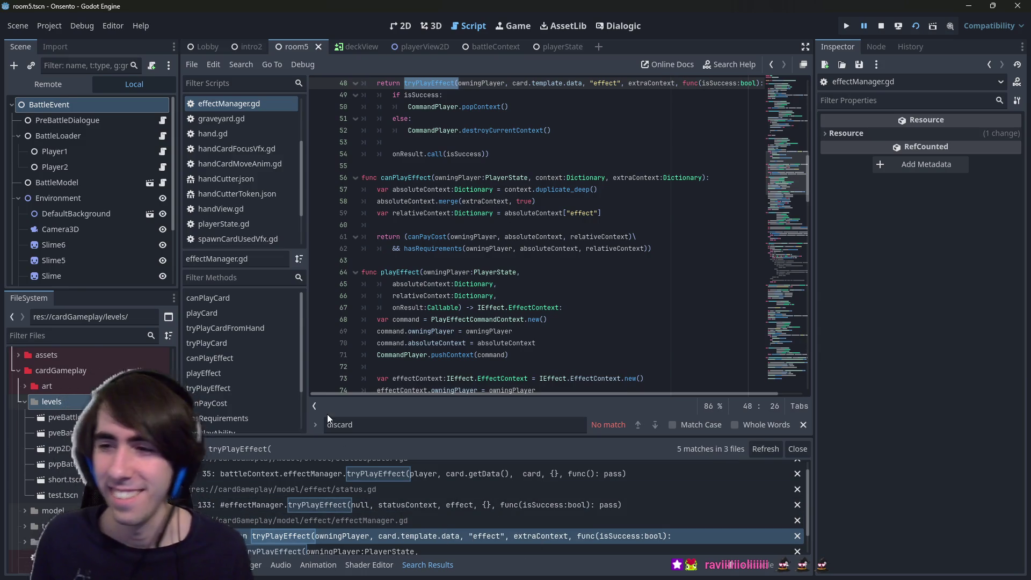
{"action": "scroll", "coordinate": [429, 283], "scroll_direction": "up", "scroll_amount": 1}
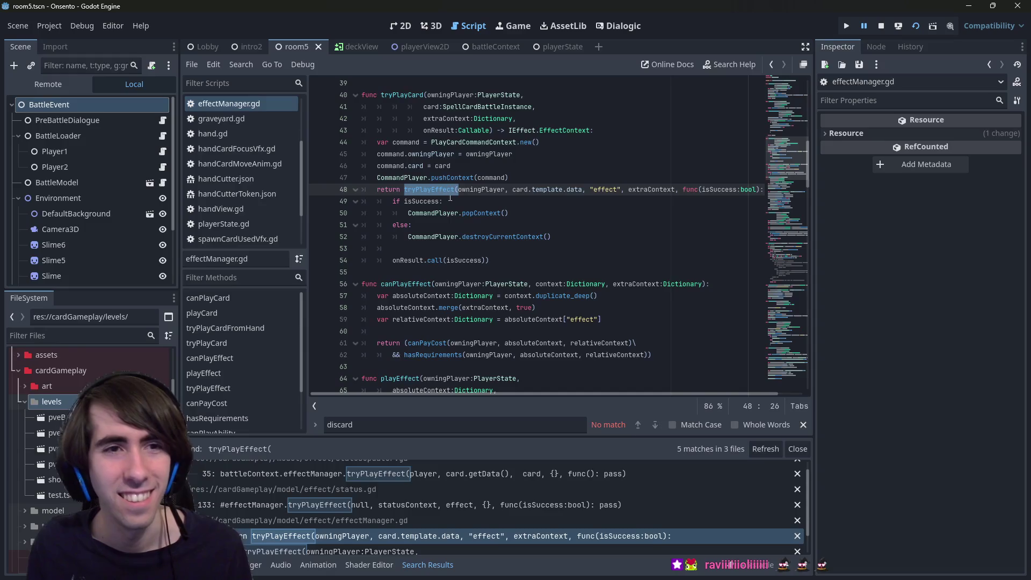
{"action": "scroll", "coordinate": [392, 539], "scroll_direction": "down", "scroll_amount": 1}
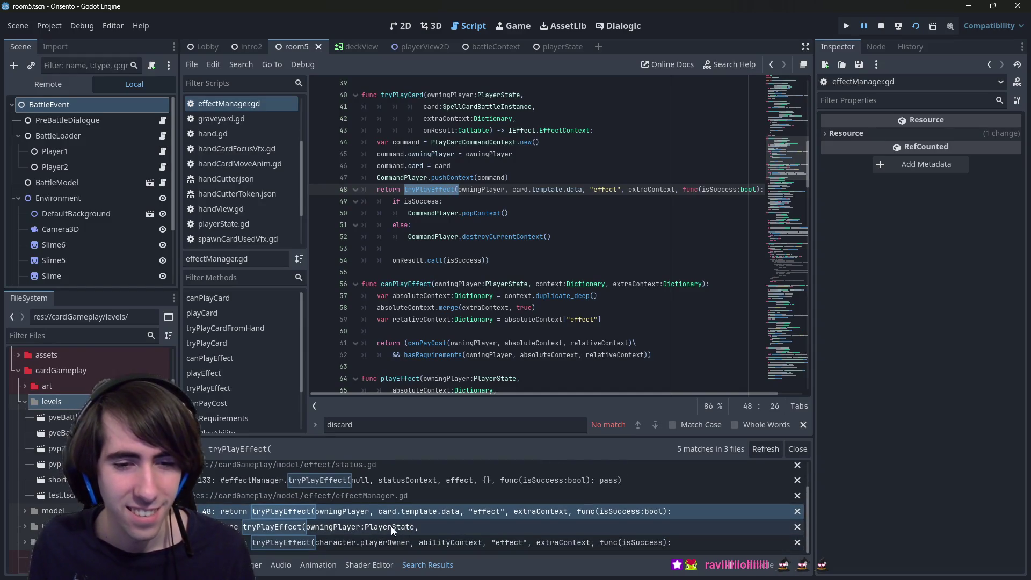
{"action": "scroll", "coordinate": [445, 515], "scroll_direction": "down", "scroll_amount": 2}
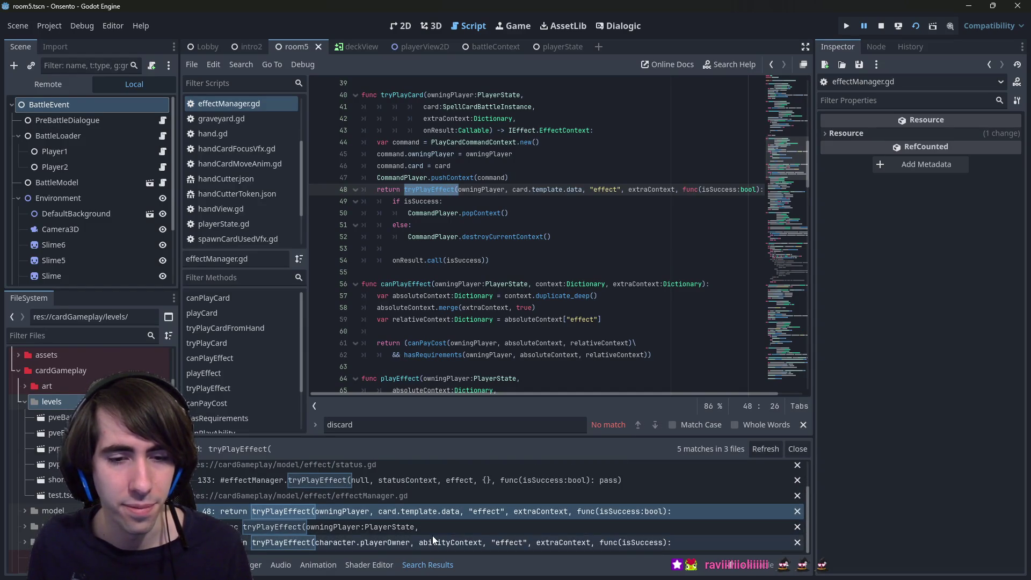
{"action": "scroll", "coordinate": [424, 510], "scroll_direction": "up", "scroll_amount": 3}
{"action": "left_click", "coordinate": [417, 483]}
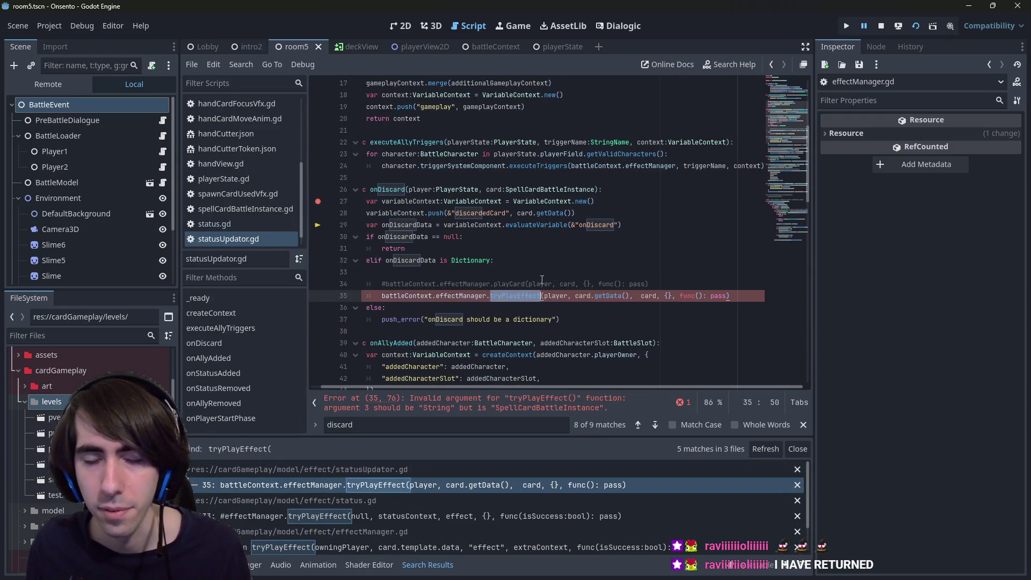
- Add a battleContext.effectManager.playEffect call under the old tryPlayEffect line and save
{"action": "key", "text": "BackSpace"}
{"action": "key", "text": "ctrl+z"}
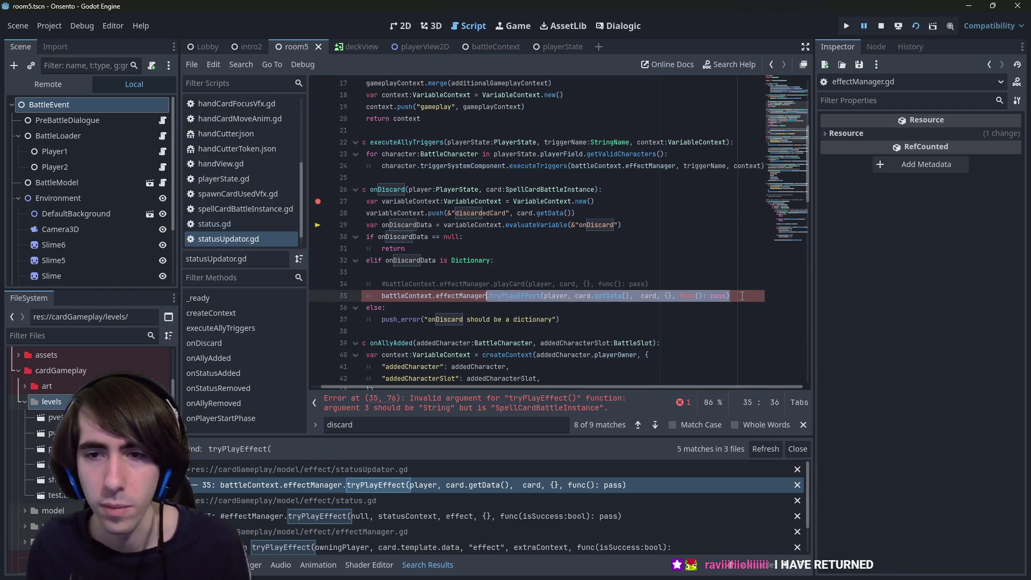
{"action": "mouse_move", "coordinate": [486, 296]}
{"action": "left_mouse_down"}
{"action": "mouse_move", "coordinate": [381, 296]}
{"action": "mouse_move", "coordinate": [489, 294]}
{"action": "left_mouse_up"}
{"action": "key", "text": "ctrl+v"}
{"action": "key", "text": "ctrl+c"}
{"action": "left_click", "coordinate": [382, 307]}
{"action": "key", "text": "ctrl+v"}
{"action": "type", "text": "."}
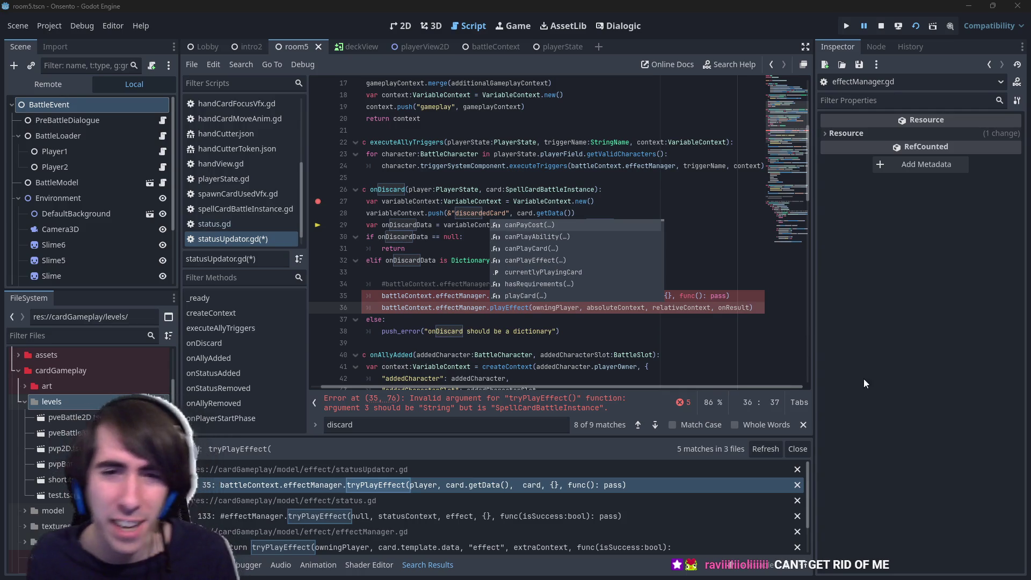
{"action": "left_click", "coordinate": [535, 312]}
{"action": "key", "text": "ctrl+s"}
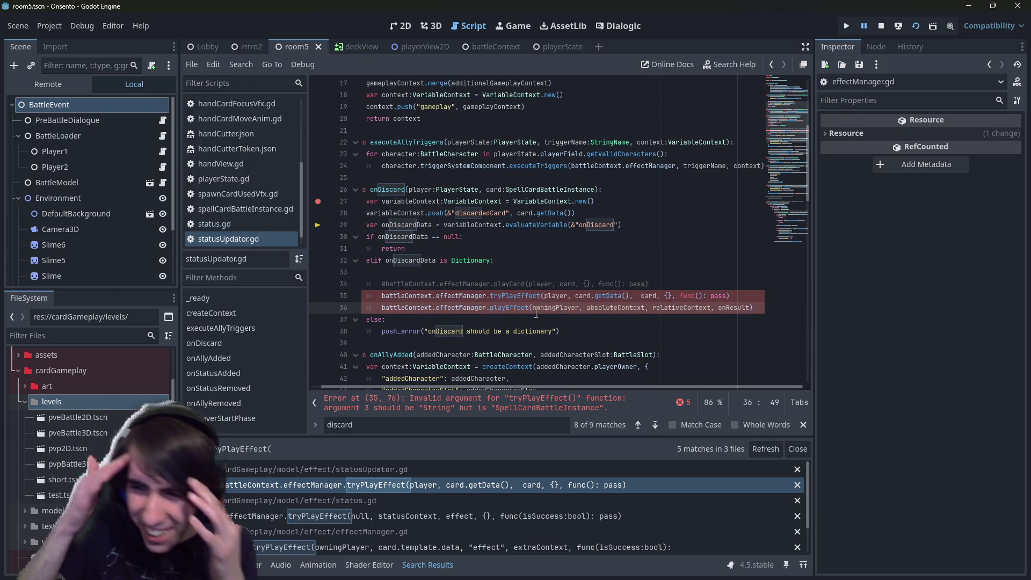
- Set the playEffect arguments to player, card.getData(), onDiscardData and func(): pass
{"action": "double_click", "coordinate": [556, 295]}
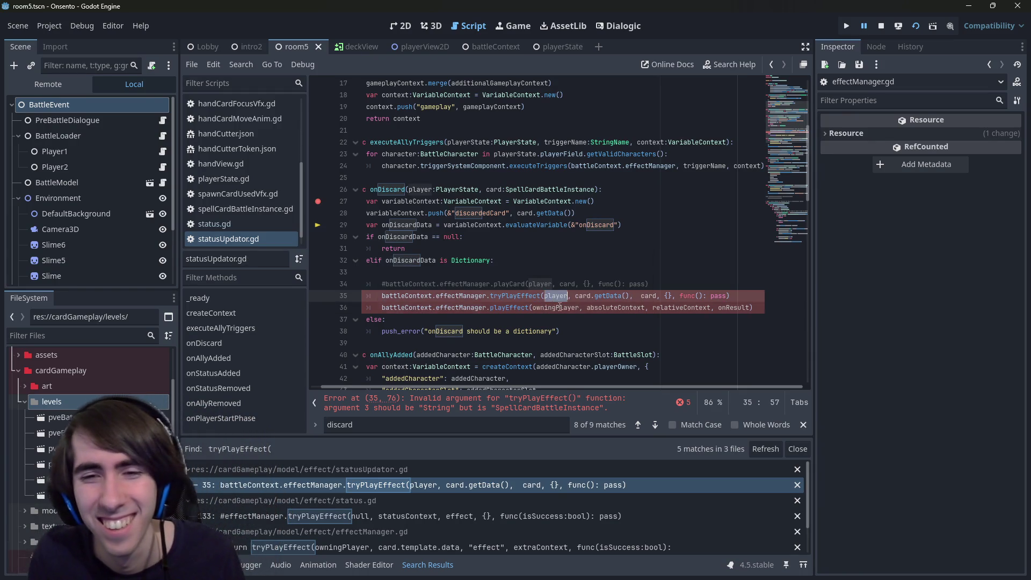
{"action": "key", "text": "ctrl+c"}
{"action": "double_click", "coordinate": [559, 307]}
{"action": "key", "text": "ctrl+v"}
{"action": "mouse_move", "coordinate": [563, 307]}
{"action": "left_mouse_down"}
{"action": "mouse_move", "coordinate": [635, 307]}
{"action": "mouse_move", "coordinate": [622, 307]}
{"action": "left_mouse_up"}
{"action": "key", "text": "ctrl+v"}
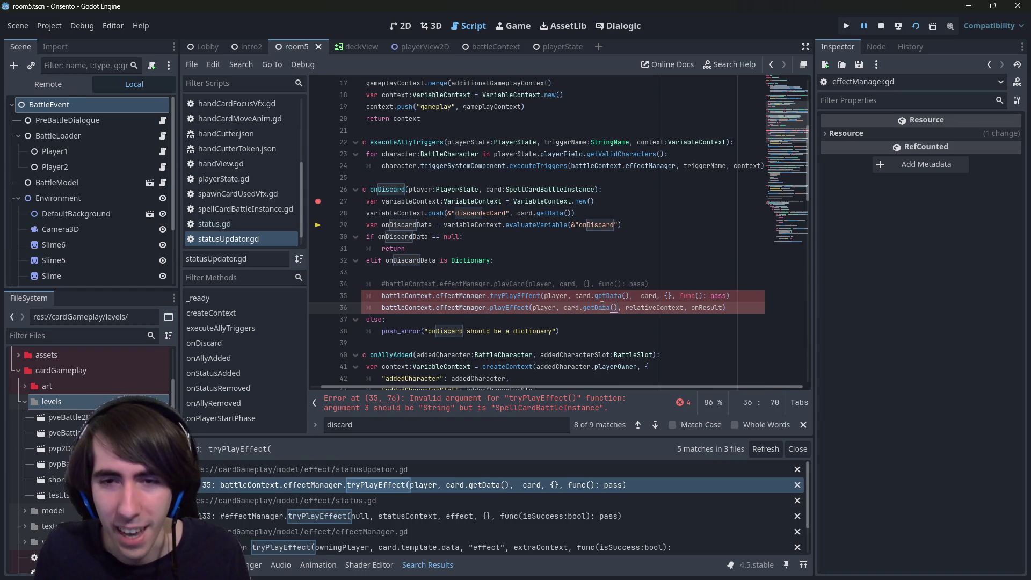
{"action": "double_click", "coordinate": [423, 261]}
{"action": "key", "text": "ctrl+c"}
{"action": "double_click", "coordinate": [656, 308]}
{"action": "key", "text": "ctrl+v"}
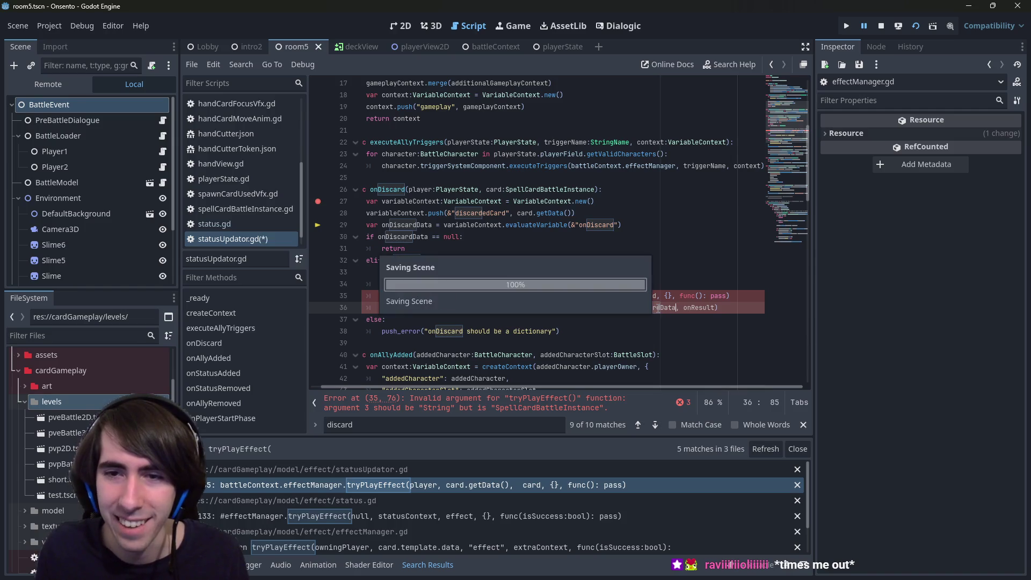
{"action": "double_click", "coordinate": [696, 308]}
{"action": "type", "text": "func(): pa"}
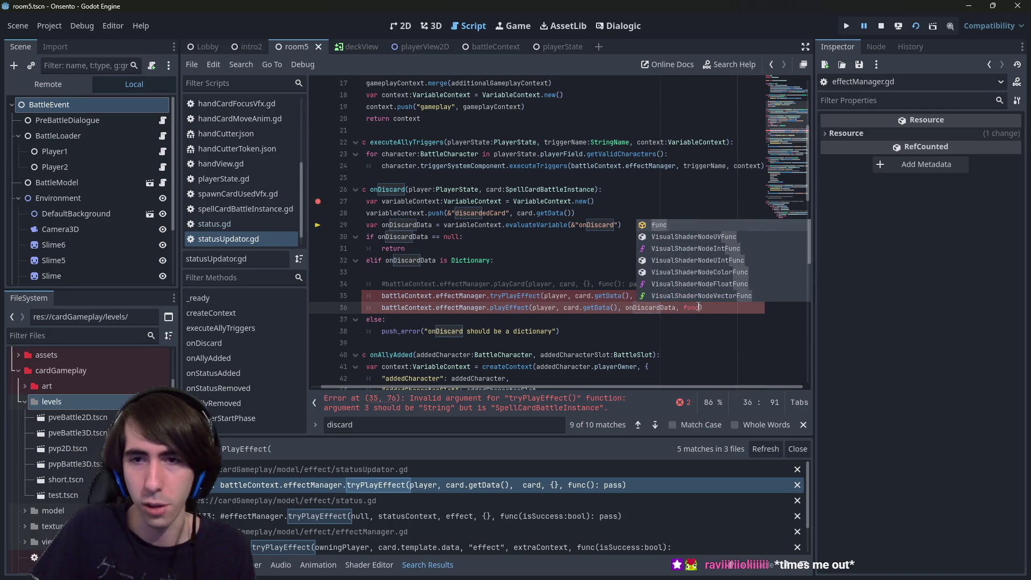
{"action": "type", "text": "s"}
- Delete the old commented and tryPlayEffect lines, then run the game
{"action": "left_click_drag", "start_coordinate": [795, 294], "coordinate": [324, 276]}
{"action": "key", "text": "BackSpace"}
{"action": "key", "text": "BackSpace"}
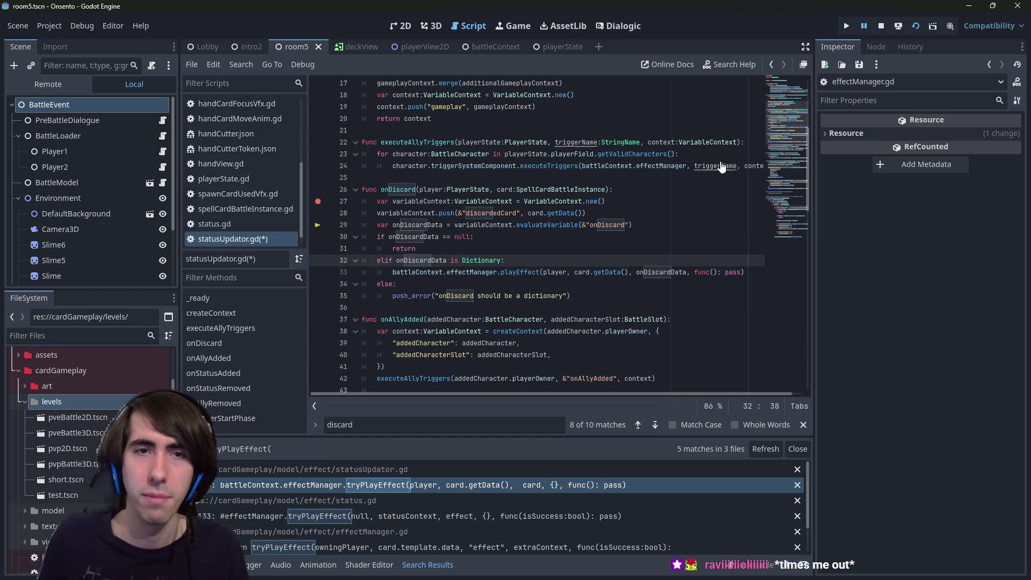
{"action": "left_click", "coordinate": [912, 25]}
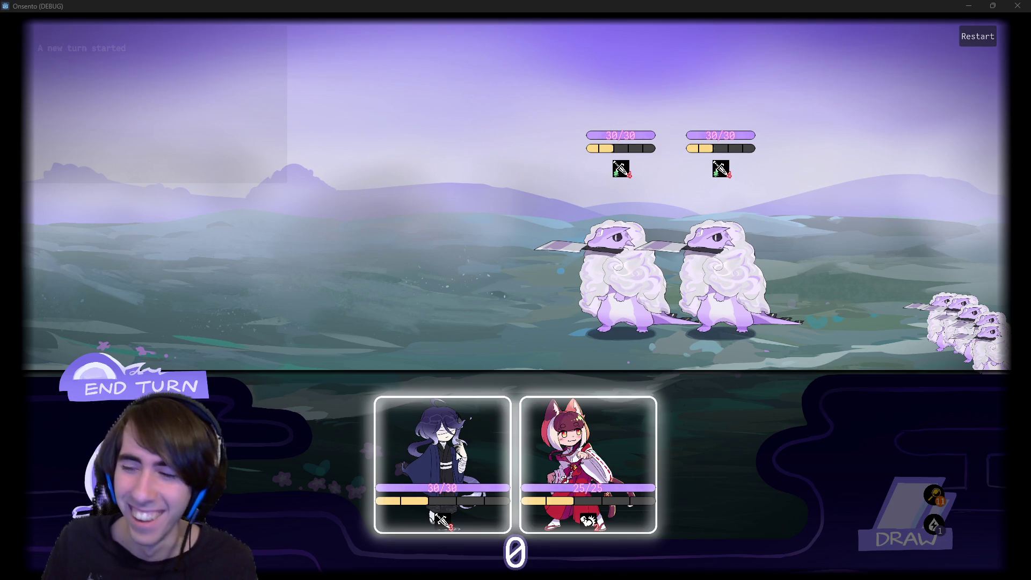
- Deploy the dark-haired and fox-girl allies, then clear the line 27 breakpoint once execution pauses
{"action": "left_click_drag", "start_coordinate": [387, 411], "coordinate": [398, 249]}
{"action": "left_click_drag", "start_coordinate": [497, 445], "coordinate": [191, 367]}
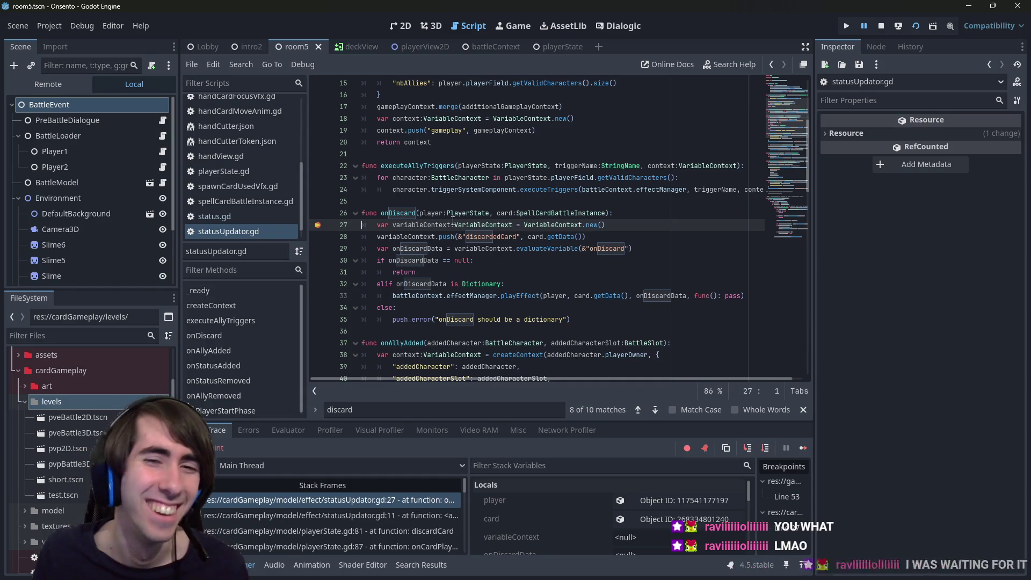
{"action": "mouse_move", "coordinate": [449, 223]}
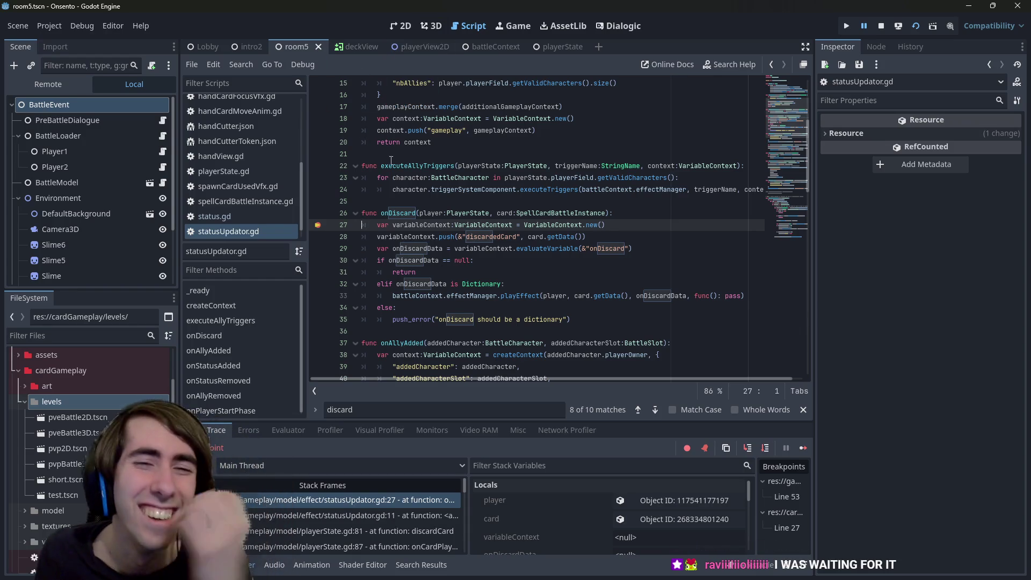
{"action": "left_click", "coordinate": [318, 225]}
- Resume the game, play the Hand Cutter Token, check the discard pile, and close the game window
{"action": "left_click", "coordinate": [808, 449]}
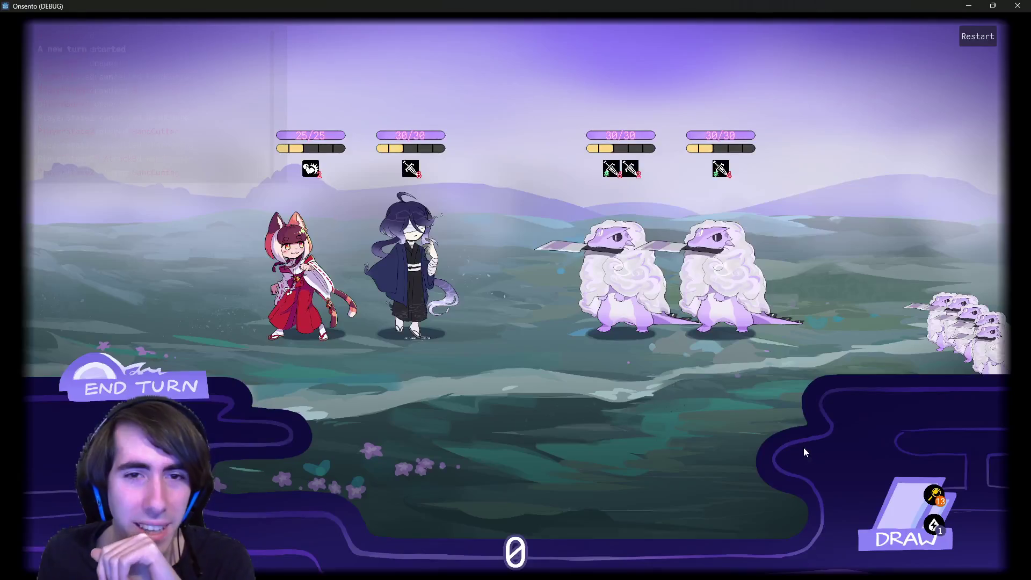
{"action": "left_click_drag", "start_coordinate": [410, 429], "coordinate": [523, 224]}
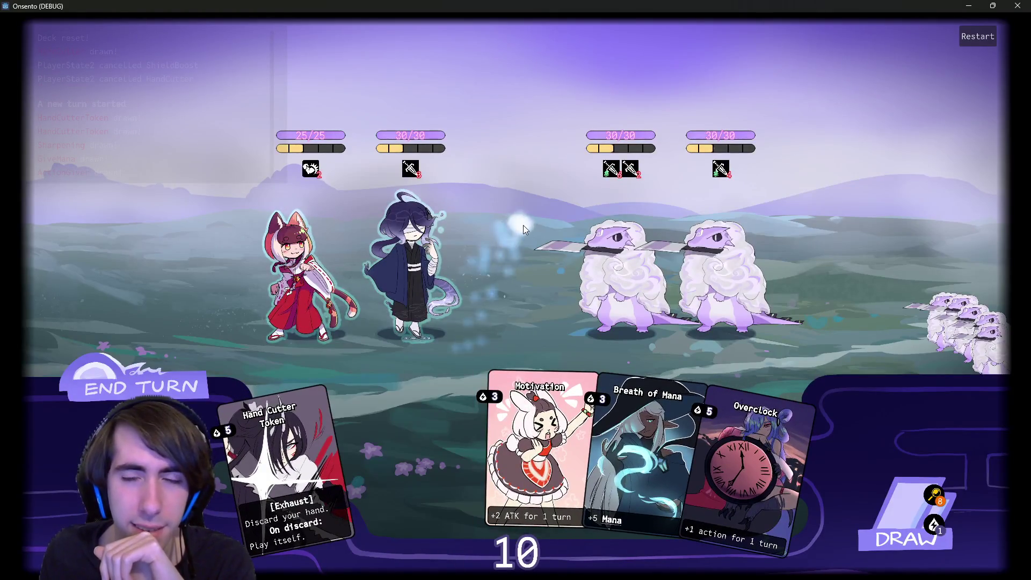
{"action": "left_click", "coordinate": [941, 395]}
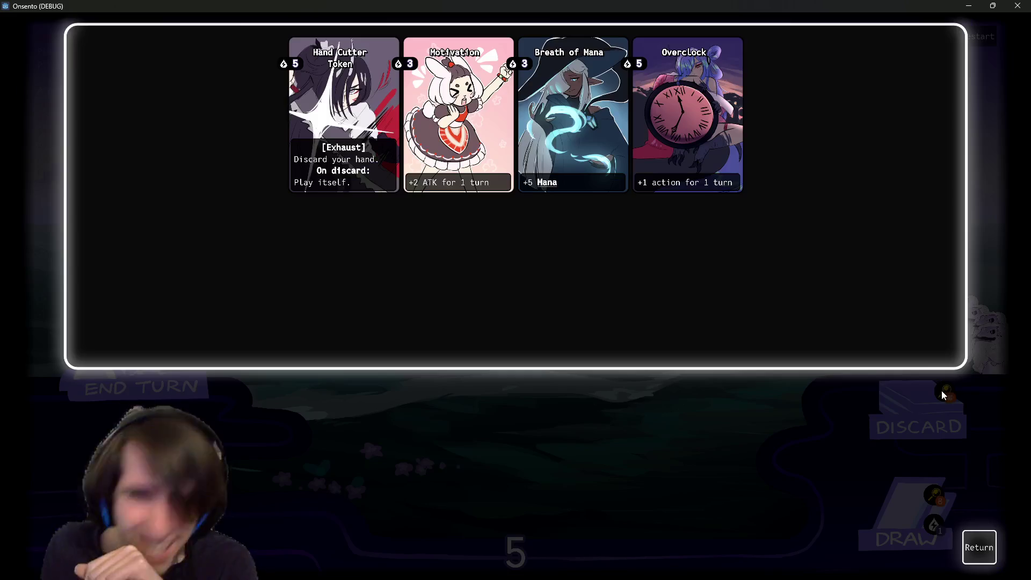
{"action": "left_click", "coordinate": [976, 537]}
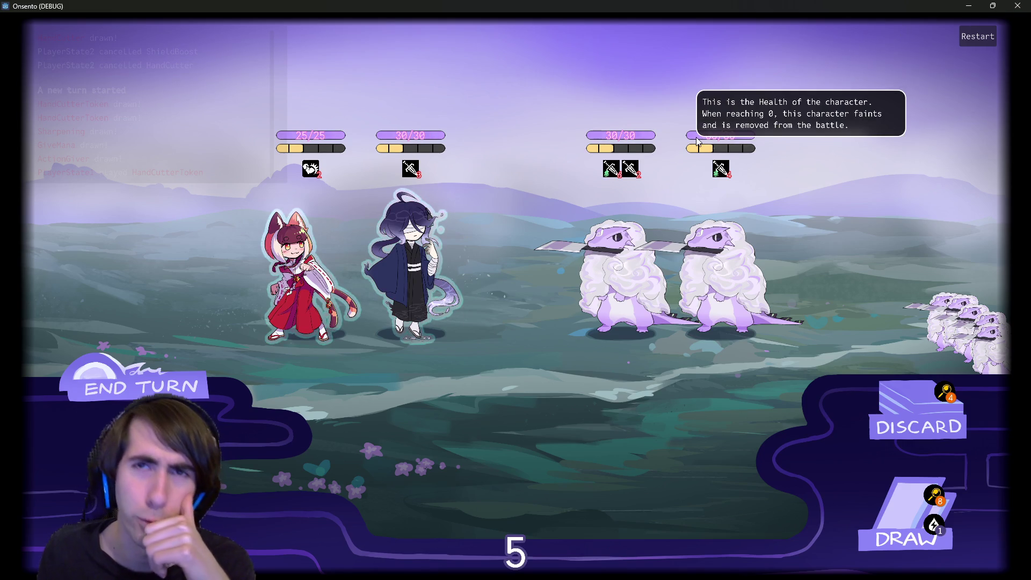
{"action": "left_click", "coordinate": [1017, 5]}
{"action": "left_click", "coordinate": [507, 257]}
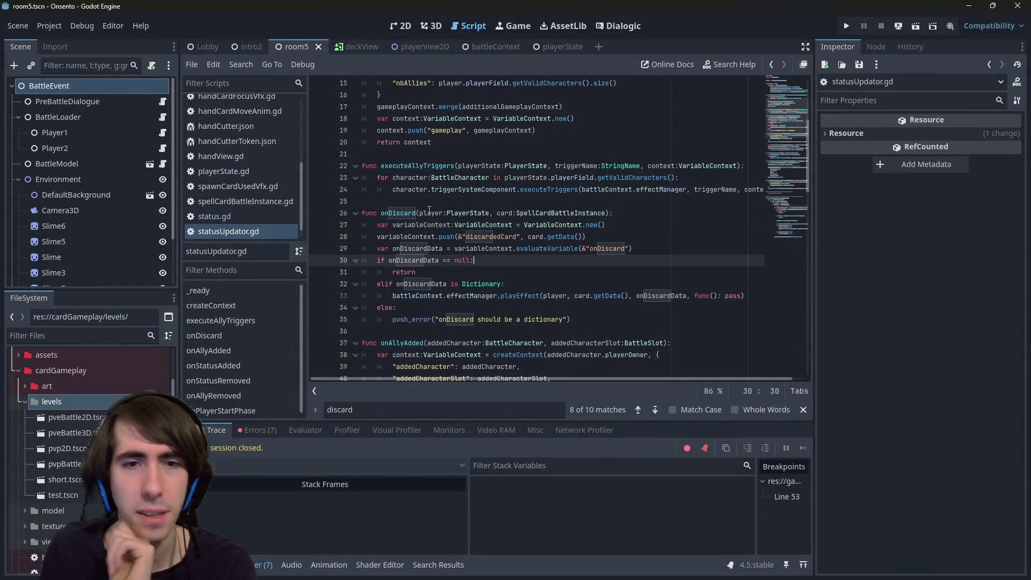
- Replace the pass placeholder in onDiscard's callback with an empty indented line
{"action": "left_click", "coordinate": [413, 211]}
{"action": "double_click", "coordinate": [413, 212]}
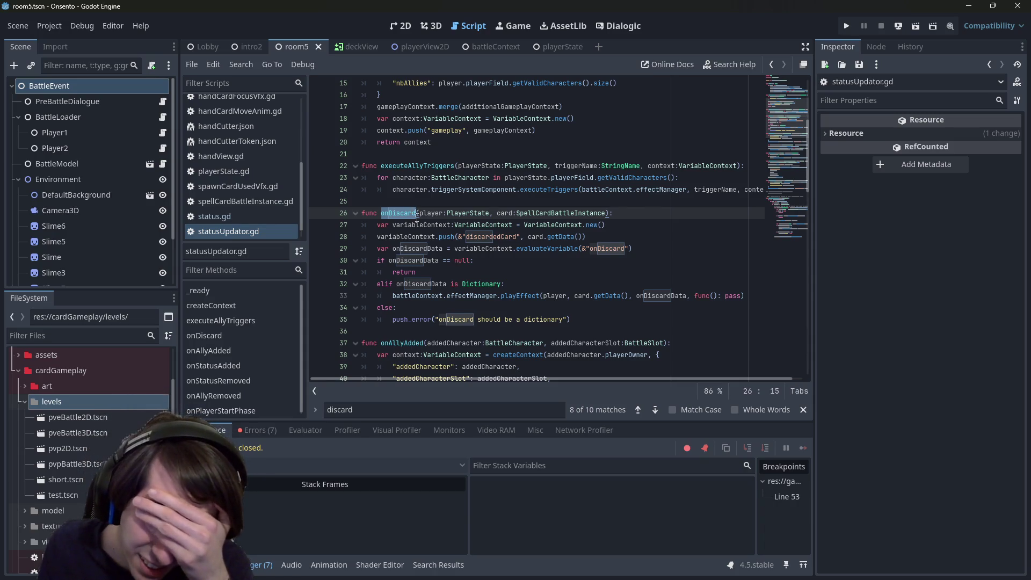
{"action": "left_click", "coordinate": [732, 296]}
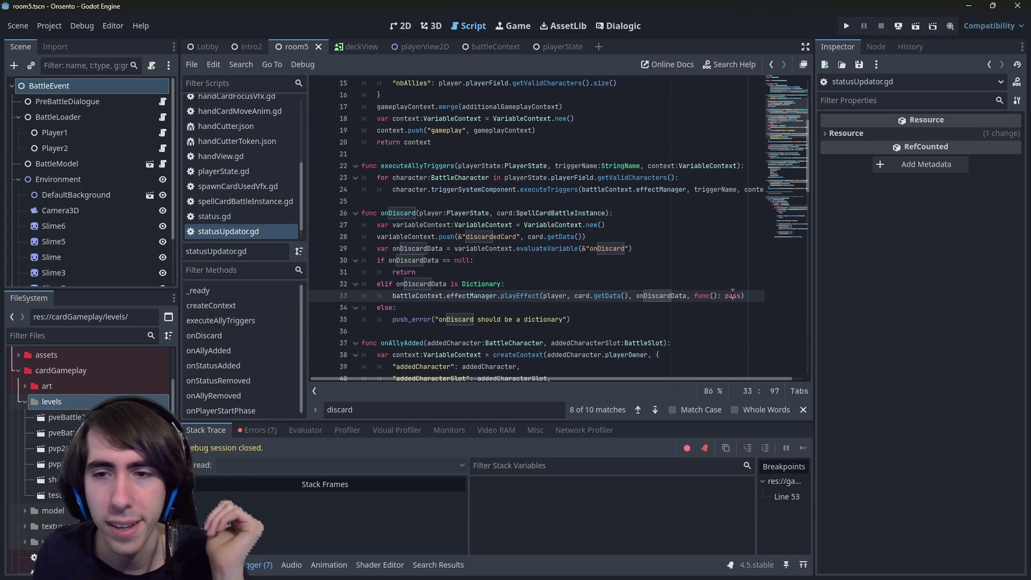
{"action": "double_click", "coordinate": [733, 295]}
{"action": "key", "text": "Return"}
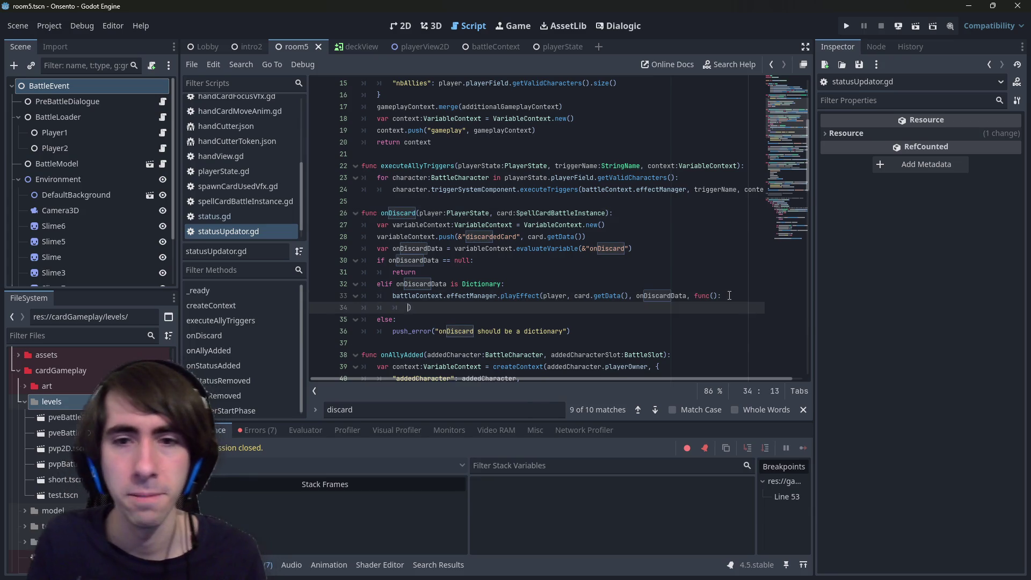
{"action": "key", "text": "Return"}
{"action": "key", "text": "Up"}
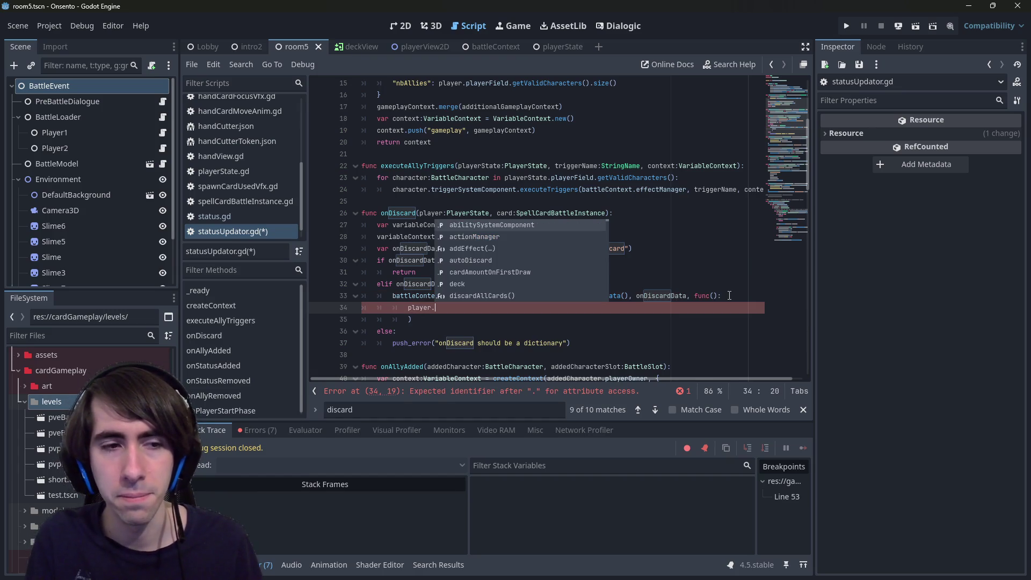
- Write player.discardPile.erase on that line and jump to discardPile's declaration in playerState.gd
{"action": "type", "text": "discard"}
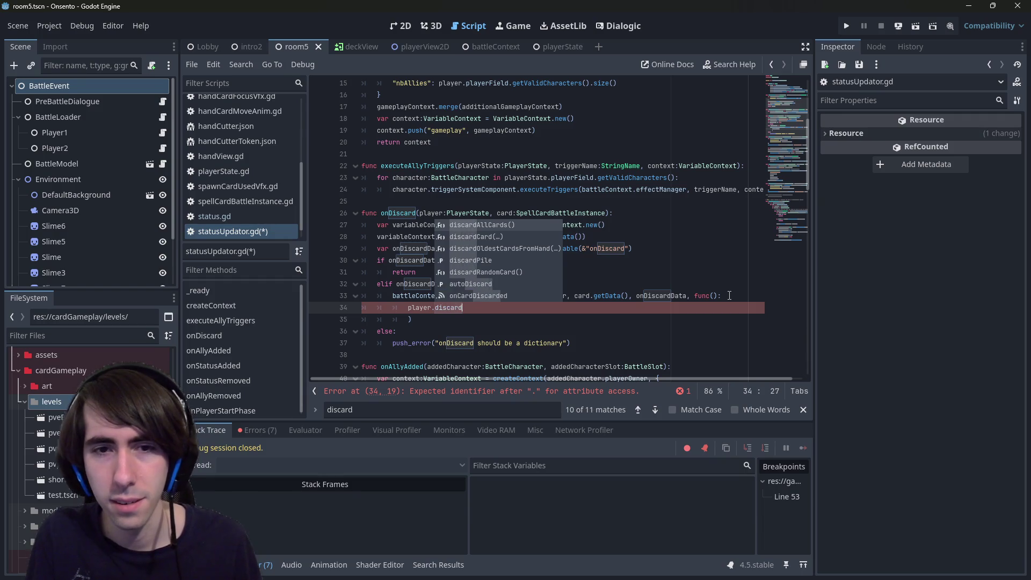
{"action": "key", "text": "Down"}
{"action": "key", "text": "Down"}
{"action": "key", "text": "Down"}
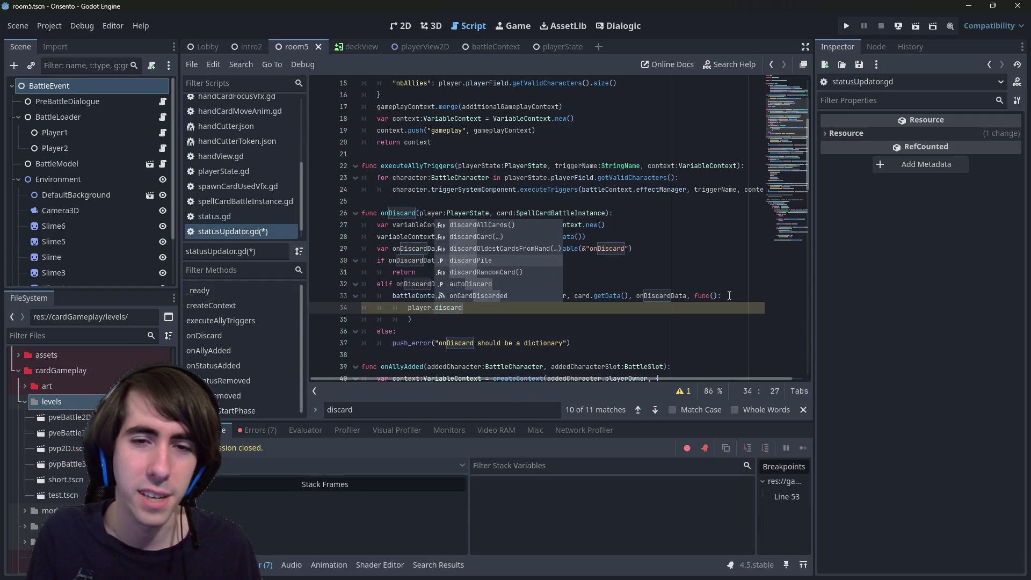
{"action": "key", "text": "Return"}
{"action": "type", "text": "."}
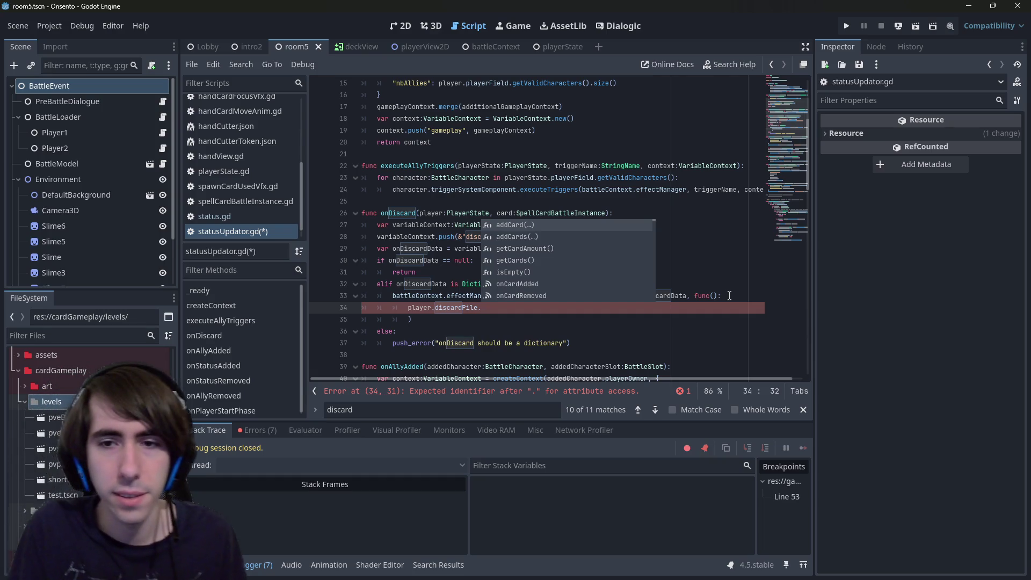
{"action": "type", "text": "era"}
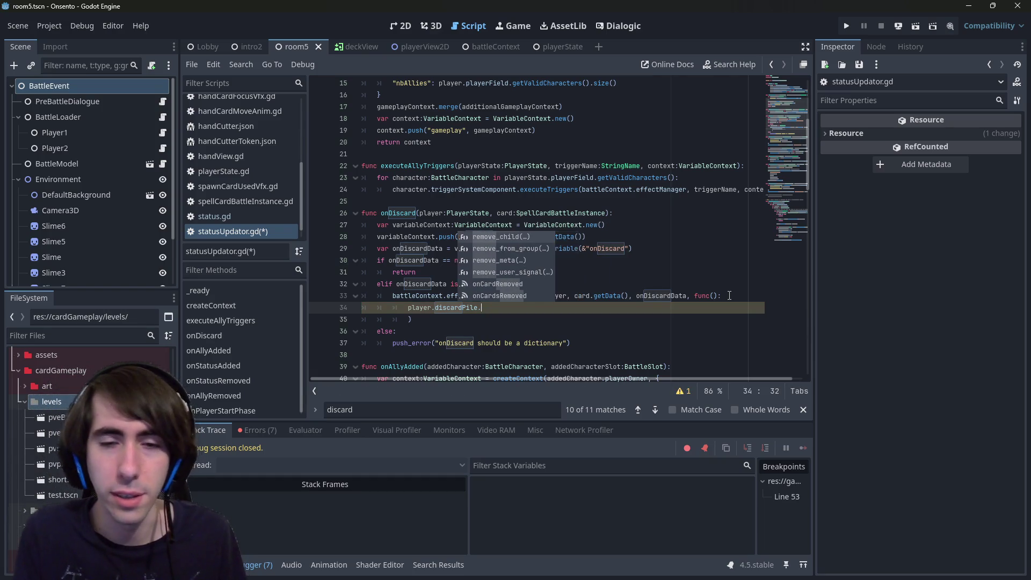
{"action": "type", "text": "se"}
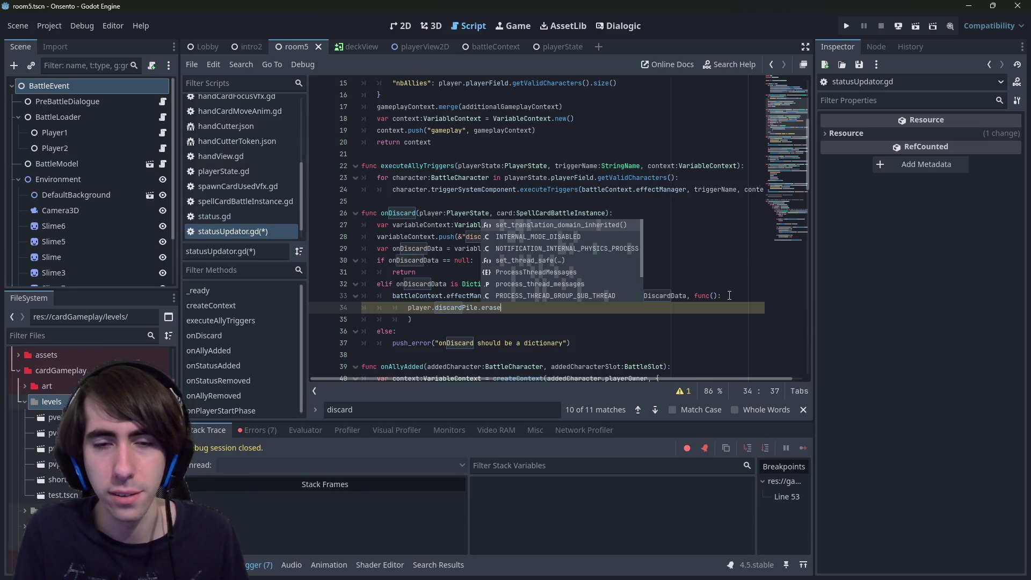
{"action": "key", "text": "BackSpace"}
{"action": "key", "text": "BackSpace"}
{"action": "key", "text": "BackSpace"}
{"action": "key", "text": "BackSpace"}
{"action": "key", "text": "BackSpace"}
{"action": "type", "text": "cards"}
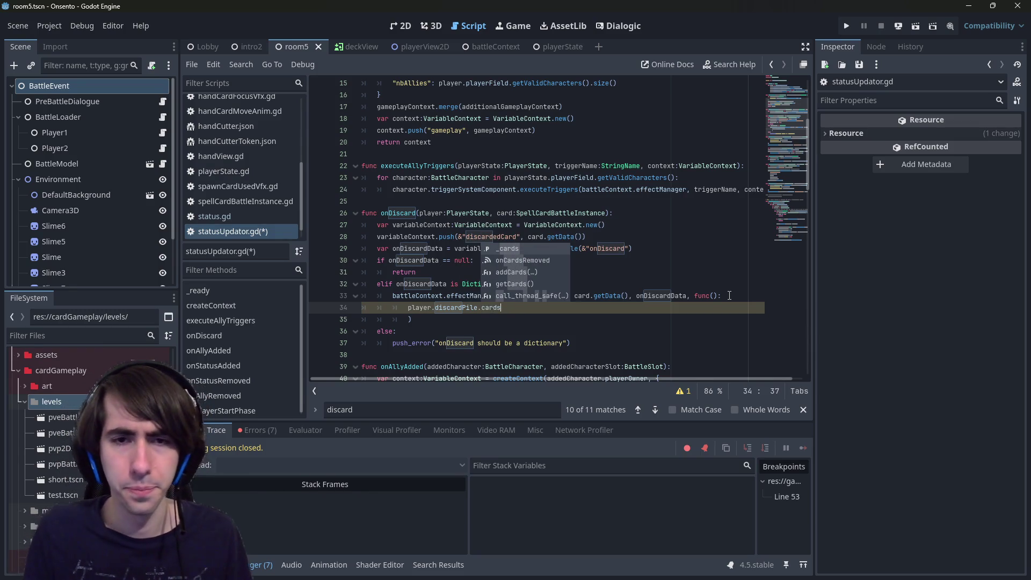
{"action": "key", "text": "BackSpace"}
{"action": "key", "text": "BackSpace"}
{"action": "key", "text": "BackSpace"}
{"action": "type", "text": "rep"}
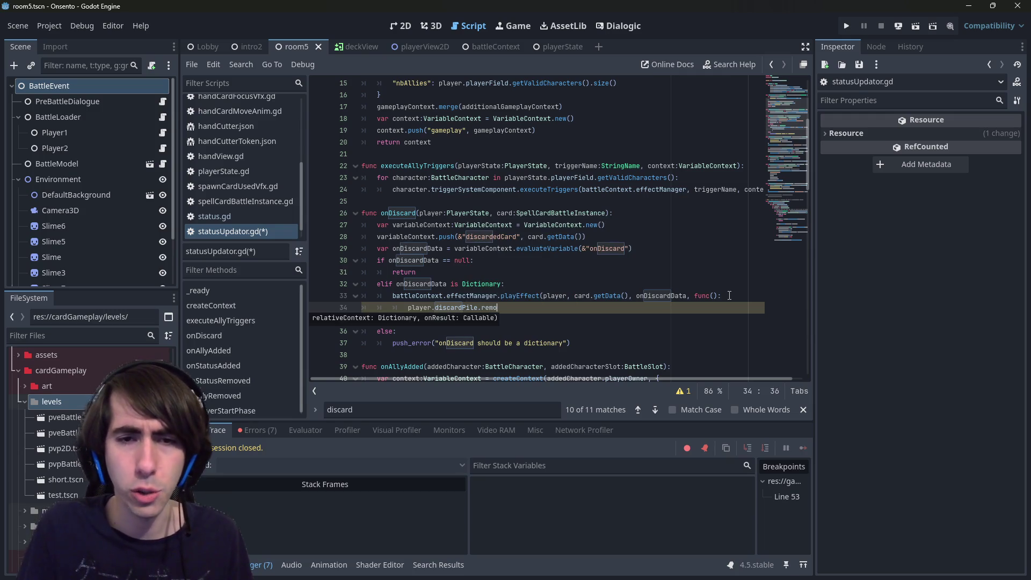
{"action": "type", "text": "ve"}
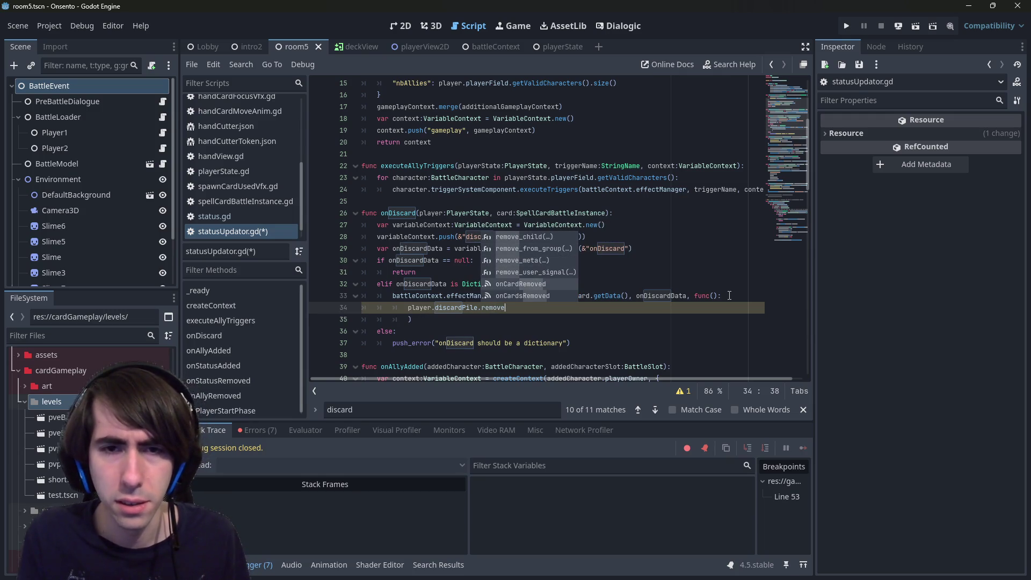
{"action": "key", "text": "BackSpace"}
{"action": "key", "text": "BackSpace"}
{"action": "key", "text": "BackSpace"}
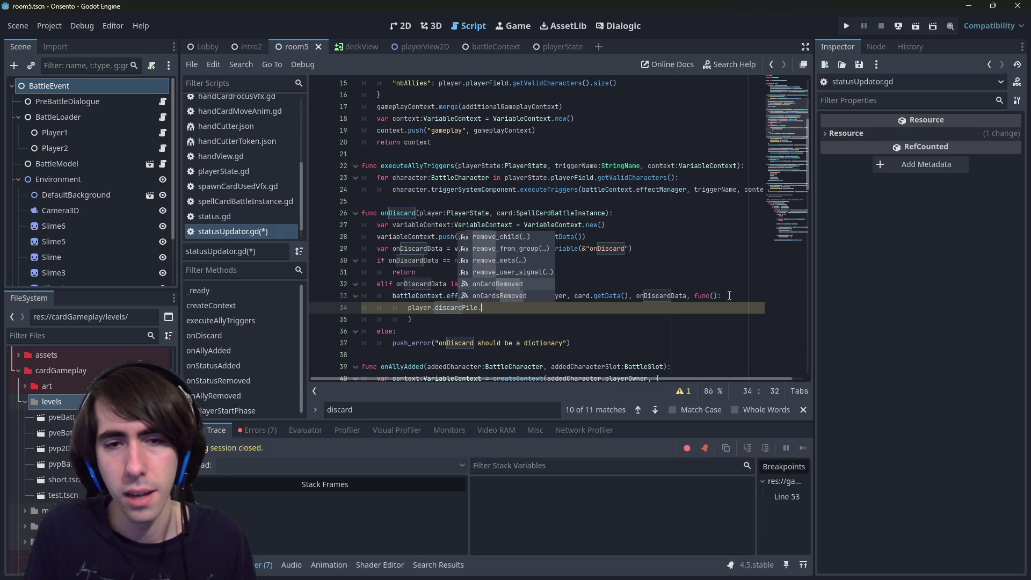
{"action": "type", "text": "erase"}
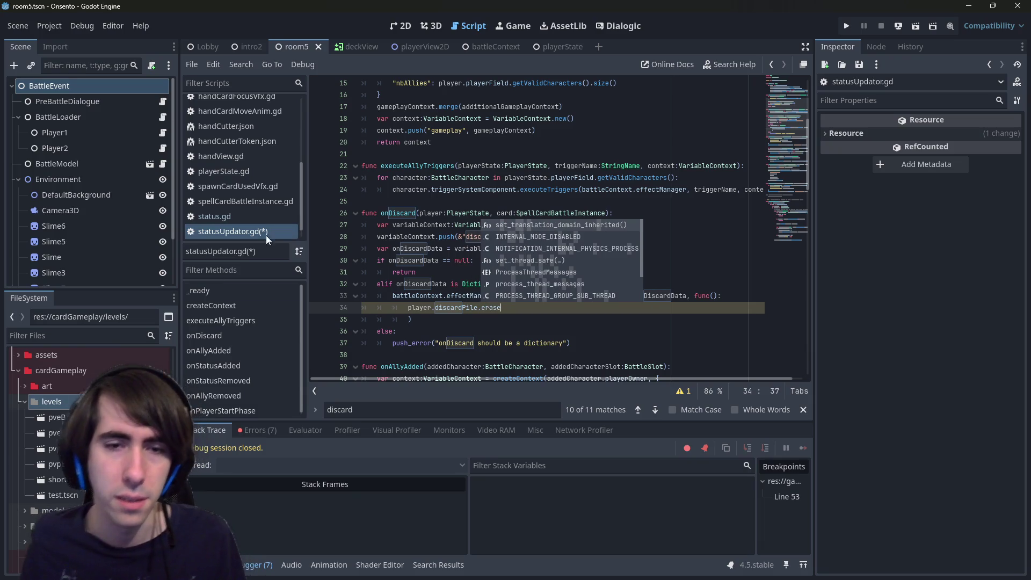
{"action": "left_click", "coordinate": [453, 307], "text": "ctrl"}
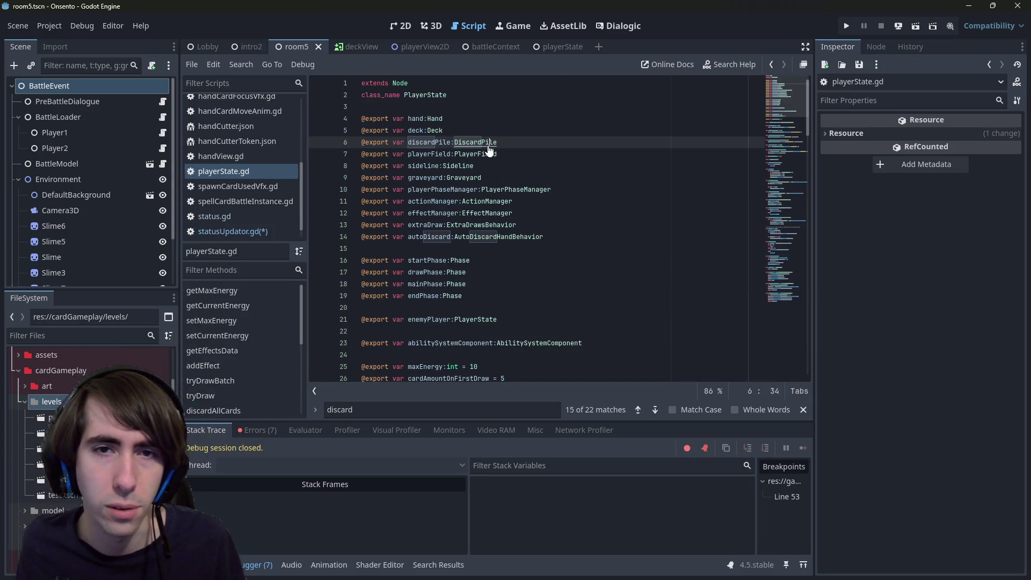
- Open discardPile.gd and start a new function after isEmpty at the end of the script
{"action": "left_click", "coordinate": [467, 143], "text": "ctrl"}
{"action": "double_click", "coordinate": [429, 153]}
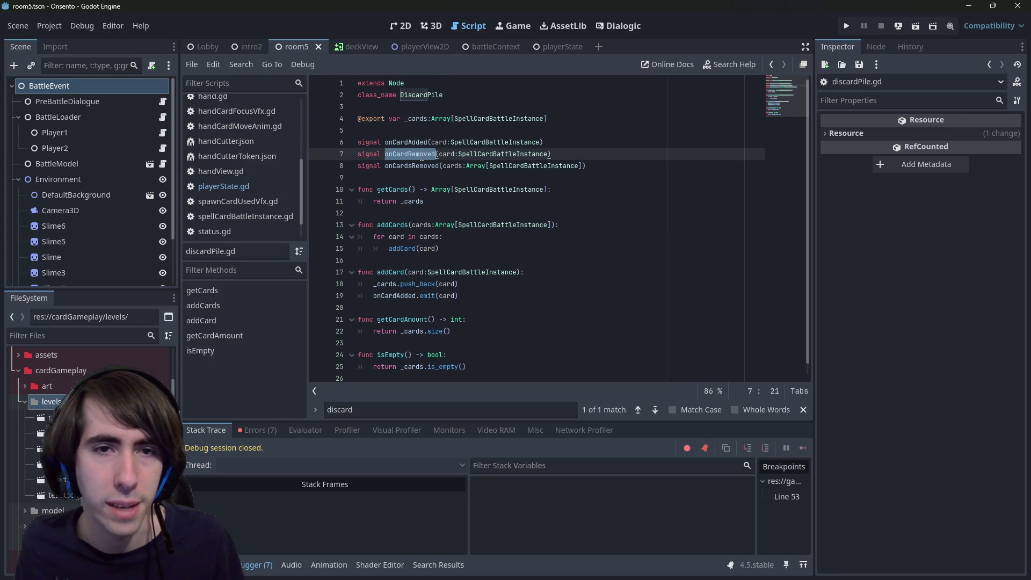
{"action": "key", "text": "ctrl+f"}
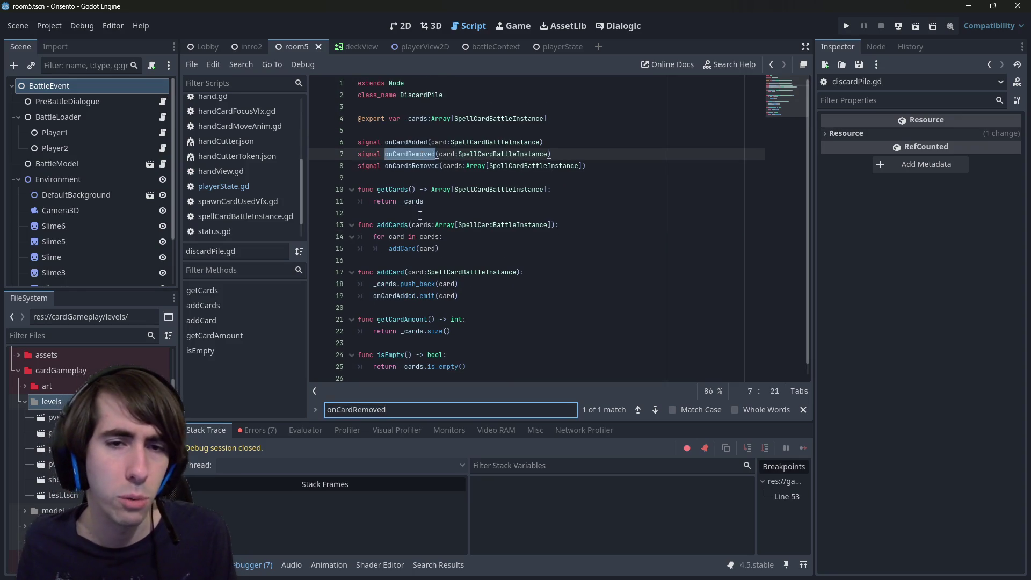
{"action": "left_click", "coordinate": [484, 375]}
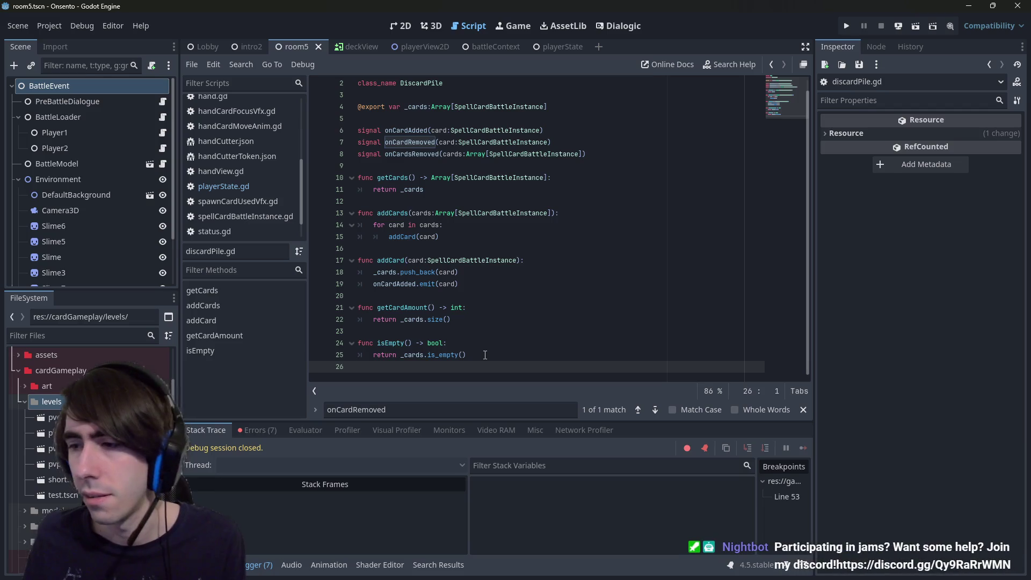
{"action": "key", "text": "Down"}
{"action": "type", "text": "unc"}
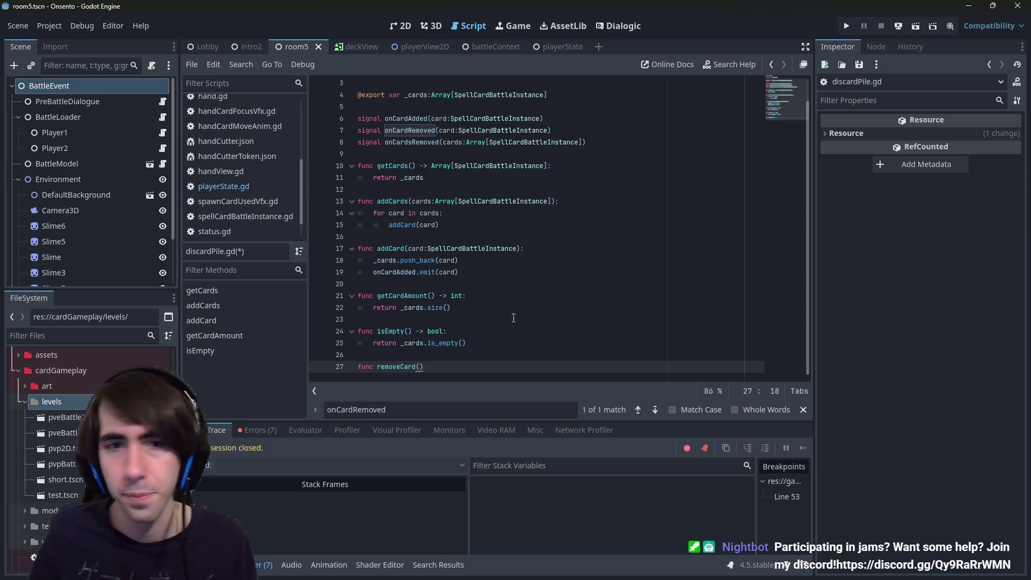
- Declare the new function's signature as removeCard(card:SpellCardBattleInstance):
{"action": "left_click", "coordinate": [478, 250]}
{"action": "double_click", "coordinate": [478, 250]}
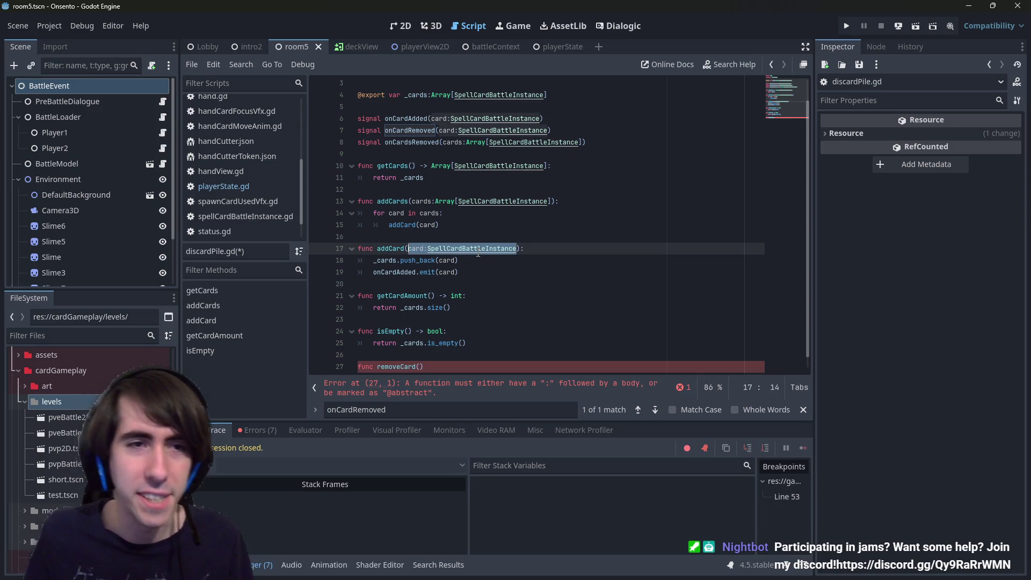
{"action": "scroll", "coordinate": [477, 252], "scroll_direction": "up", "scroll_amount": 1}
{"action": "left_click", "coordinate": [475, 94]}
{"action": "left_click_drag", "start_coordinate": [475, 93], "coordinate": [527, 322]}
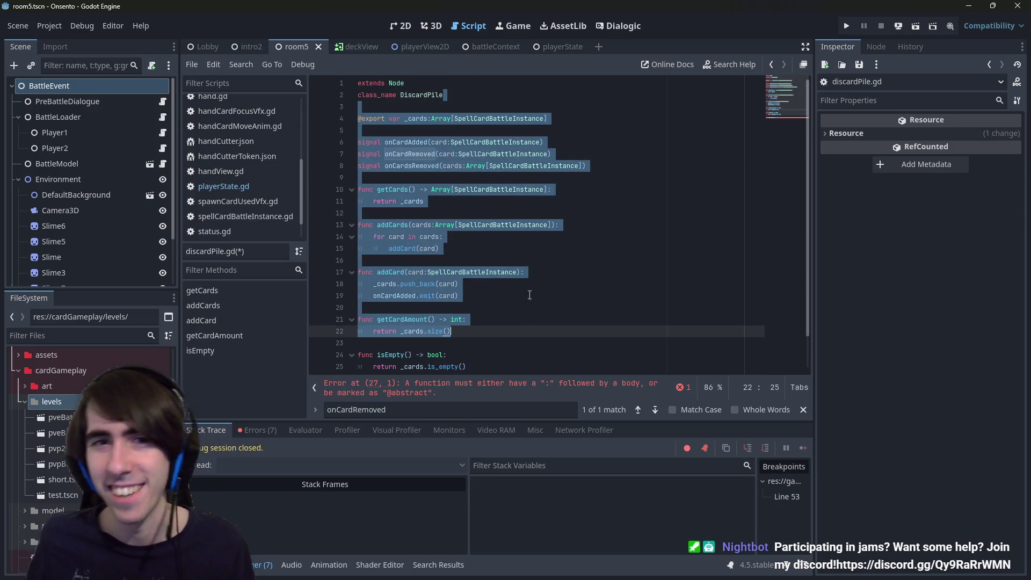
{"action": "double_click", "coordinate": [438, 96]}
{"action": "double_click", "coordinate": [499, 118]}
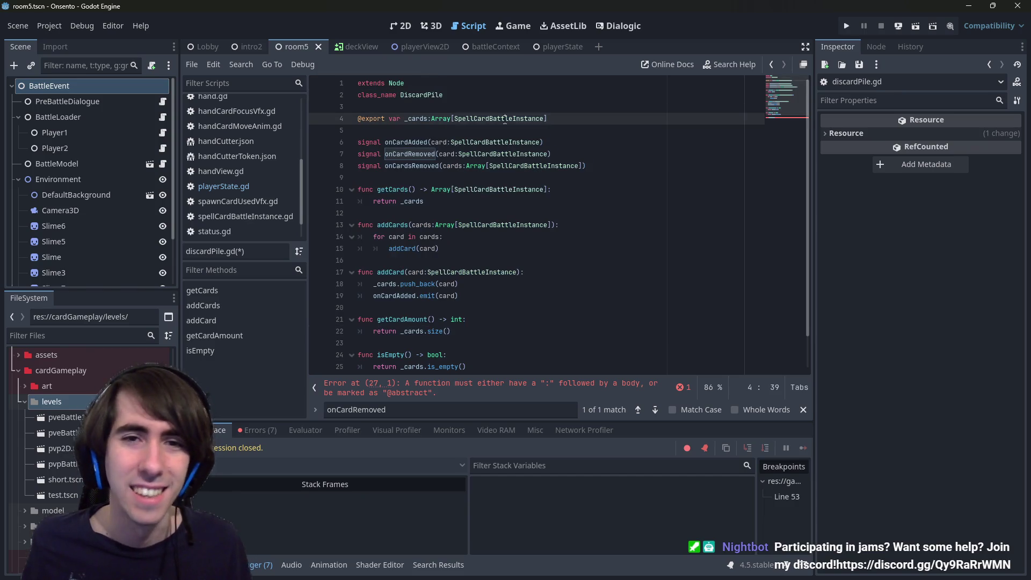
{"action": "scroll", "coordinate": [505, 120], "scroll_direction": "down", "scroll_amount": 1}
{"action": "scroll", "coordinate": [505, 119], "scroll_direction": "down", "scroll_amount": 1}
{"action": "left_click", "coordinate": [419, 355]}
{"action": "type", "text": "card:SpellCardBattleInstance)"}
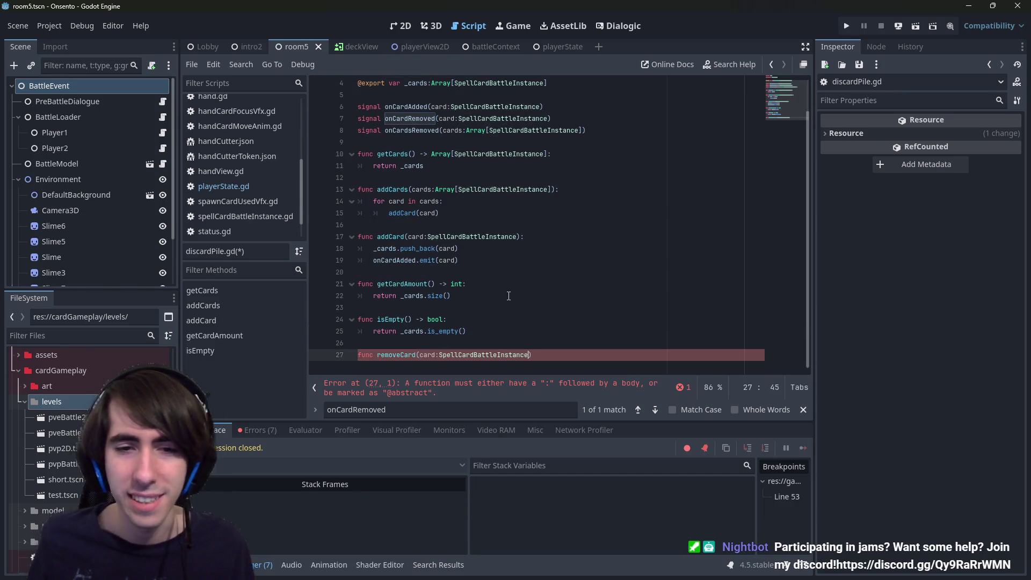
{"action": "type", "text": ":"}
{"action": "key", "text": "Return"}
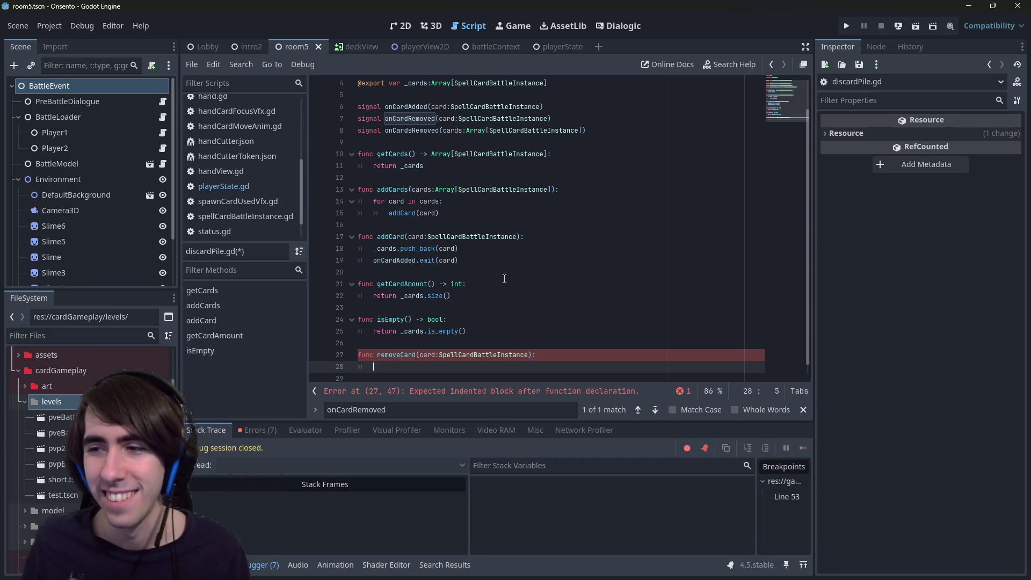
- Add onCardRemoved.emit(card) to the removeCard body
{"action": "scroll", "coordinate": [483, 258], "scroll_direction": "up", "scroll_amount": 2}
{"action": "double_click", "coordinate": [410, 153]}
{"action": "scroll", "coordinate": [463, 240], "scroll_direction": "down", "scroll_amount": 2}
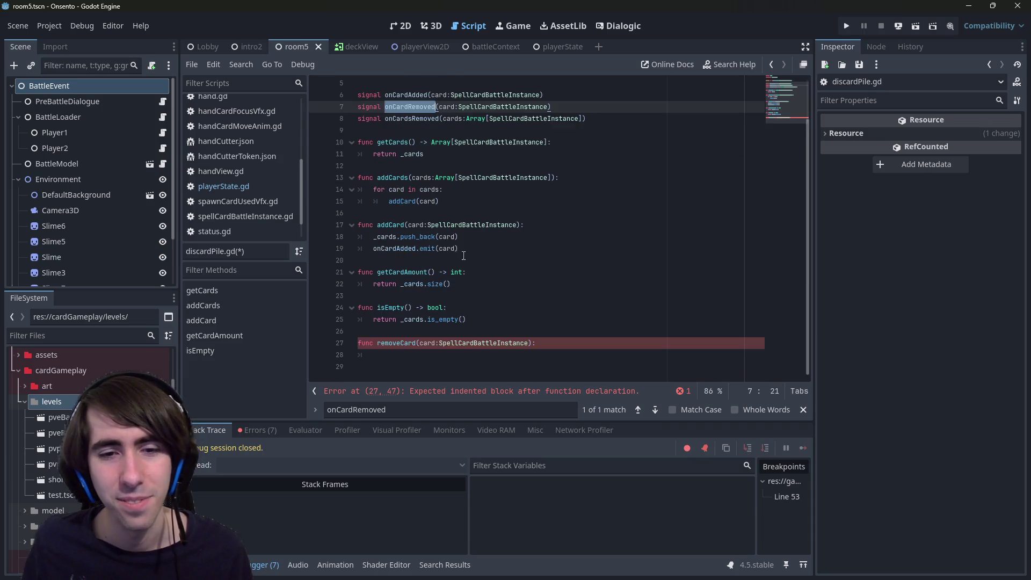
{"action": "key", "text": "ctrl+c"}
{"action": "left_click", "coordinate": [483, 355]}
{"action": "key", "text": "ctrl+v"}
{"action": "type", "text": "."}
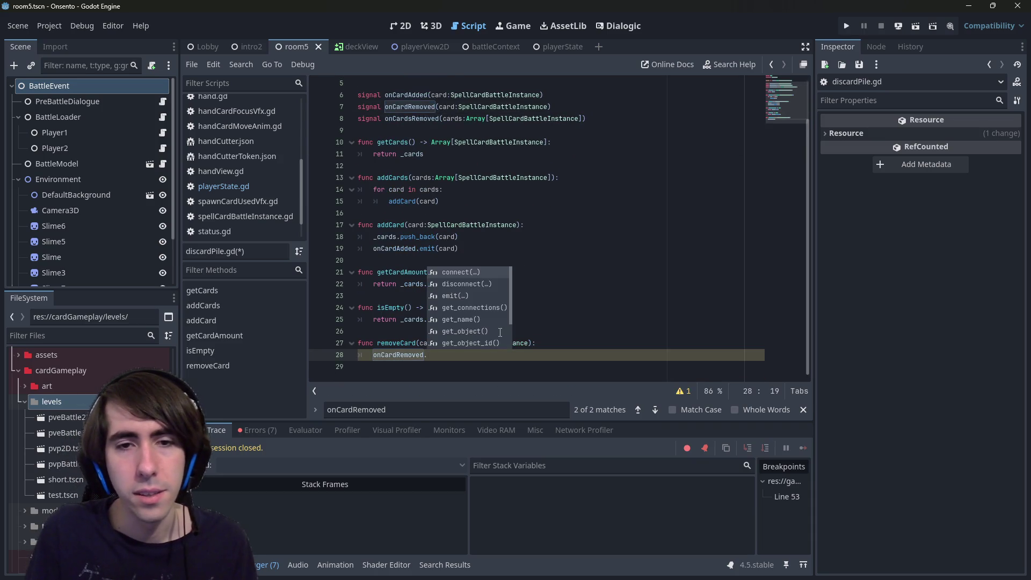
{"action": "type", "text": "connect("}
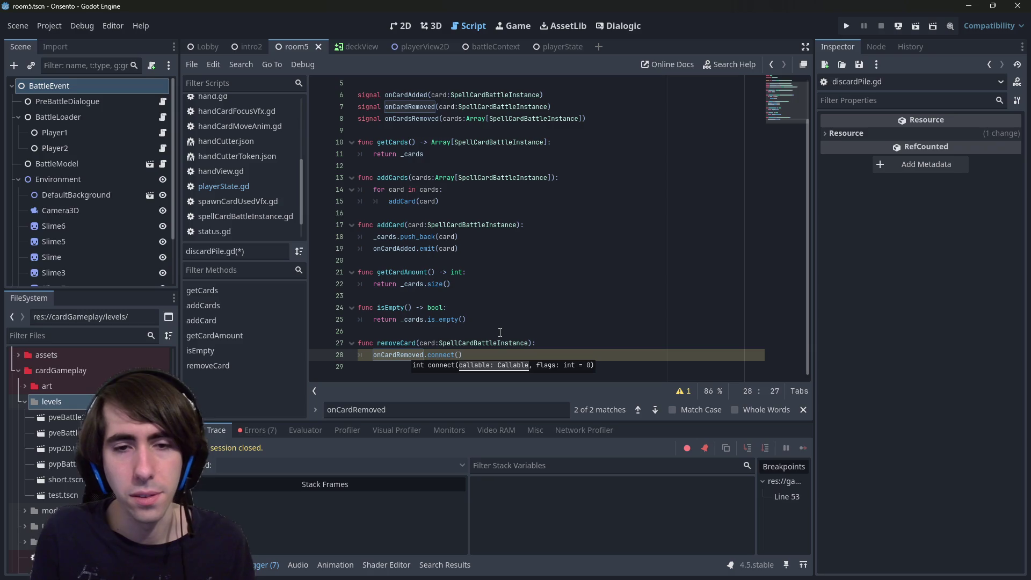
{"action": "type", "text": "mit("}
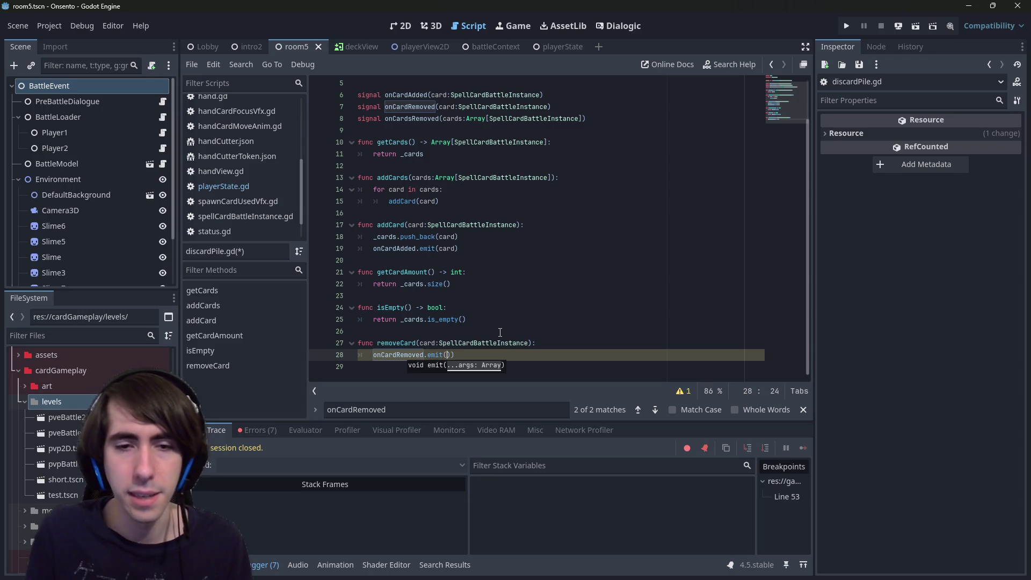
{"action": "type", "text": "card"}
- Insert _cards.erase(card) above the emit call and save discardPile.gd
{"action": "key", "text": "Escape"}
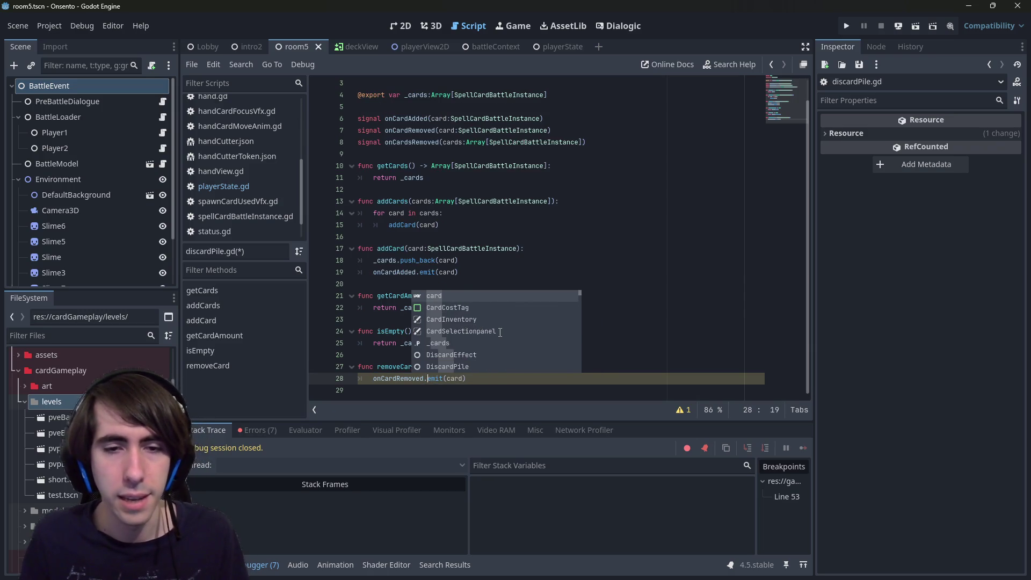
{"action": "key", "text": "Home"}
{"action": "key", "text": "Return"}
{"action": "key", "text": "Up"}
{"action": "type", "text": "_"}
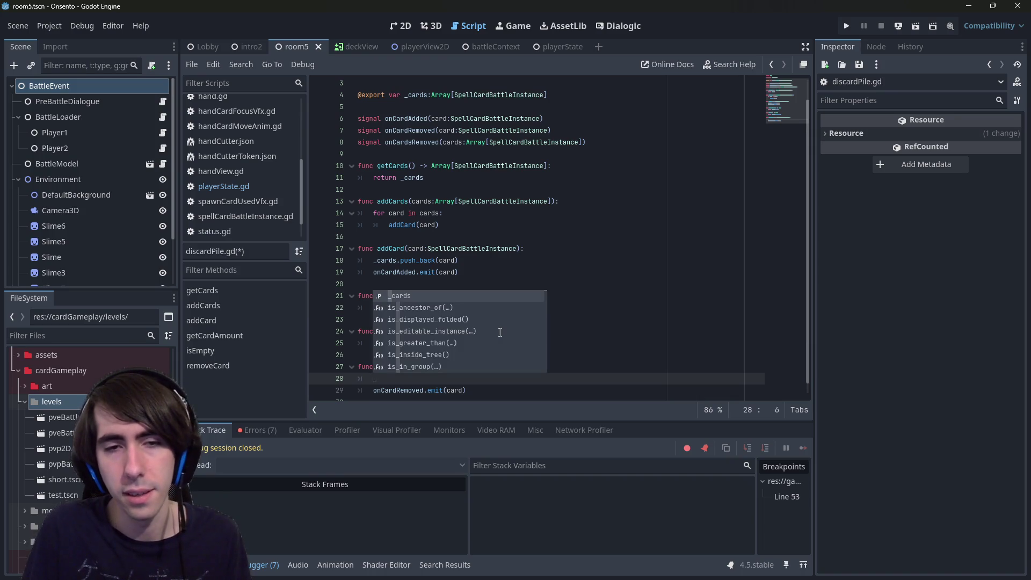
{"action": "type", "text": "c"}
{"action": "key", "text": "Return"}
{"action": "key", "text": "Return"}
{"action": "key", "text": "ctrl+space"}
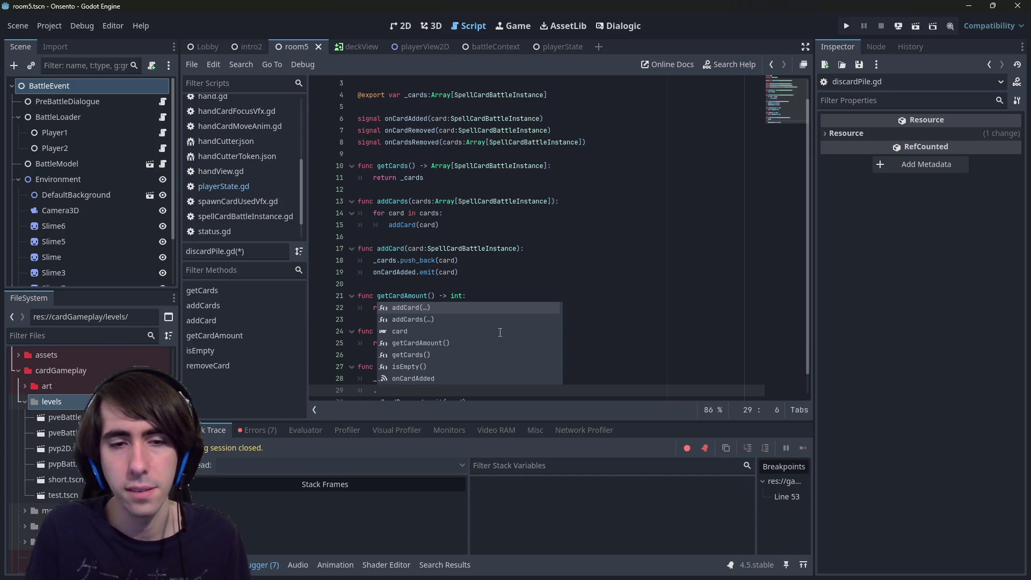
{"action": "key", "text": "BackSpace"}
{"action": "key", "text": "BackSpace"}
{"action": "type", "text": "er"}
{"action": "key", "text": "Return"}
{"action": "type", "text": "d"}
{"action": "key", "text": "ctrl+s"}
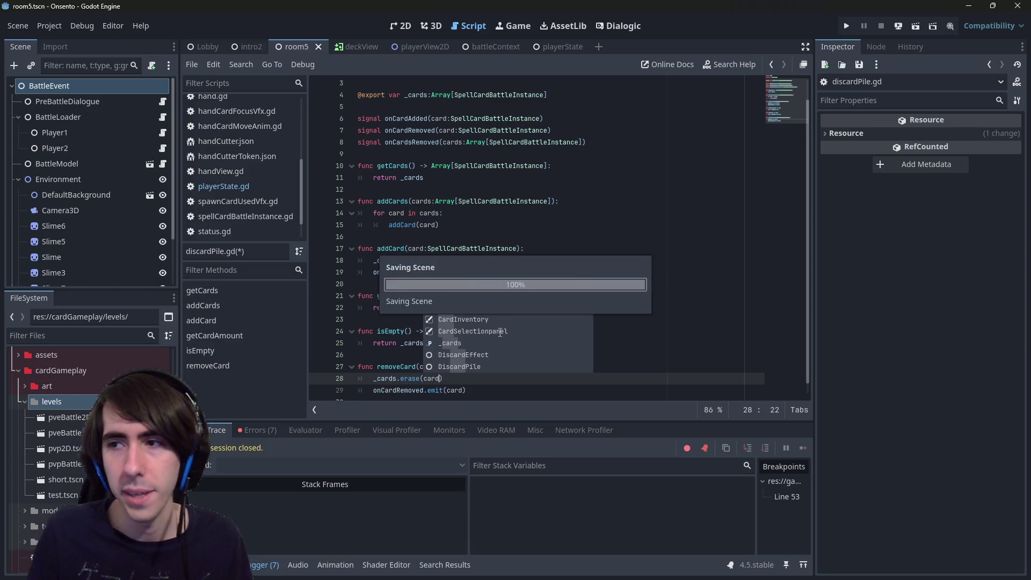
- Navigate back from discardPile.gd to playerState.gd
{"action": "key", "text": "Escape"}
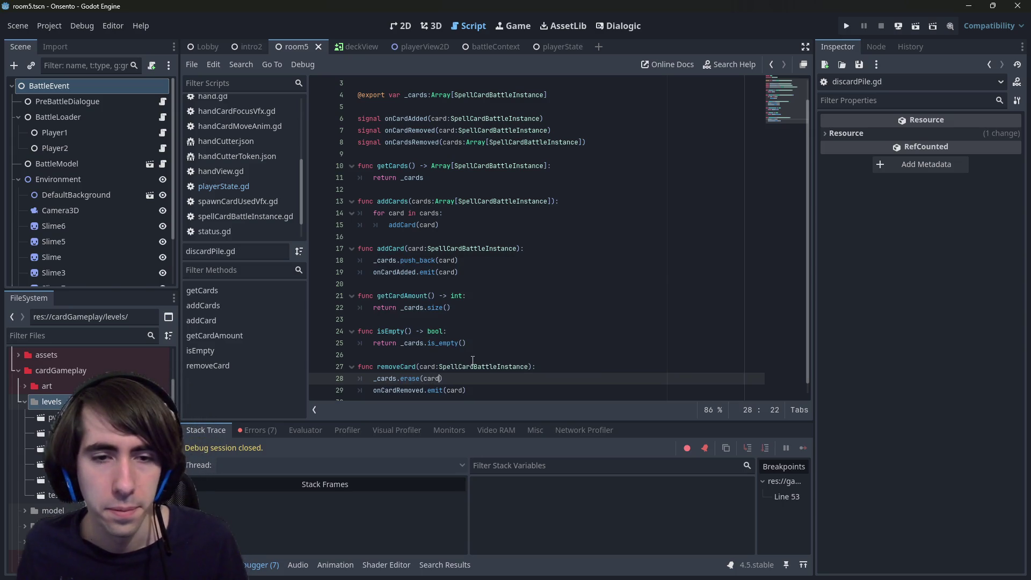
{"action": "key", "text": "Up"}
{"action": "key", "text": "Up"}
{"action": "key", "text": "Up"}
{"action": "key", "text": "End"}
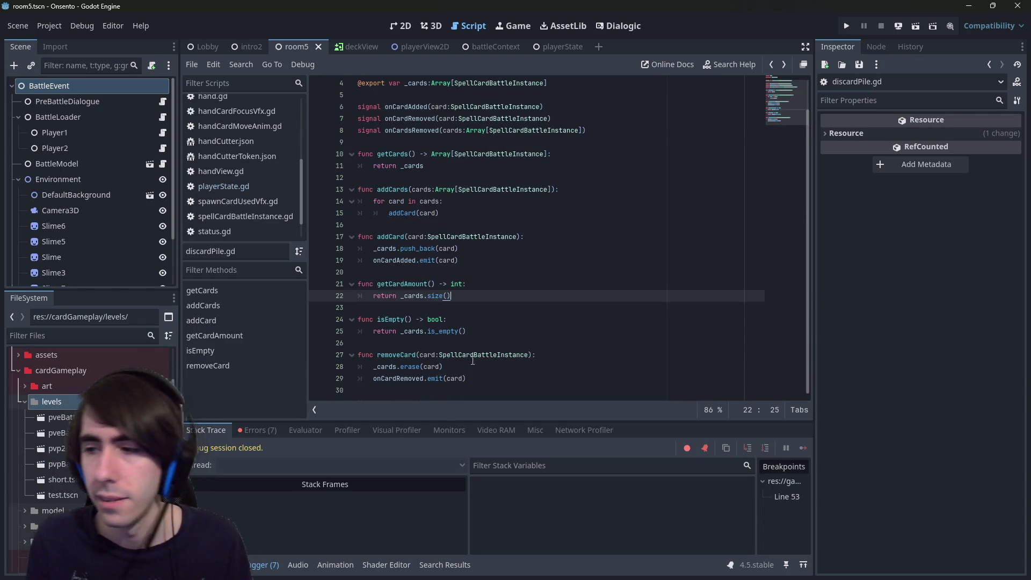
{"action": "key", "text": "alt+Left"}
{"action": "key", "text": "alt+Left"}
{"action": "key", "text": "alt+Left"}
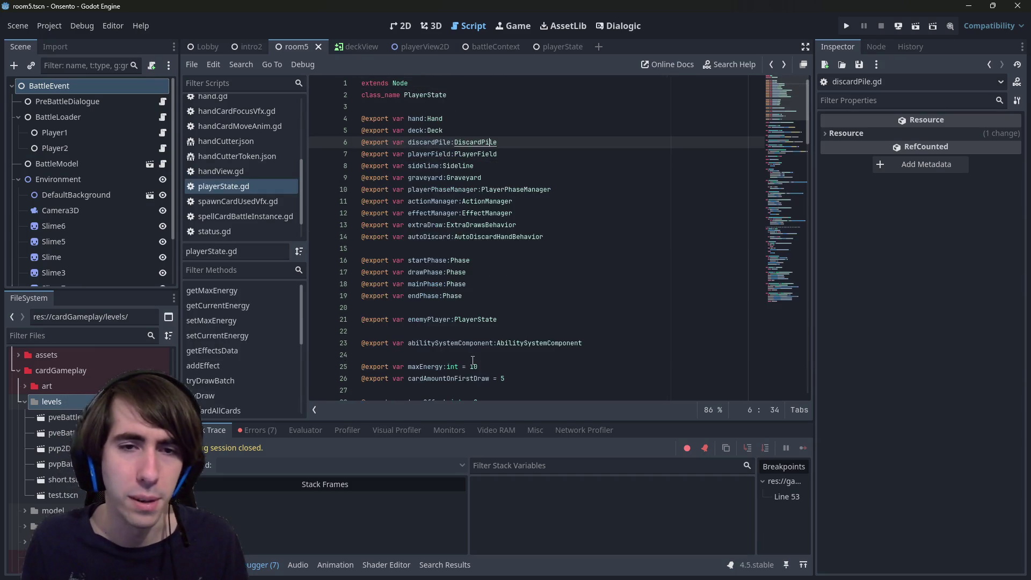
- Complete onDiscard's line as player.discardPile.removeCard(card), save, and run the current scene
{"action": "key", "text": "alt+Left"}
{"action": "key", "text": "alt+Left"}
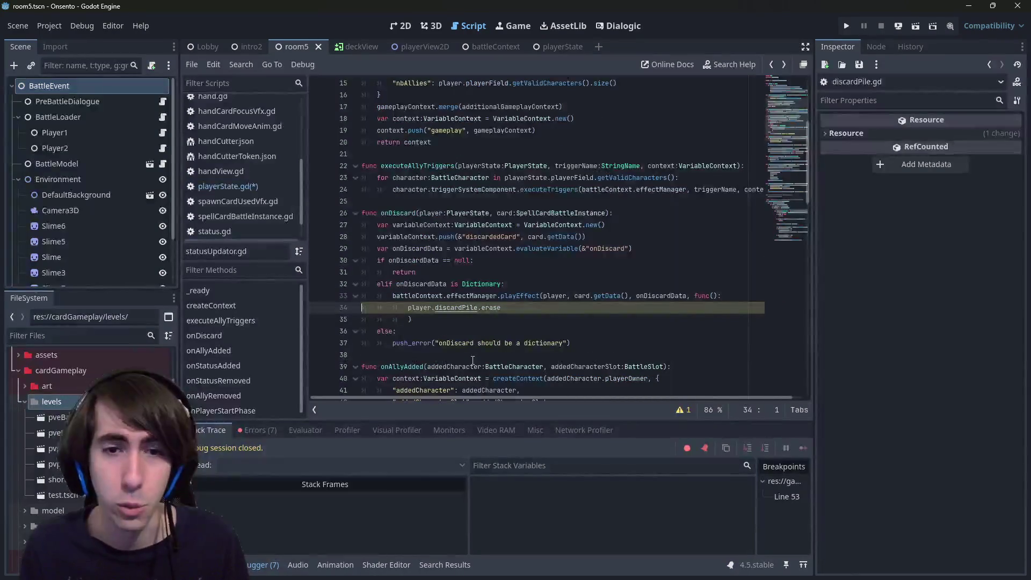
{"action": "type", "text": "remo"}
{"action": "key", "text": "Return"}
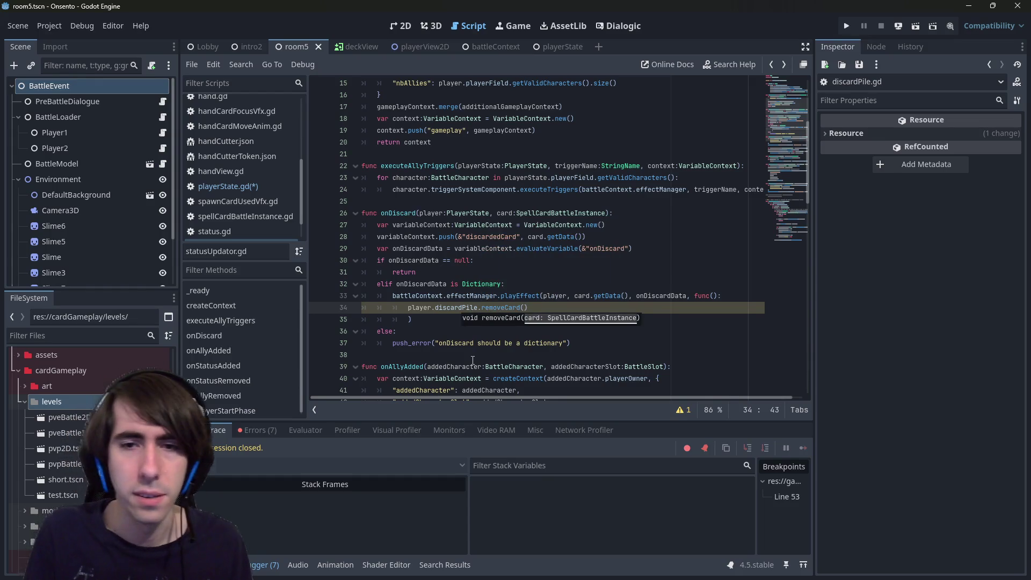
{"action": "type", "text": "card"}
{"action": "key", "text": "ctrl+s"}
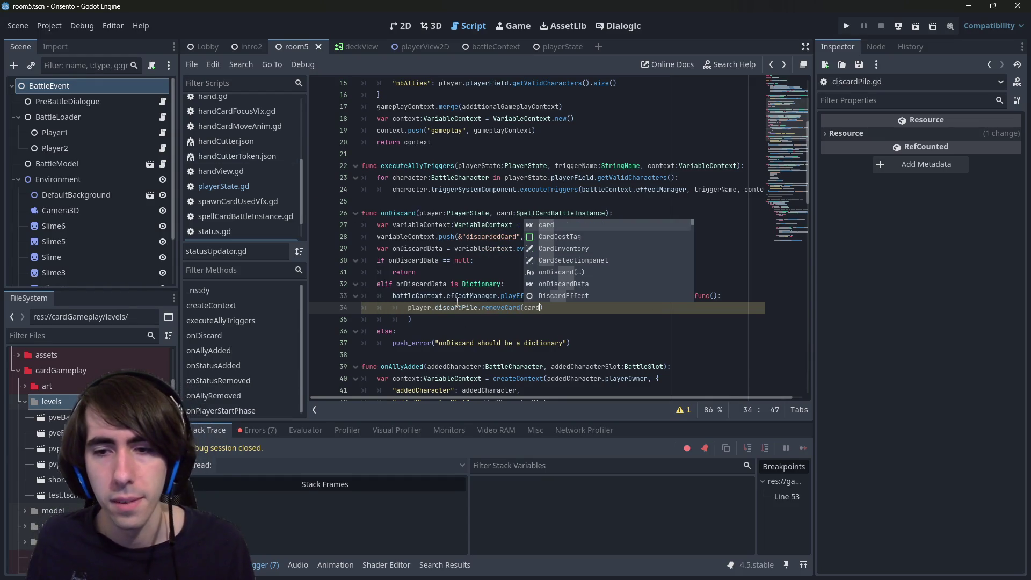
{"action": "left_click", "coordinate": [920, 29]}
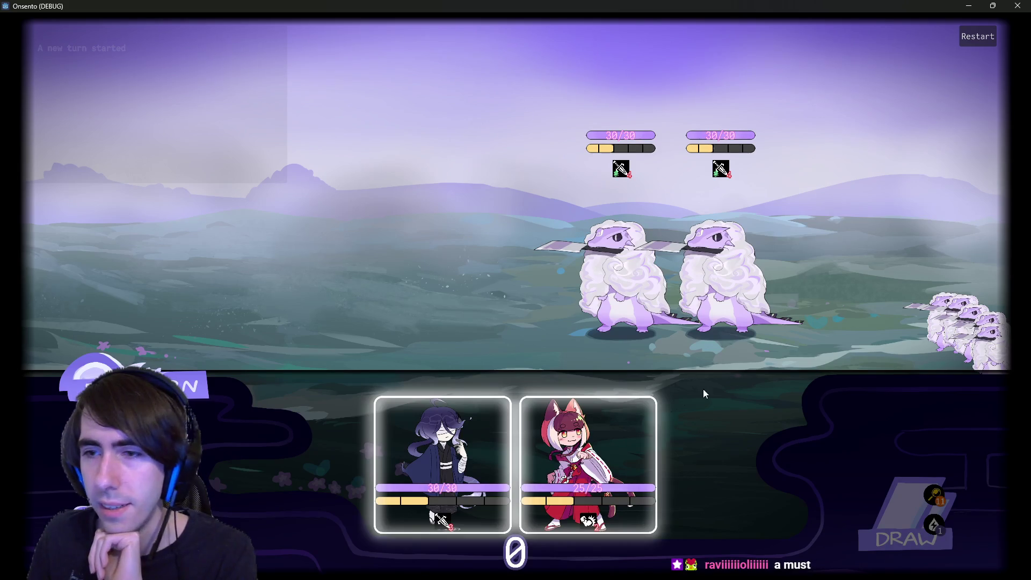
- Place the dark-haired and fox-eared characters on the battlefield, then try to end the turn
{"action": "left_click_drag", "start_coordinate": [429, 430], "coordinate": [402, 247]}
{"action": "mouse_move", "coordinate": [515, 461]}
{"action": "left_mouse_down"}
{"action": "mouse_move", "coordinate": [414, 323]}
{"action": "mouse_move", "coordinate": [312, 280]}
{"action": "left_mouse_up"}
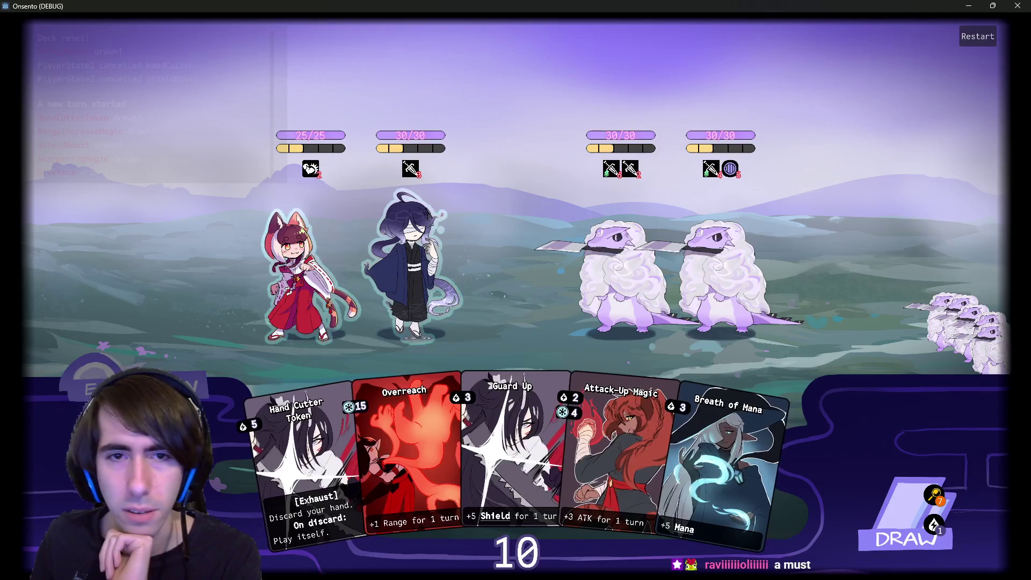
{"action": "left_click", "coordinate": [134, 385]}
- Draw a card, play the Hand Cutter Token, check the discard pile, and end the turn
{"action": "mouse_move", "coordinate": [198, 176]}
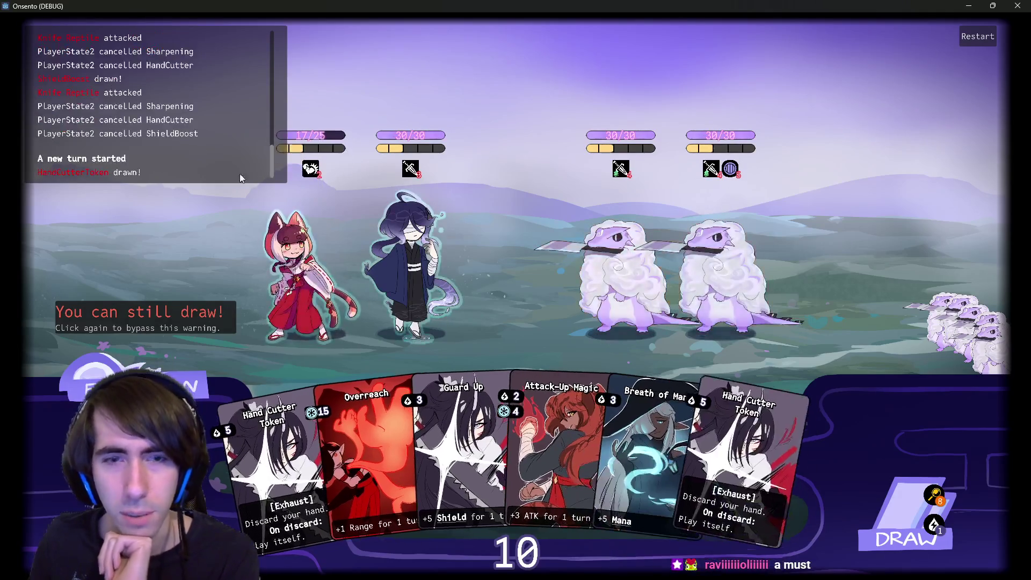
{"action": "left_click", "coordinate": [905, 513]}
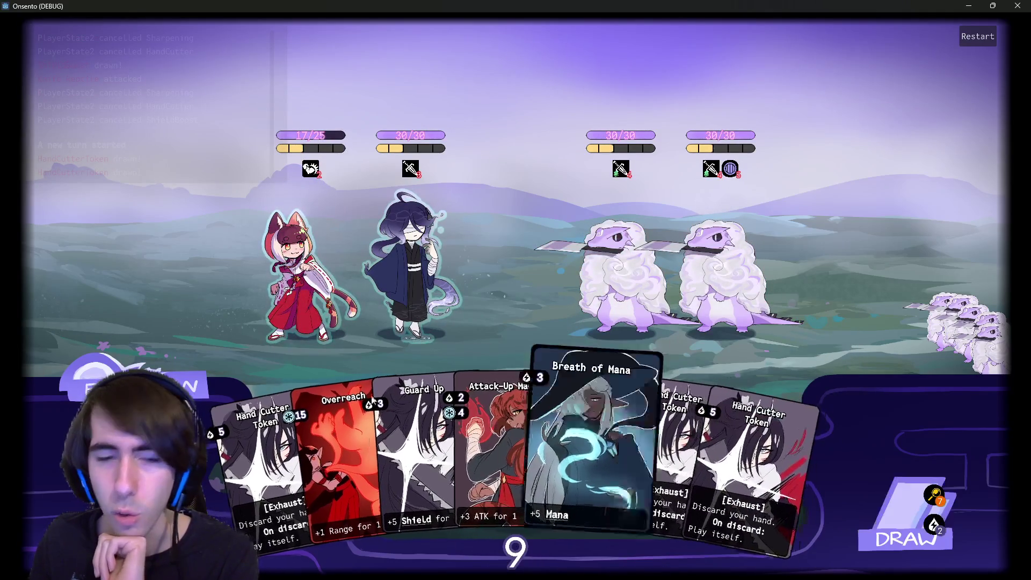
{"action": "mouse_move", "coordinate": [252, 456]}
{"action": "left_mouse_down"}
{"action": "mouse_move", "coordinate": [508, 222]}
{"action": "mouse_move", "coordinate": [496, 234]}
{"action": "mouse_move", "coordinate": [504, 229]}
{"action": "left_mouse_up"}
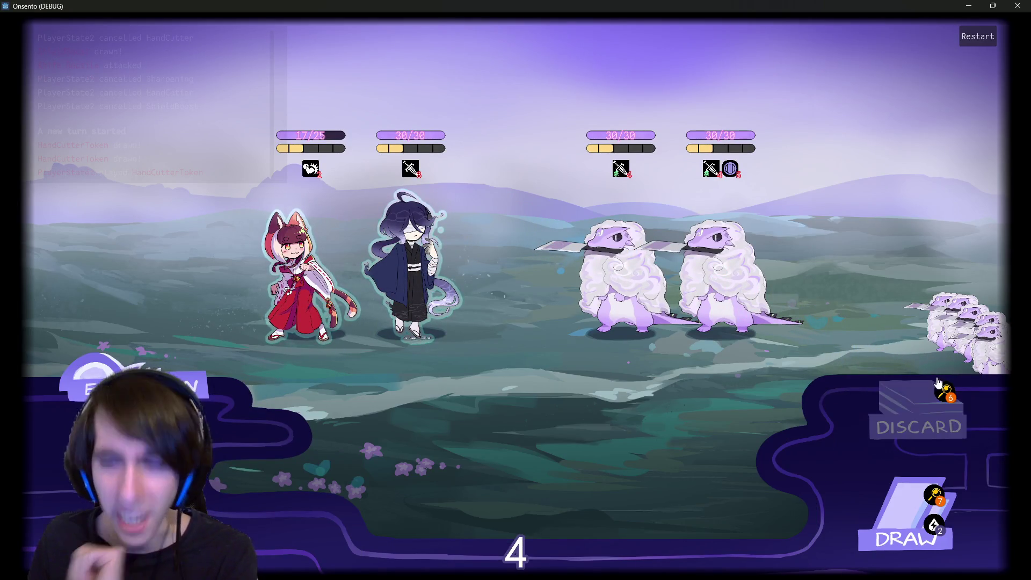
{"action": "left_click", "coordinate": [947, 434]}
{"action": "left_click", "coordinate": [979, 547]}
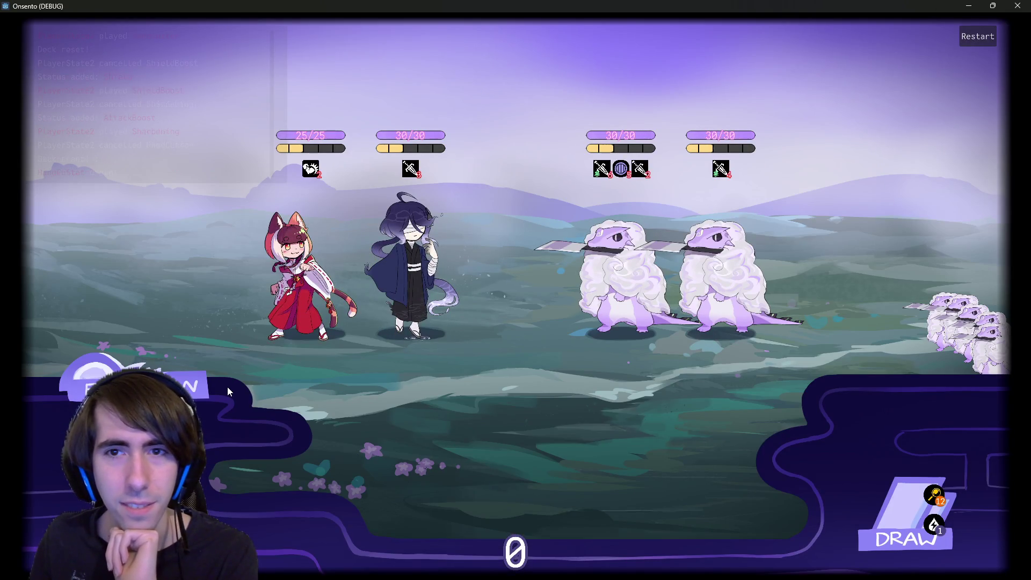
{"action": "left_click", "coordinate": [134, 387]}
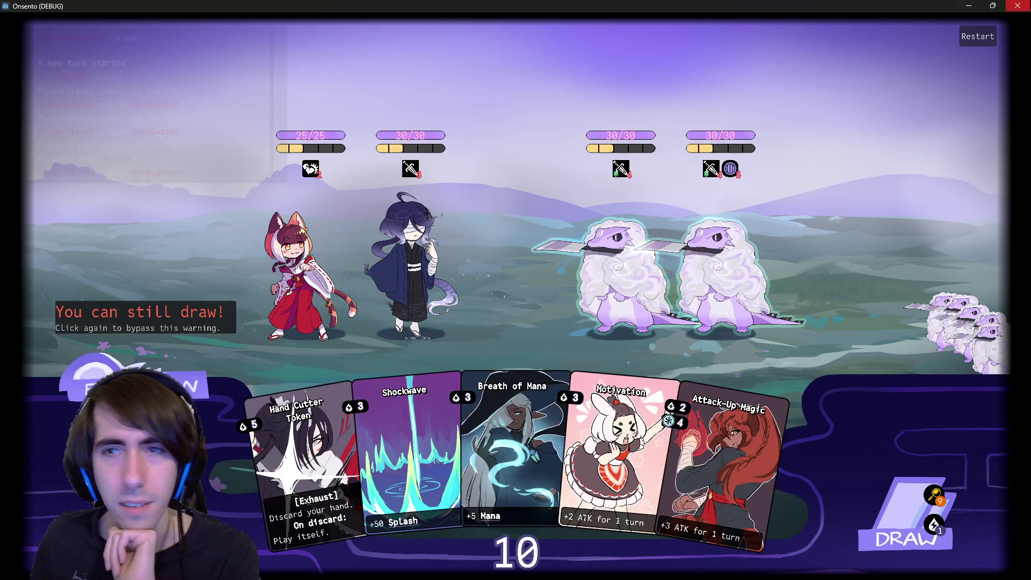
{"action": "left_click", "coordinate": [965, 5]}
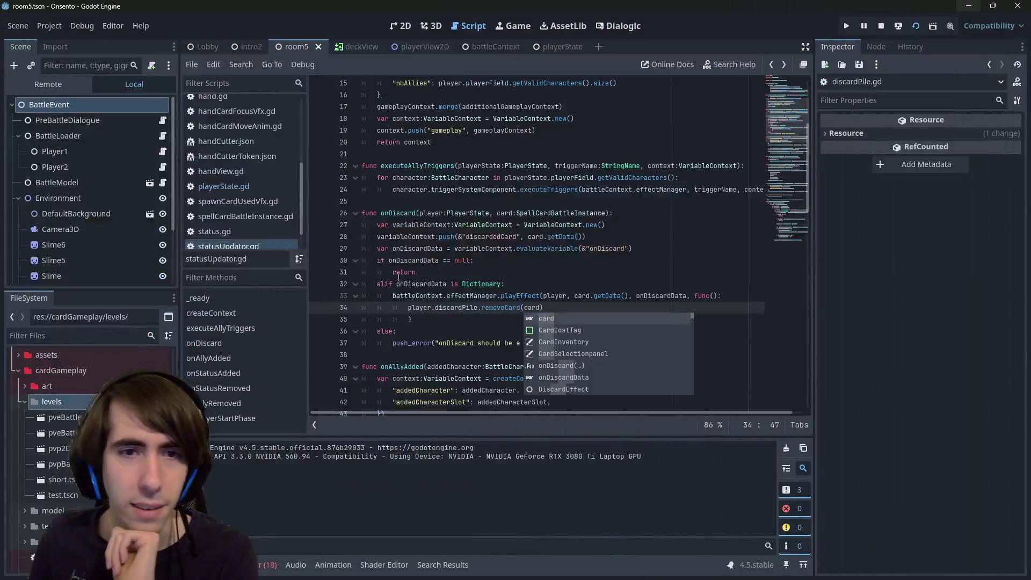
- Break on statusUpdator.gd line 29, inspect the line 11 caller frame, and step to line 30
{"action": "left_click", "coordinate": [317, 249]}
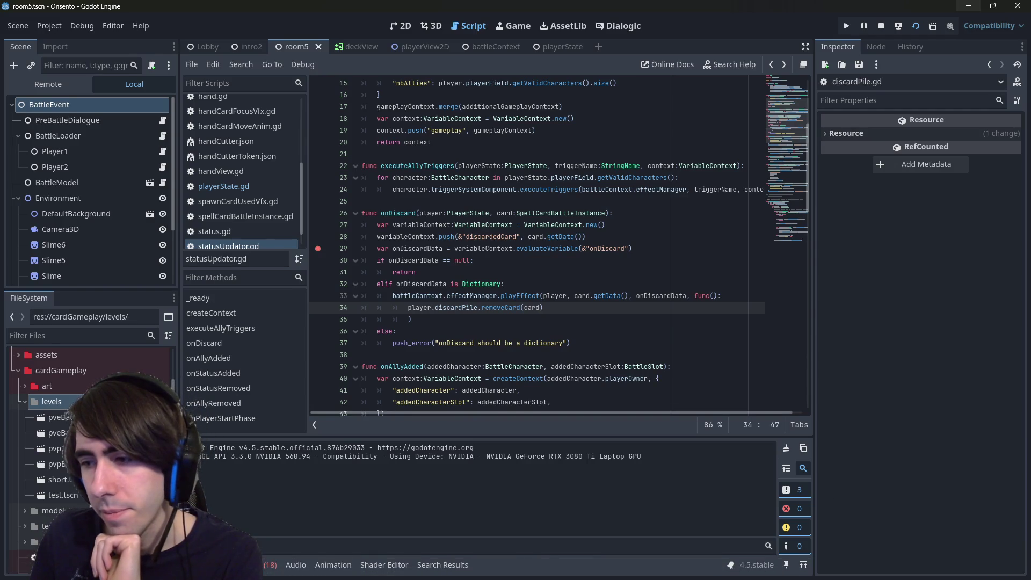
{"action": "key", "text": "alt+Tab"}
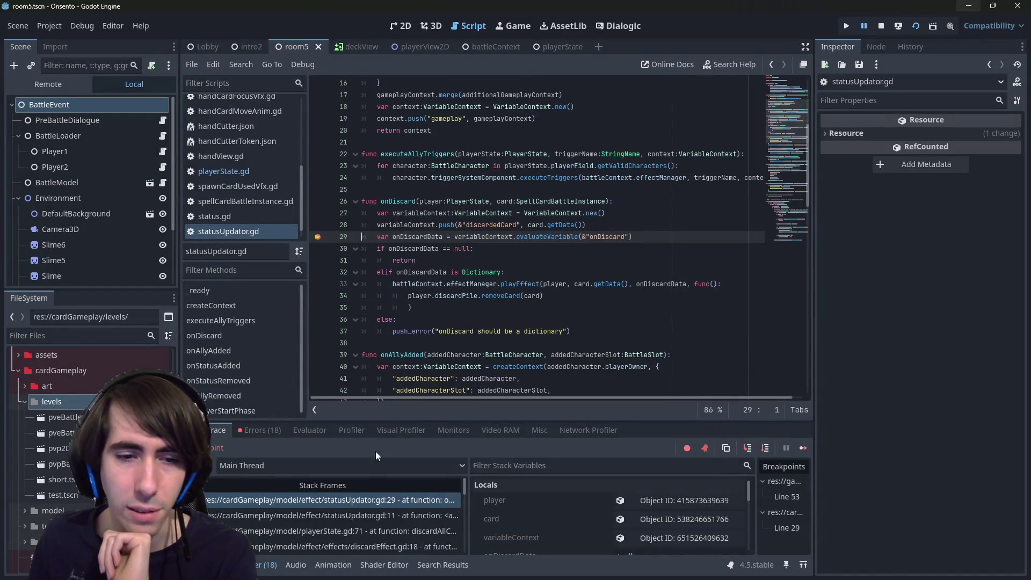
{"action": "left_click", "coordinate": [366, 515]}
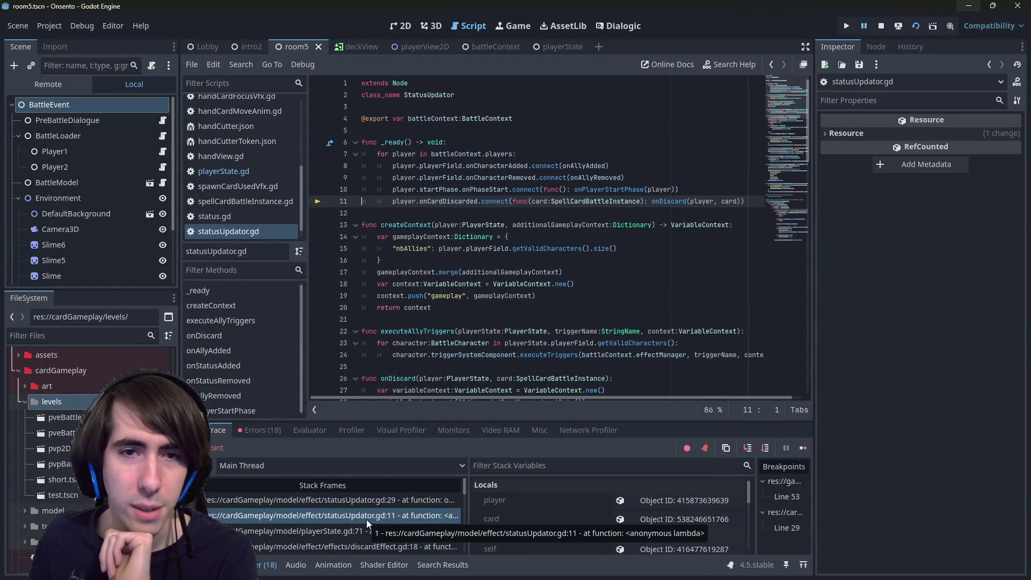
{"action": "left_click", "coordinate": [366, 500]}
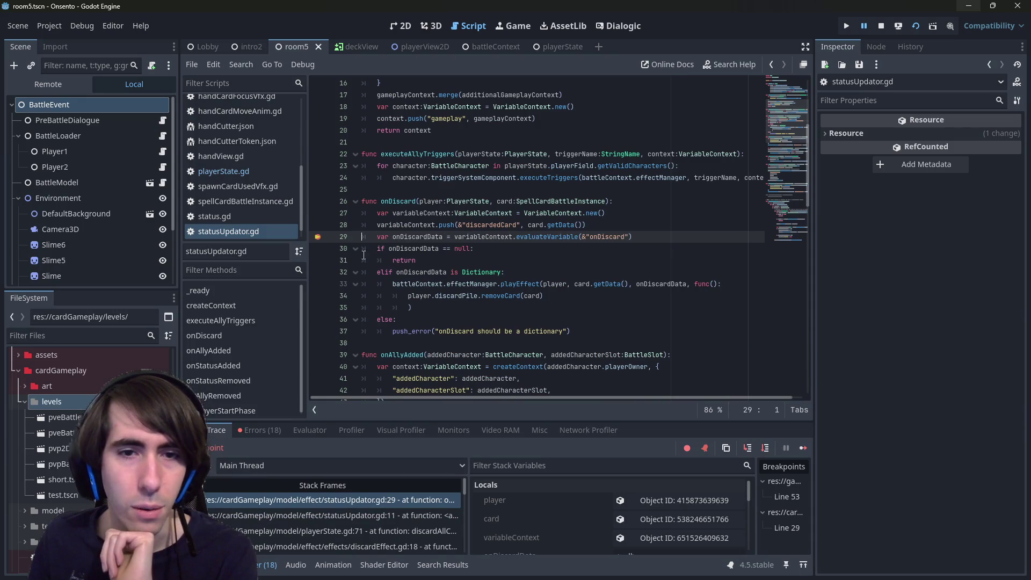
{"action": "left_click", "coordinate": [764, 449]}
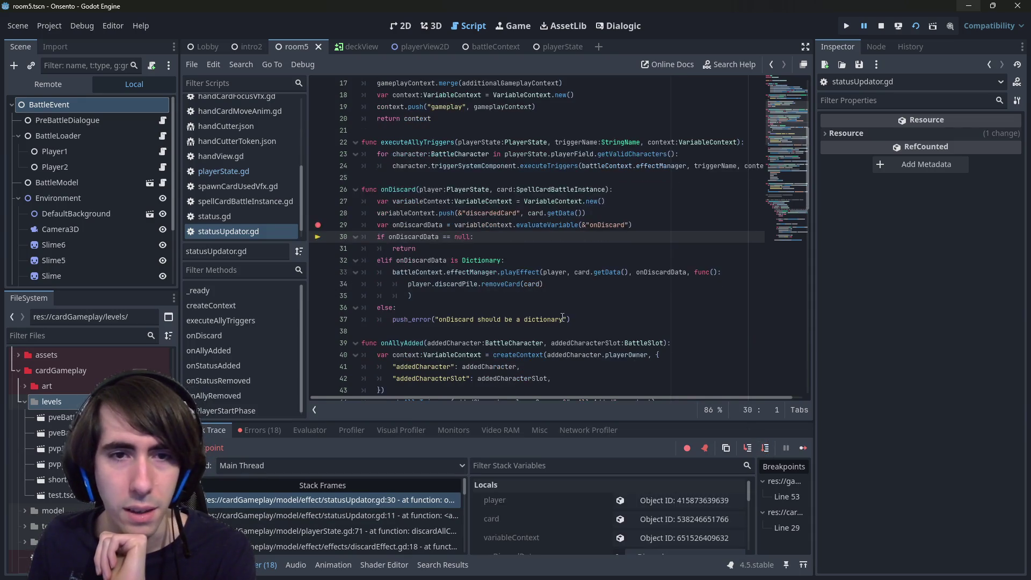
- Step over the onDiscardData branch to the push_error line, check the Errors list, then continue
{"action": "left_click_drag", "start_coordinate": [450, 284], "coordinate": [319, 233]}
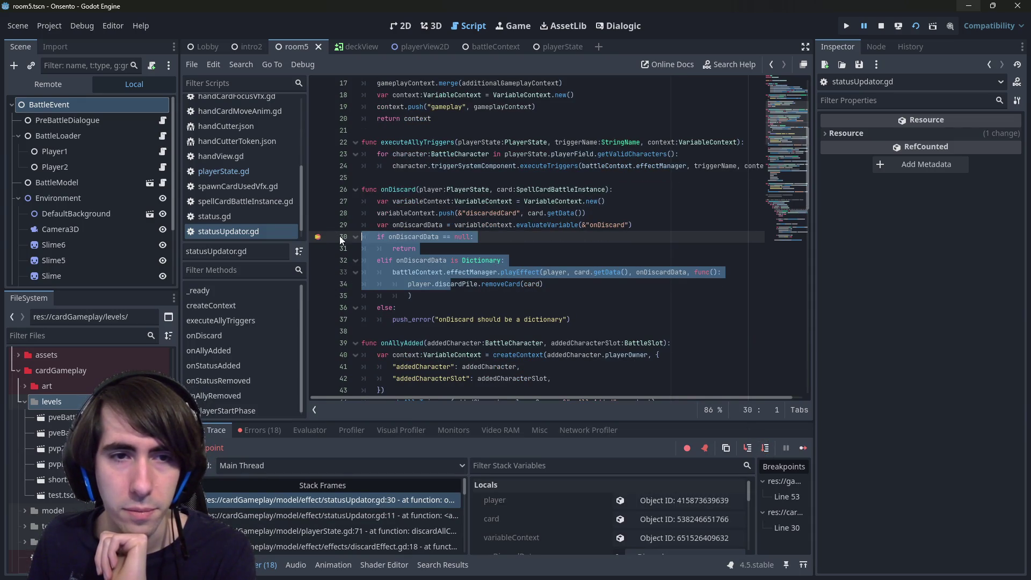
{"action": "mouse_move", "coordinate": [427, 226]}
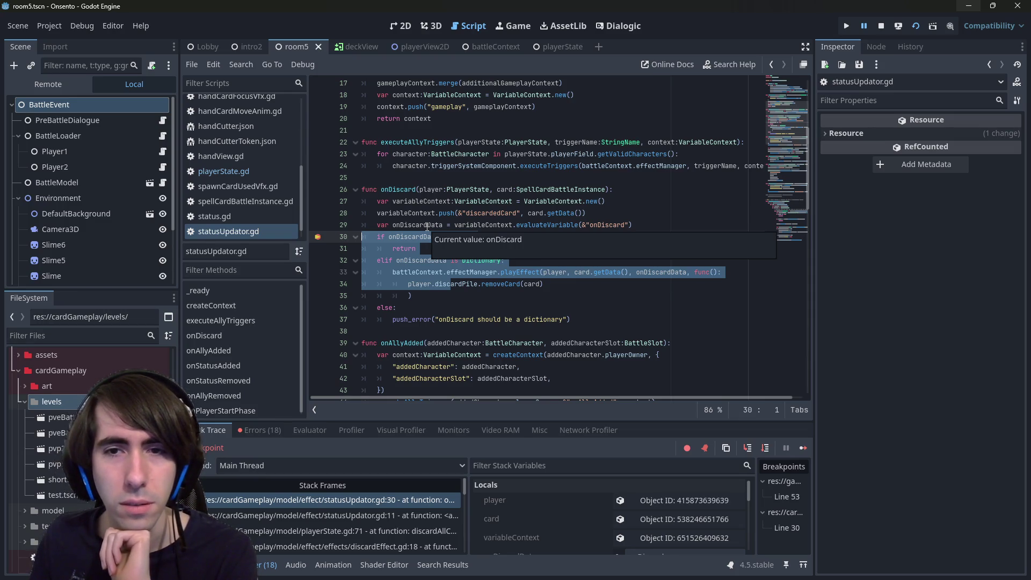
{"action": "mouse_move", "coordinate": [418, 206]}
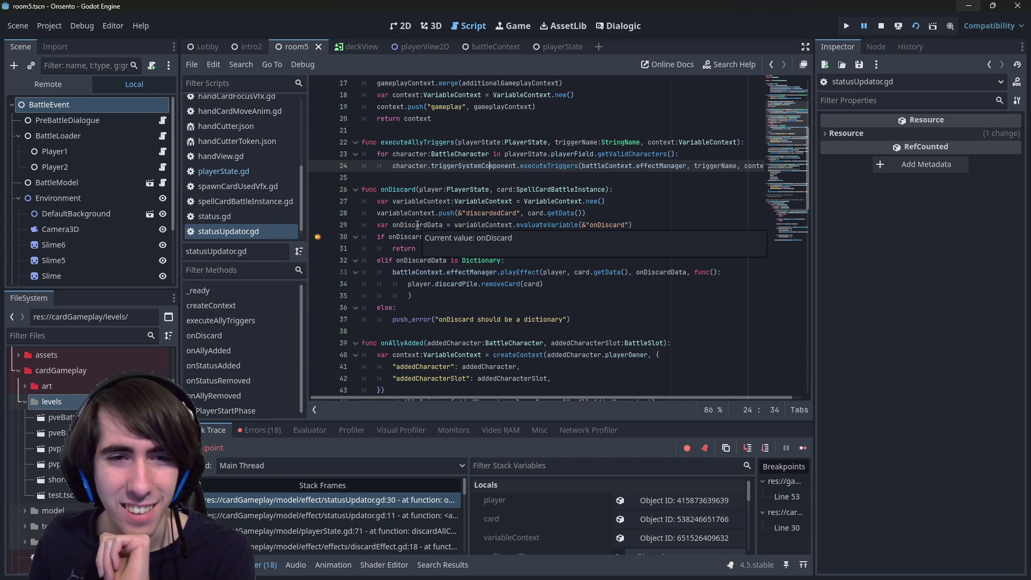
{"action": "left_click", "coordinate": [763, 449]}
{"action": "left_click", "coordinate": [763, 449]}
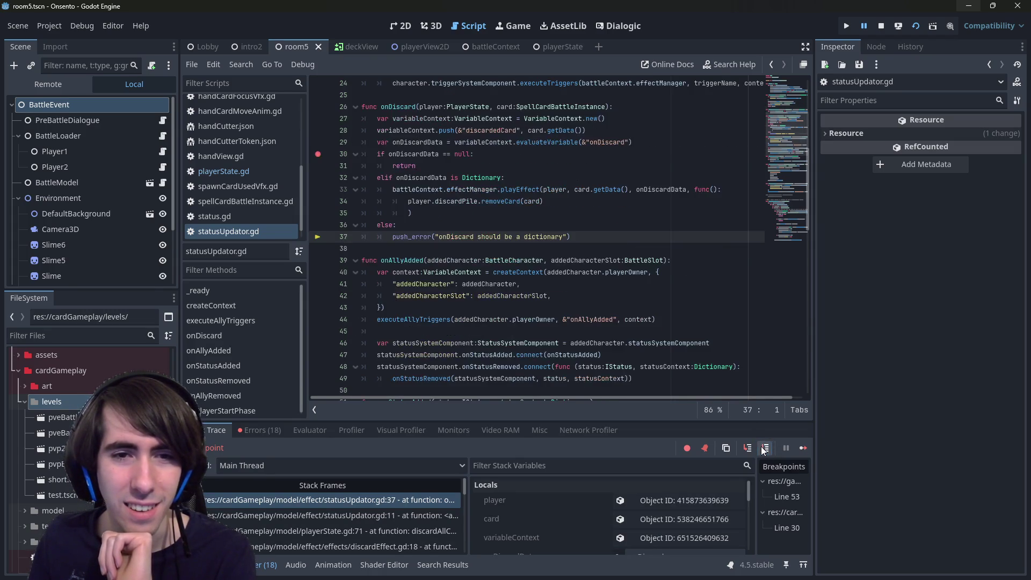
{"action": "left_click", "coordinate": [260, 430]}
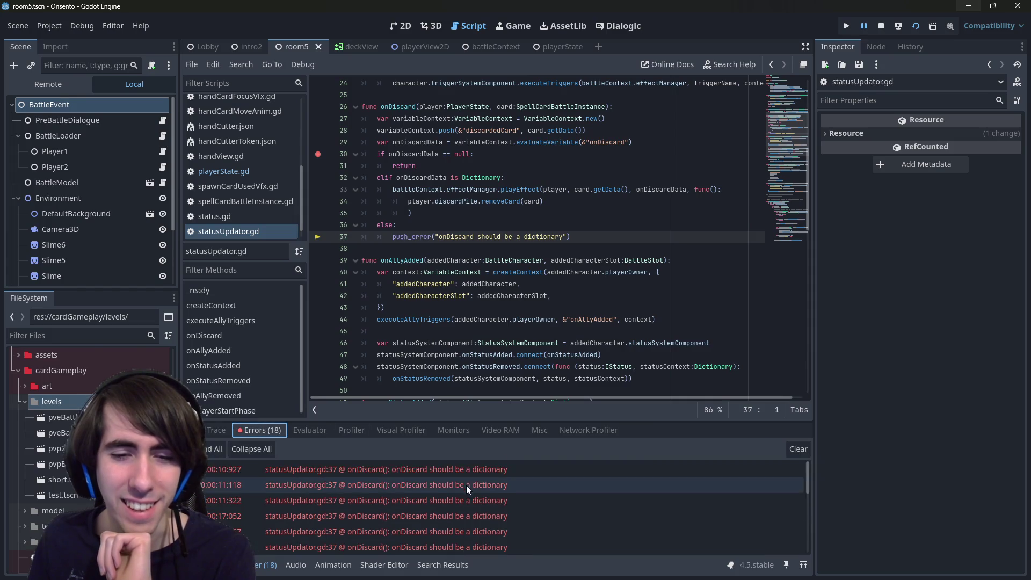
{"action": "left_click", "coordinate": [217, 429]}
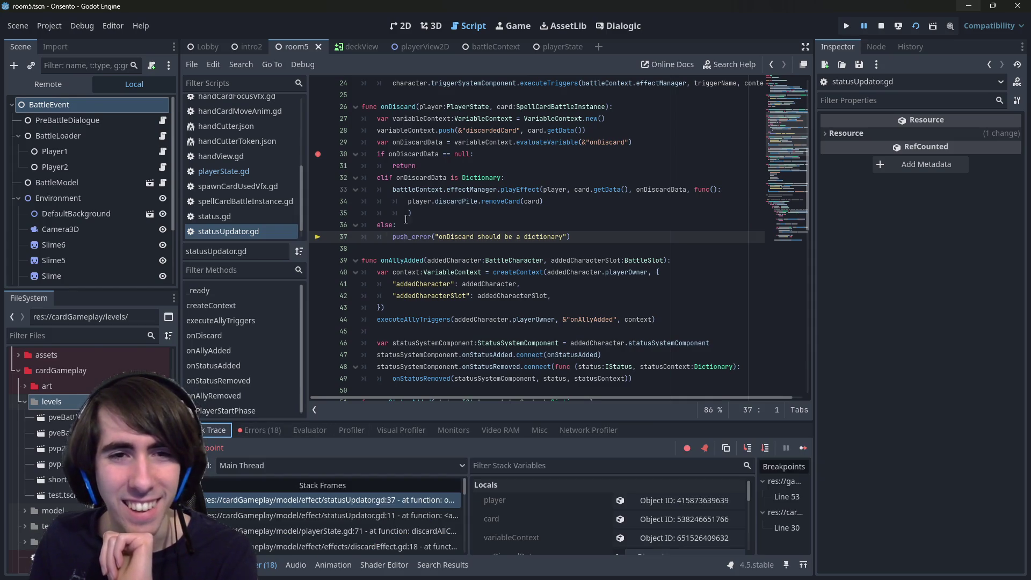
{"action": "scroll", "coordinate": [436, 196], "scroll_direction": "up", "scroll_amount": 1}
{"action": "left_click", "coordinate": [802, 446]}
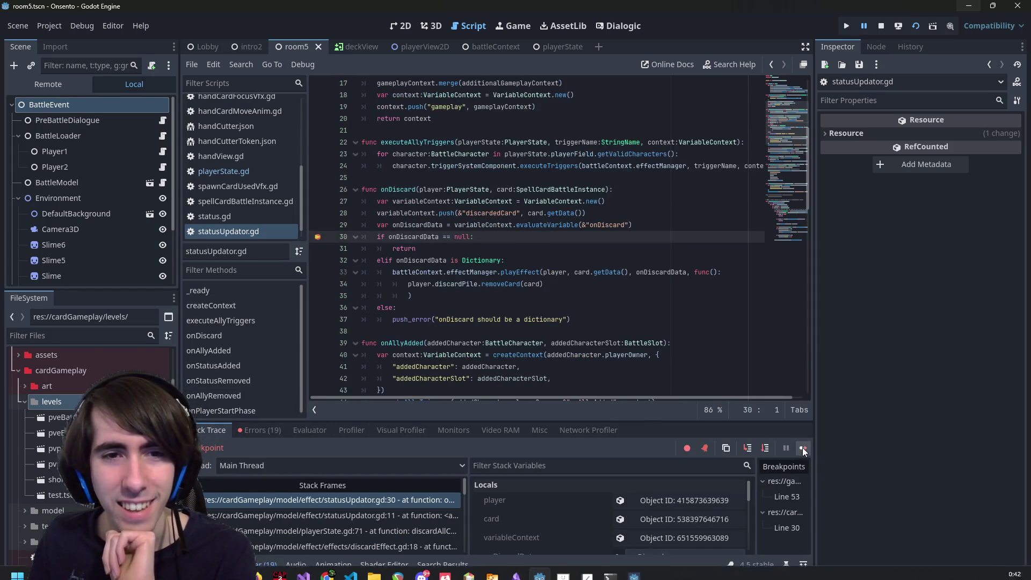
- Filter the stack locals to onDiscardData, then resume execution until the game runs freely
{"action": "double_click", "coordinate": [418, 224]}
{"action": "key", "text": "ctrl+c"}
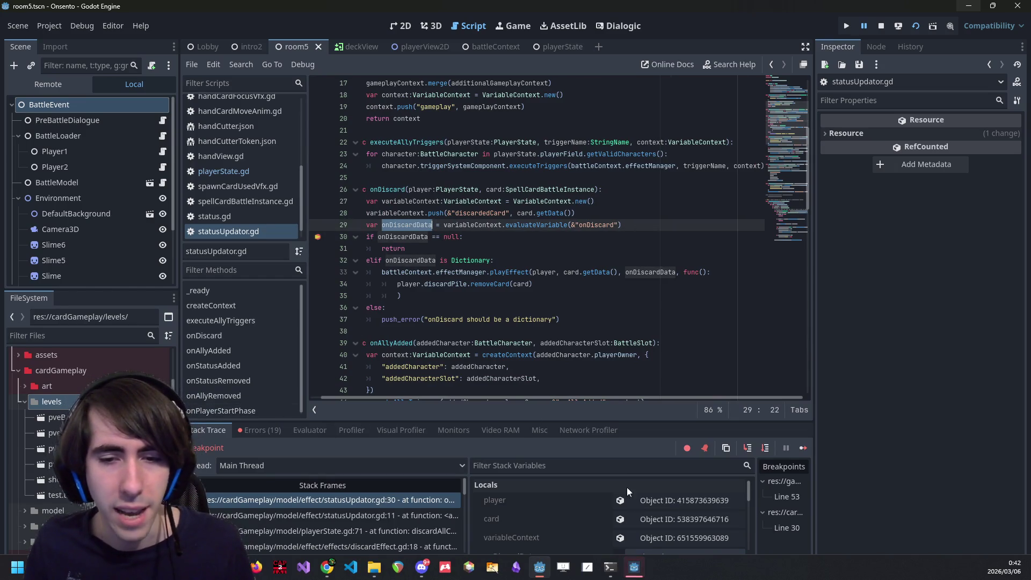
{"action": "left_click", "coordinate": [635, 566]}
{"action": "left_click", "coordinate": [640, 566]}
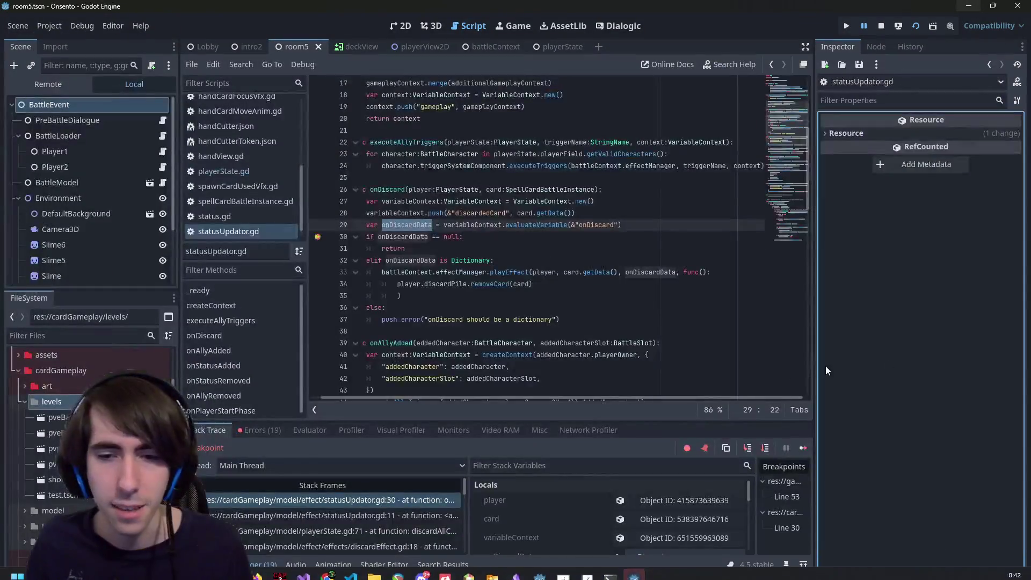
{"action": "scroll", "coordinate": [414, 499], "scroll_direction": "down", "scroll_amount": 2}
{"action": "left_click", "coordinate": [504, 465]}
{"action": "key", "text": "ctrl+v"}
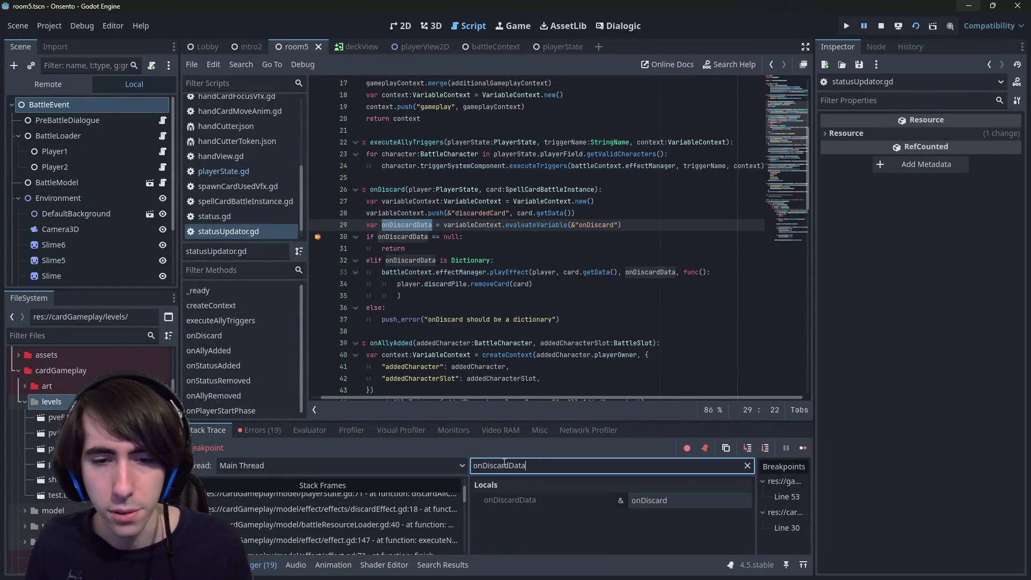
{"action": "left_click", "coordinate": [802, 452]}
{"action": "left_click", "coordinate": [802, 452]}
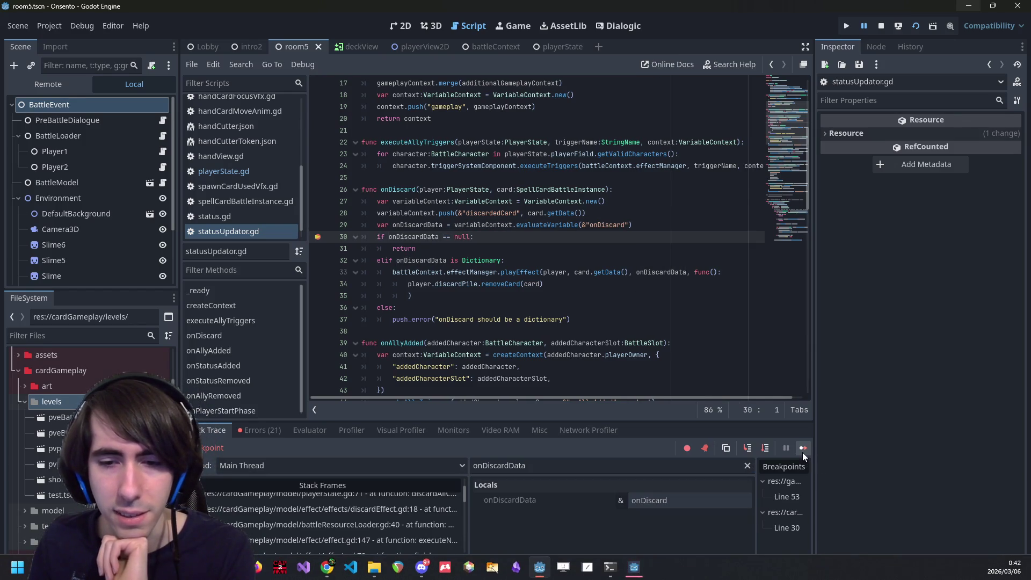
{"action": "left_click", "coordinate": [802, 452]}
{"action": "left_click", "coordinate": [802, 452]}
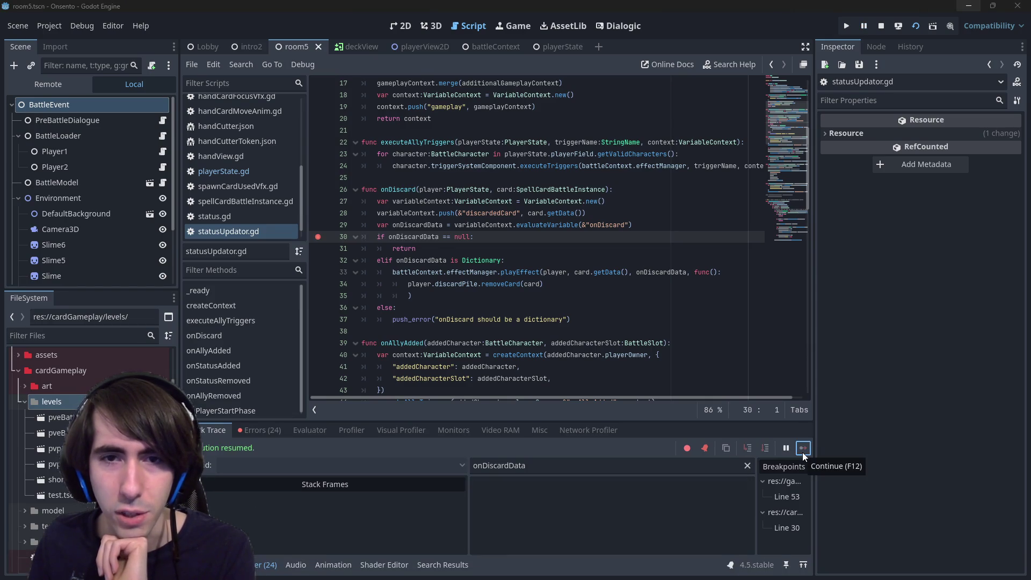
- Remove the line 30 breakpoint in statusUpdator.gd
{"action": "scroll", "coordinate": [91, 386], "scroll_direction": "up", "scroll_amount": 3}
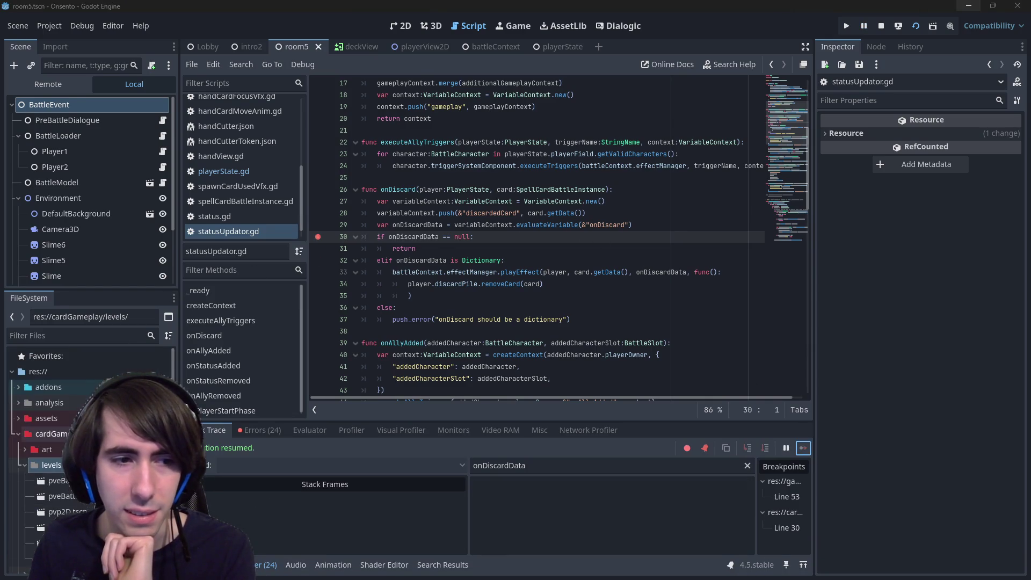
{"action": "left_click", "coordinate": [318, 236]}
{"action": "left_click", "coordinate": [509, 239]}
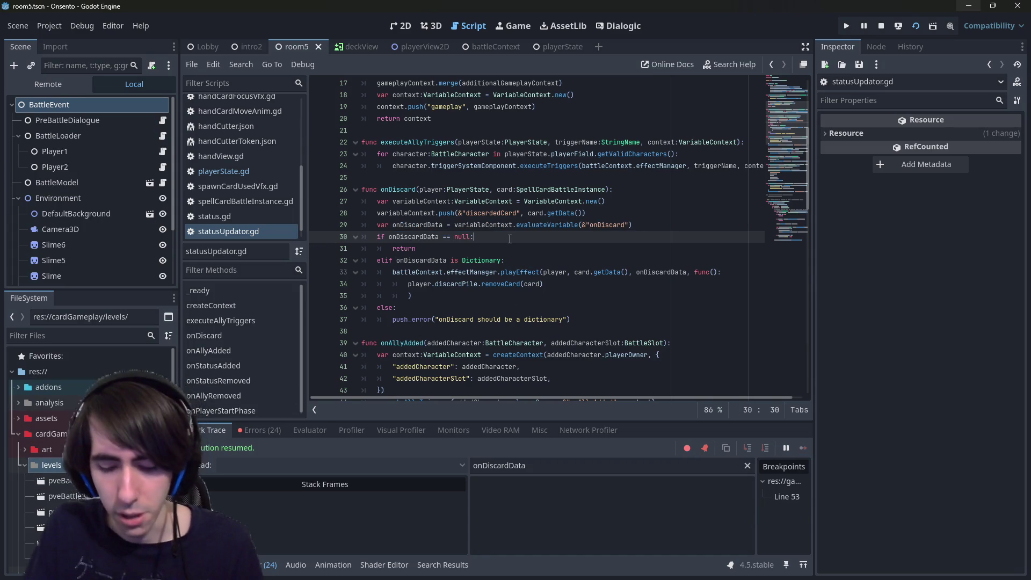
{"action": "key", "text": "shift+alt+o"}
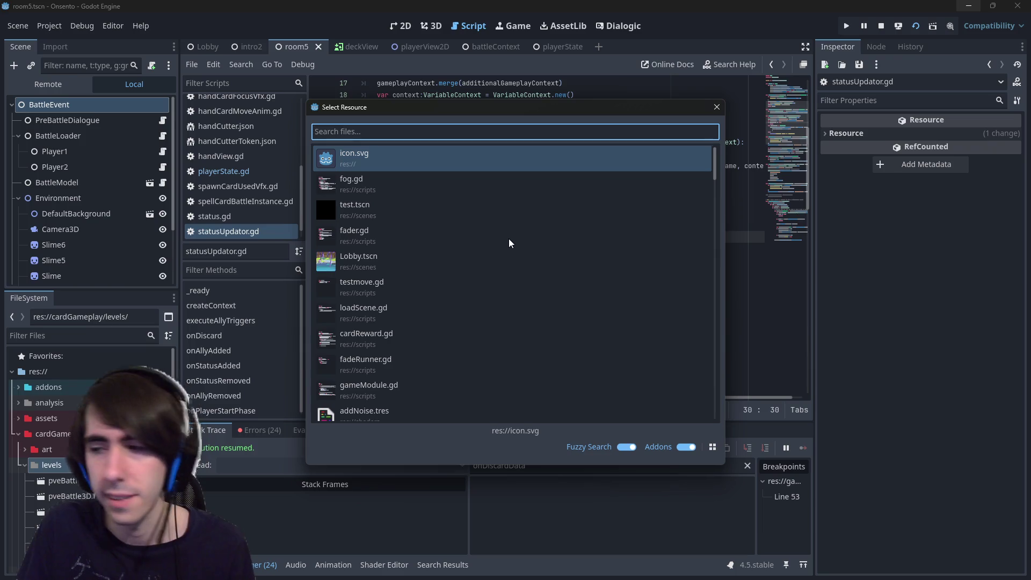
{"action": "key", "text": "Escape"}
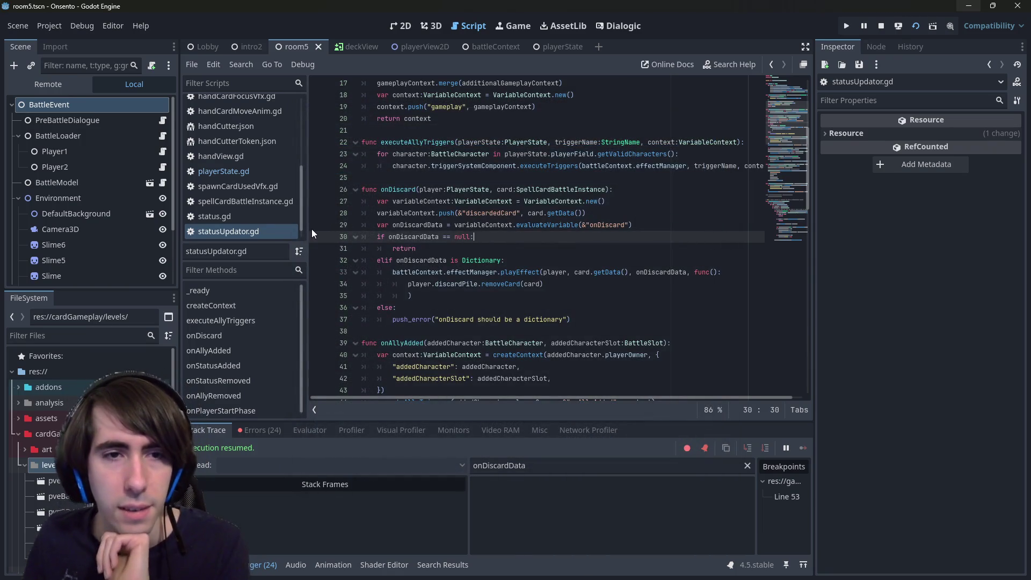
- Run the current scene, play the fox girl, Motivation and Overclock cards, and end the turn
{"action": "left_click", "coordinate": [916, 24]}
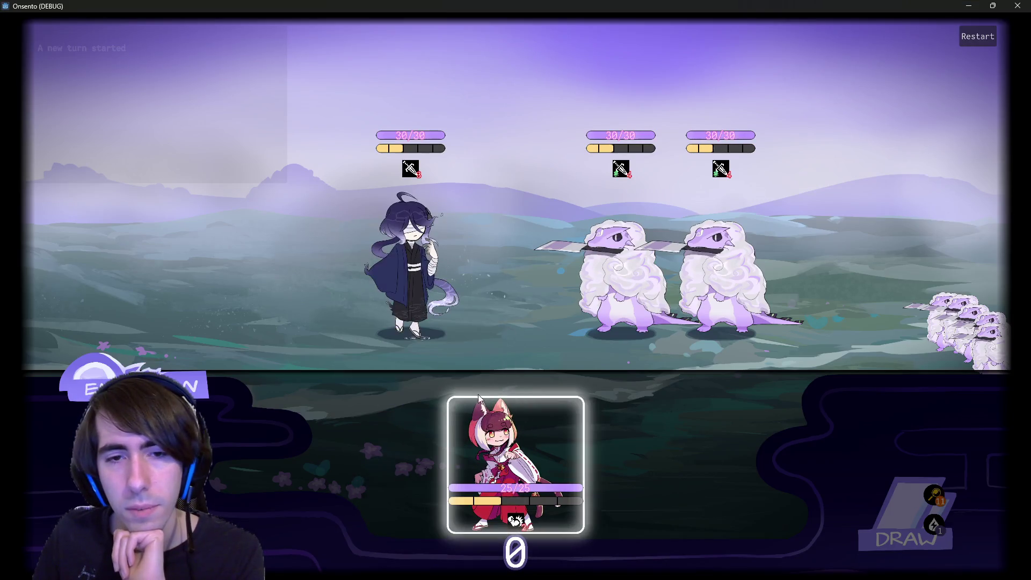
{"action": "left_click", "coordinate": [479, 398]}
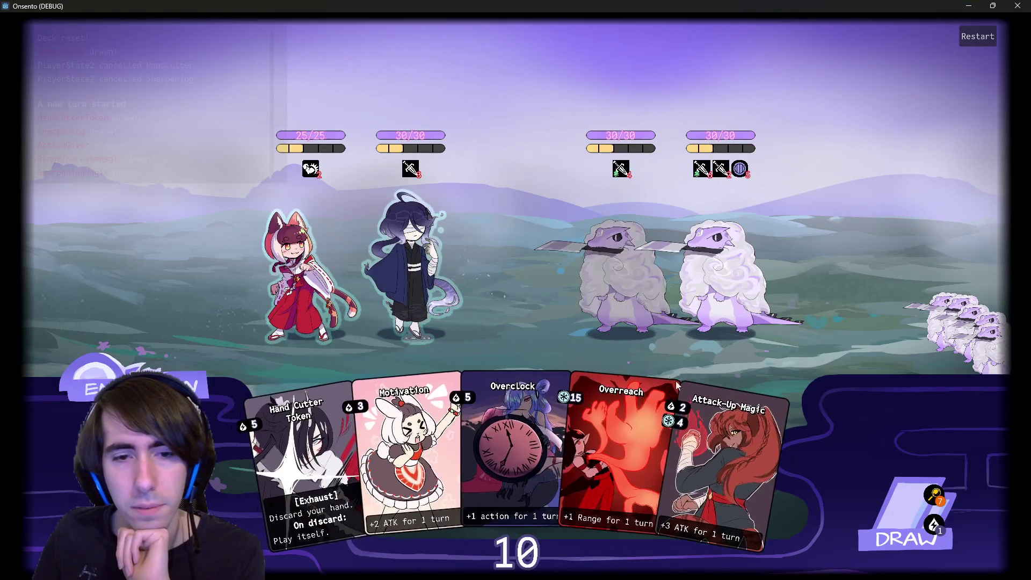
{"action": "left_click_drag", "start_coordinate": [419, 445], "coordinate": [424, 274]}
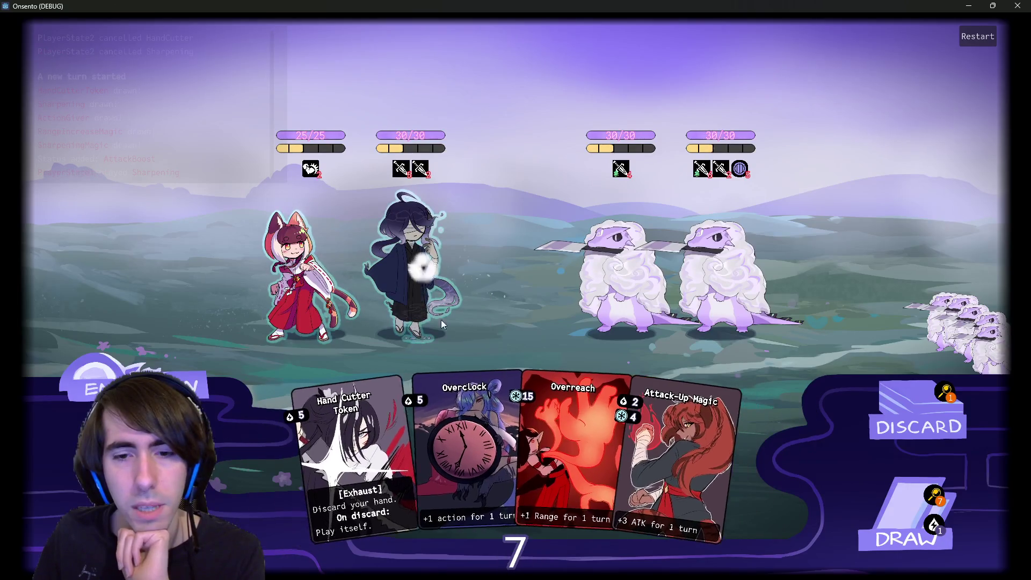
{"action": "left_click_drag", "start_coordinate": [431, 455], "coordinate": [408, 242]}
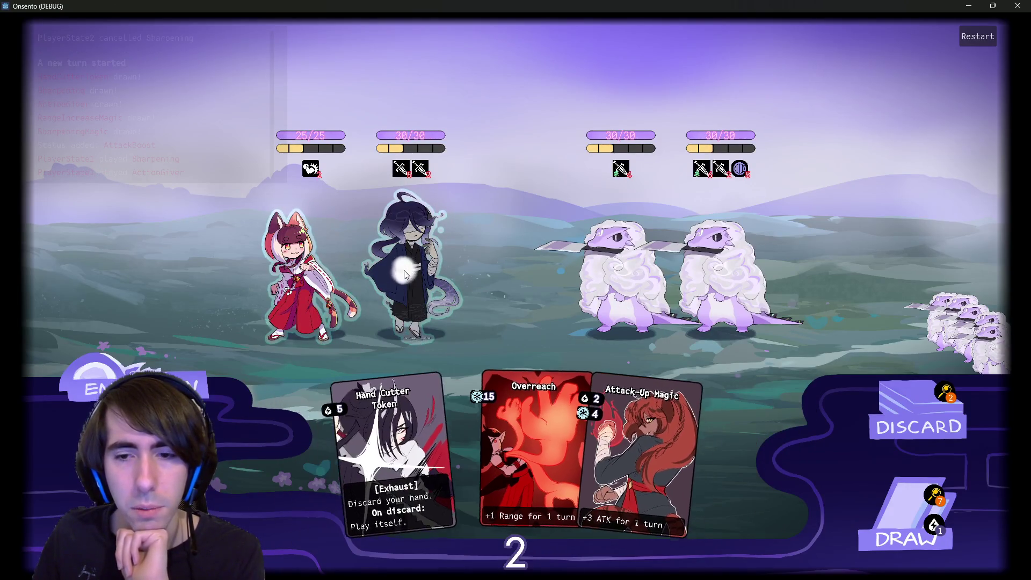
{"action": "left_click", "coordinate": [135, 387]}
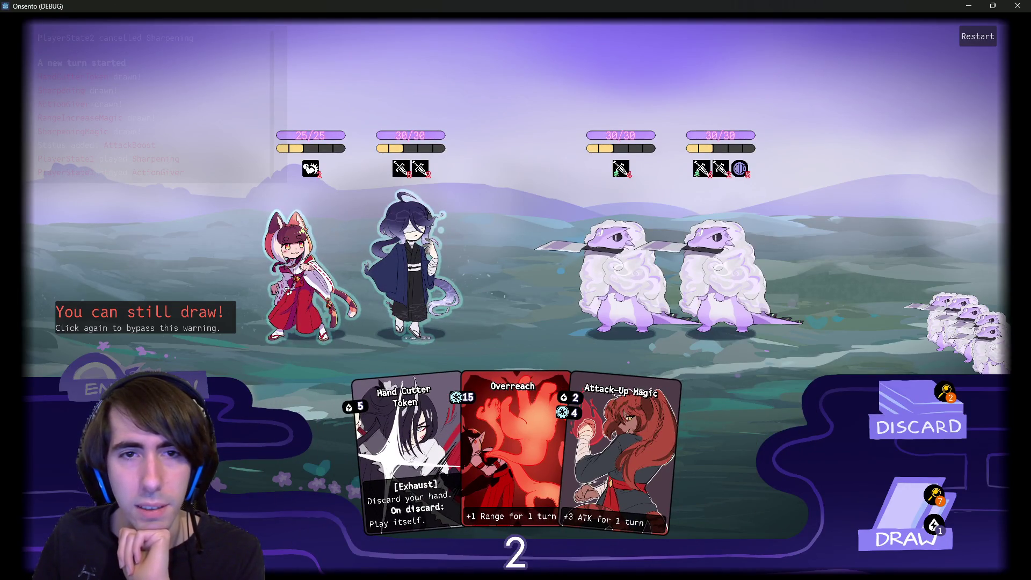
{"action": "left_click", "coordinate": [134, 387]}
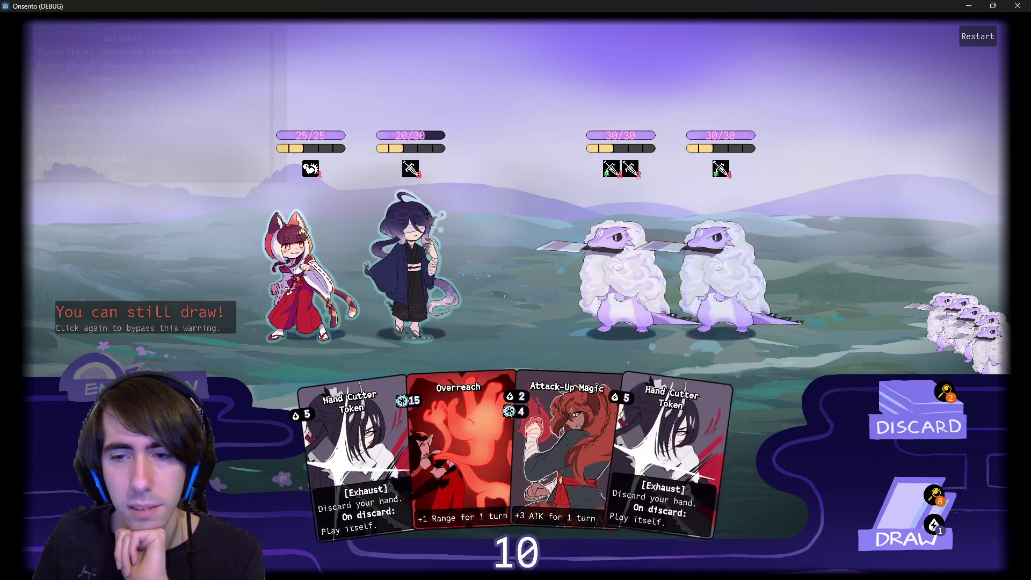
- Set a breakpoint on line 30 again and play a Hand Cutter Token card
{"action": "left_click", "coordinate": [993, 5]}
{"action": "key", "text": "alt+F4"}
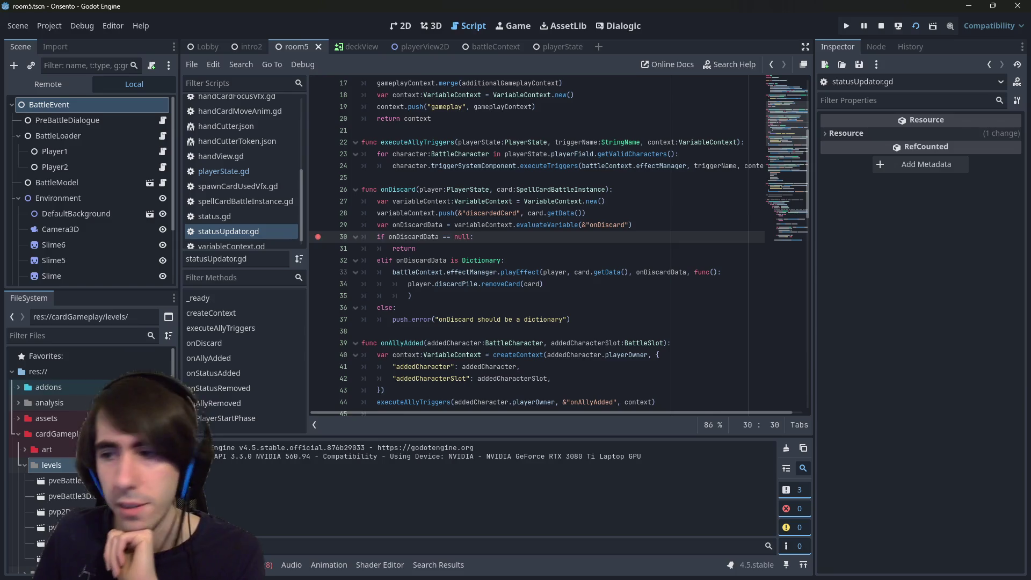
{"action": "key", "text": "alt+Tab"}
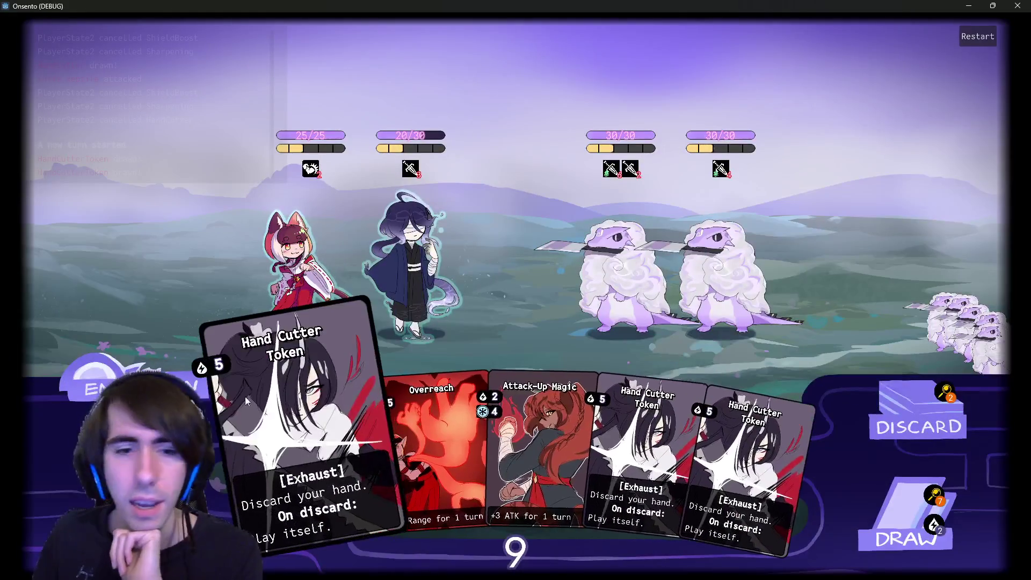
{"action": "left_click_drag", "start_coordinate": [288, 392], "coordinate": [495, 208]}
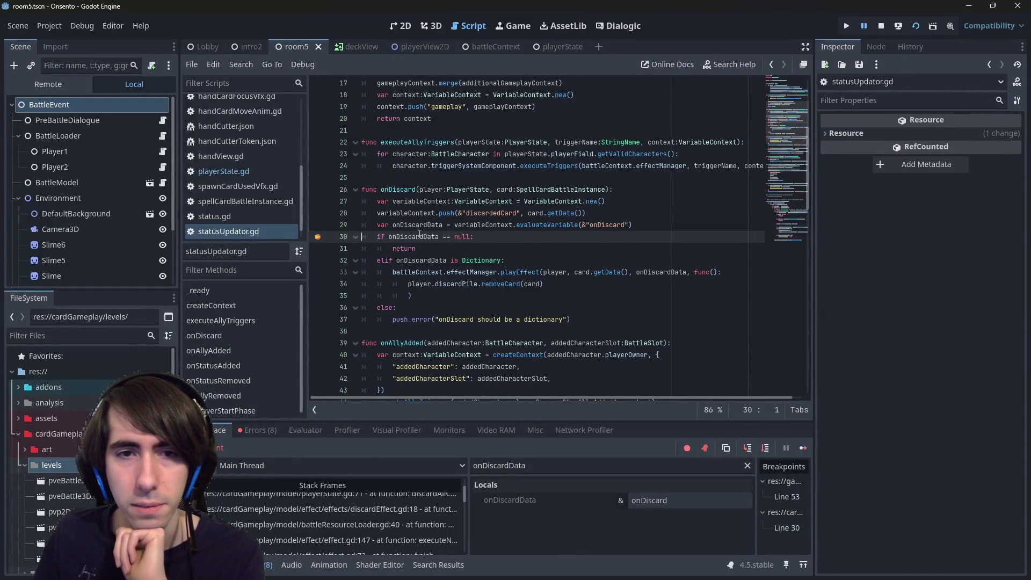
- Resume from the breakpoint and inspect the card template's Data dictionary in the Inspector
{"action": "mouse_move", "coordinate": [420, 235]}
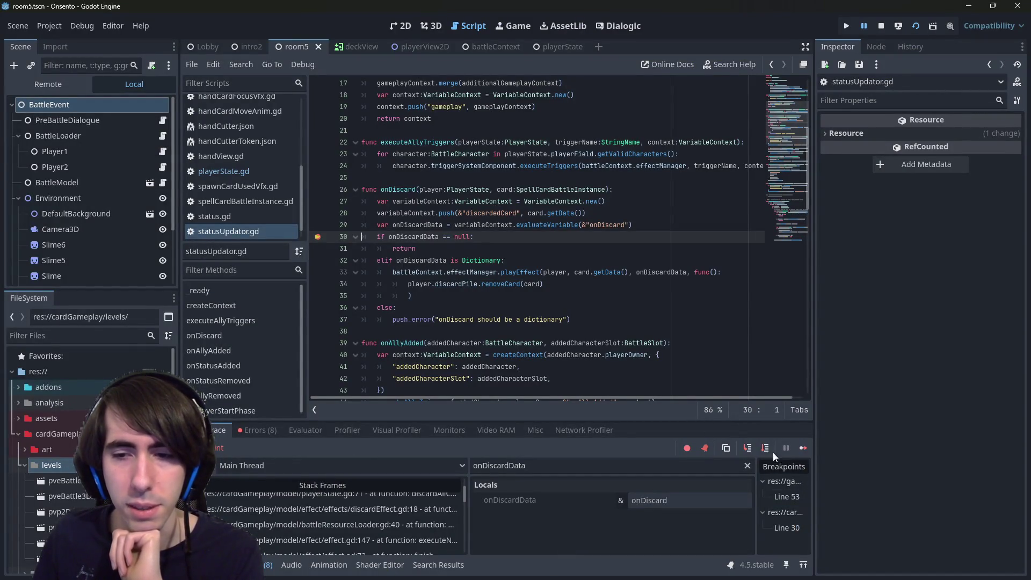
{"action": "left_click", "coordinate": [807, 452]}
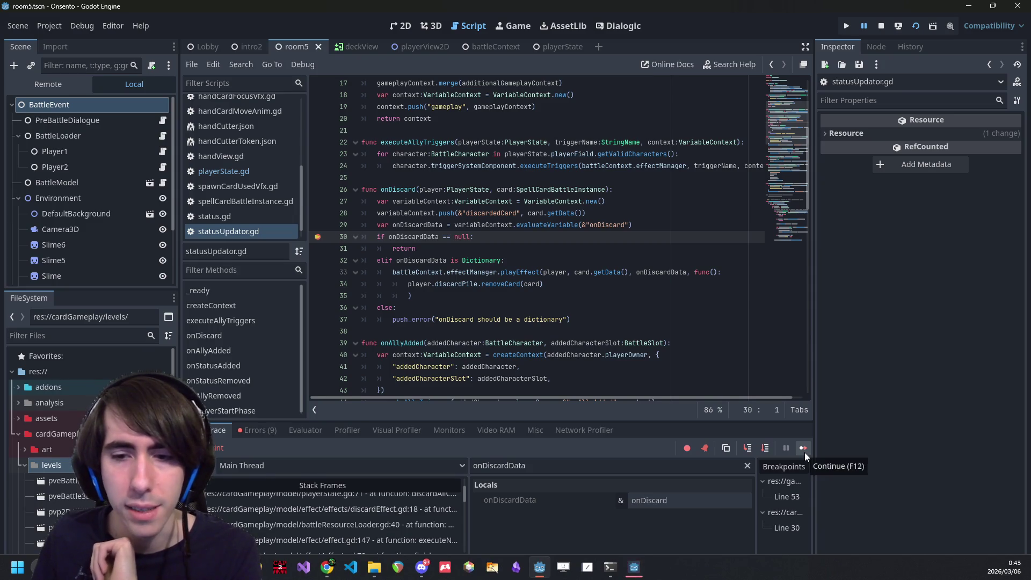
{"action": "left_click", "coordinate": [747, 466]}
{"action": "left_click", "coordinate": [640, 520]}
{"action": "left_click", "coordinate": [947, 138]}
{"action": "left_click", "coordinate": [947, 140]}
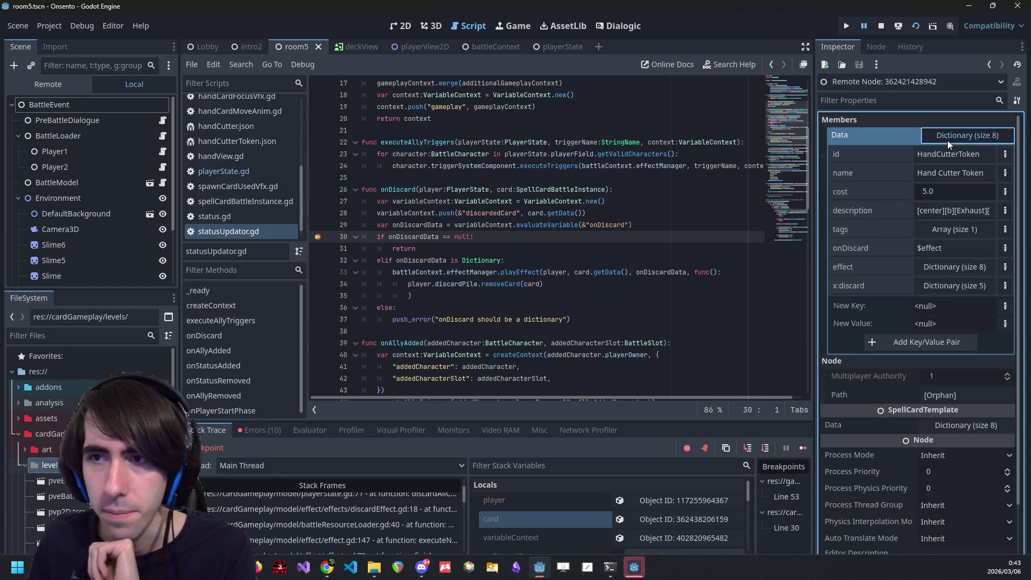
{"action": "left_click", "coordinate": [941, 153]}
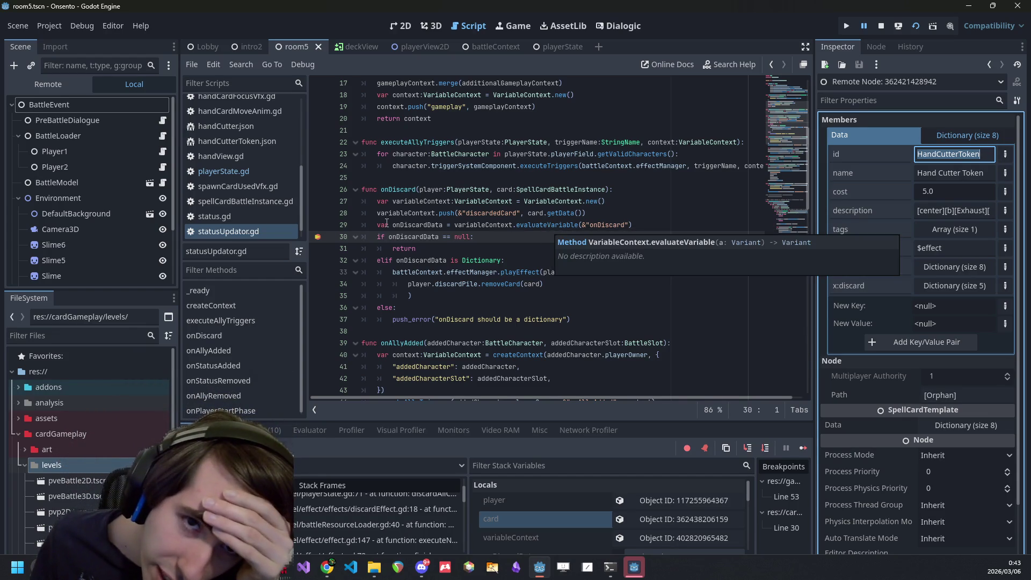
- Move the breakpoint from line 30 to line 29, restart the game, and play the Hand Cutter Token
{"action": "left_click", "coordinate": [317, 236]}
{"action": "left_click", "coordinate": [318, 223]}
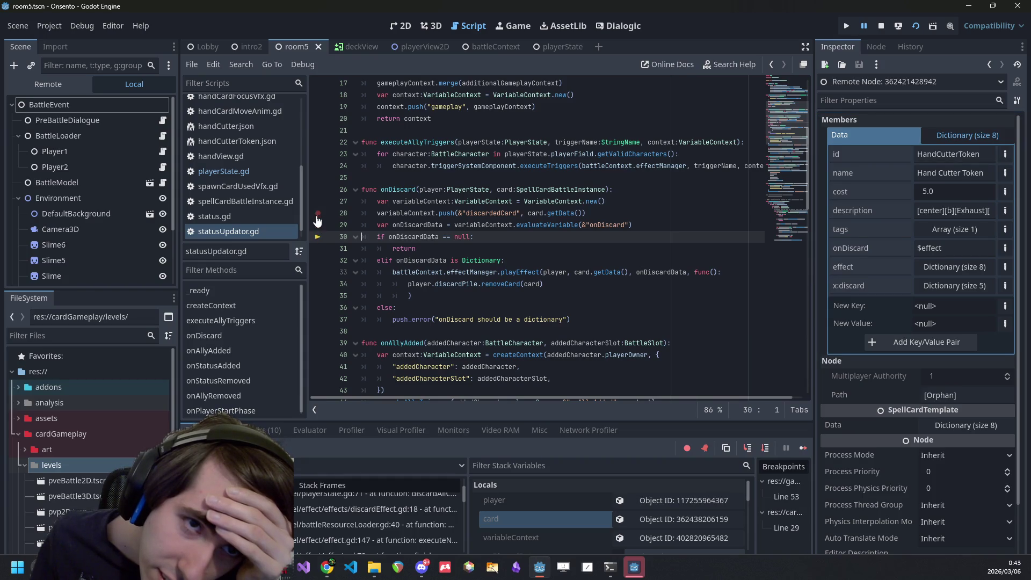
{"action": "left_click", "coordinate": [917, 26]}
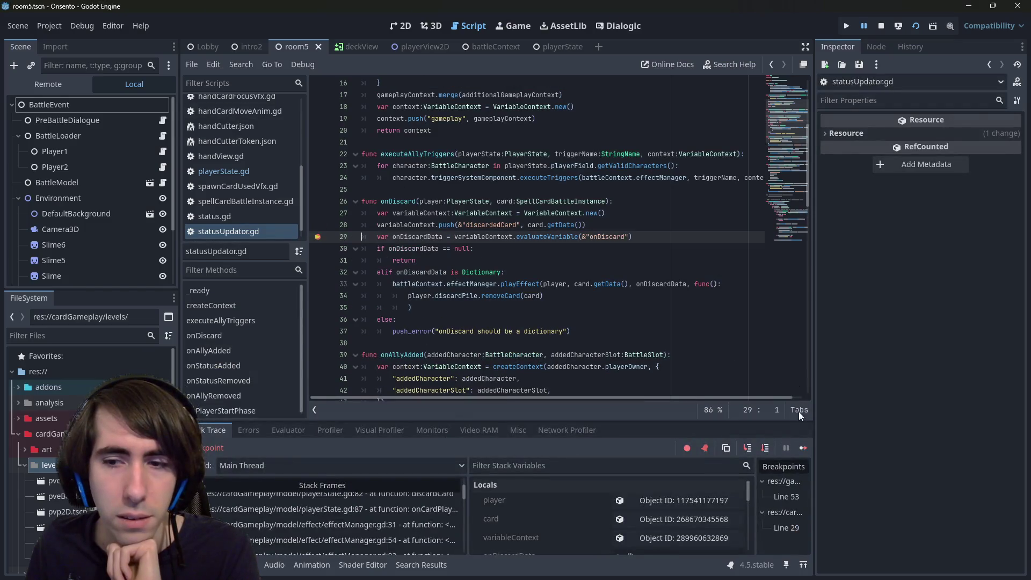
{"action": "left_click", "coordinate": [798, 411]}
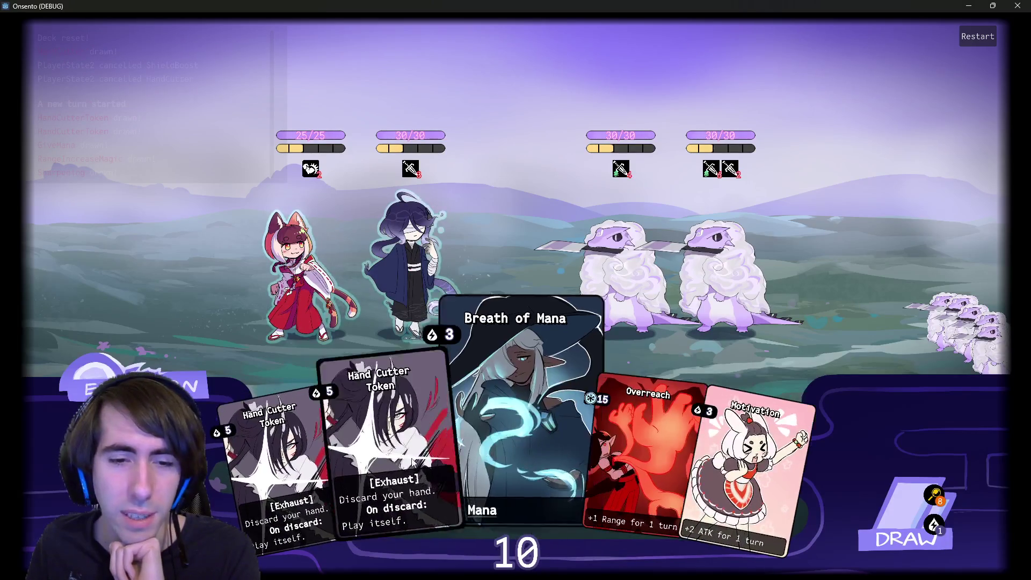
{"action": "left_click", "coordinate": [413, 462]}
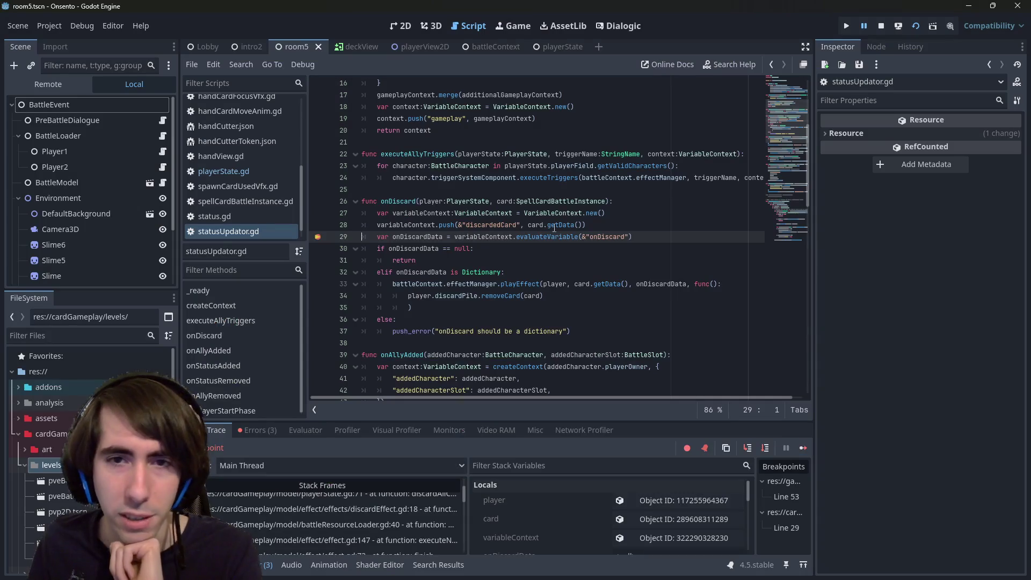
- Step into the evaluateVariable call and look at the evaluateIntegerOrDefault signature in variableContext.gd
{"action": "left_click", "coordinate": [742, 450]}
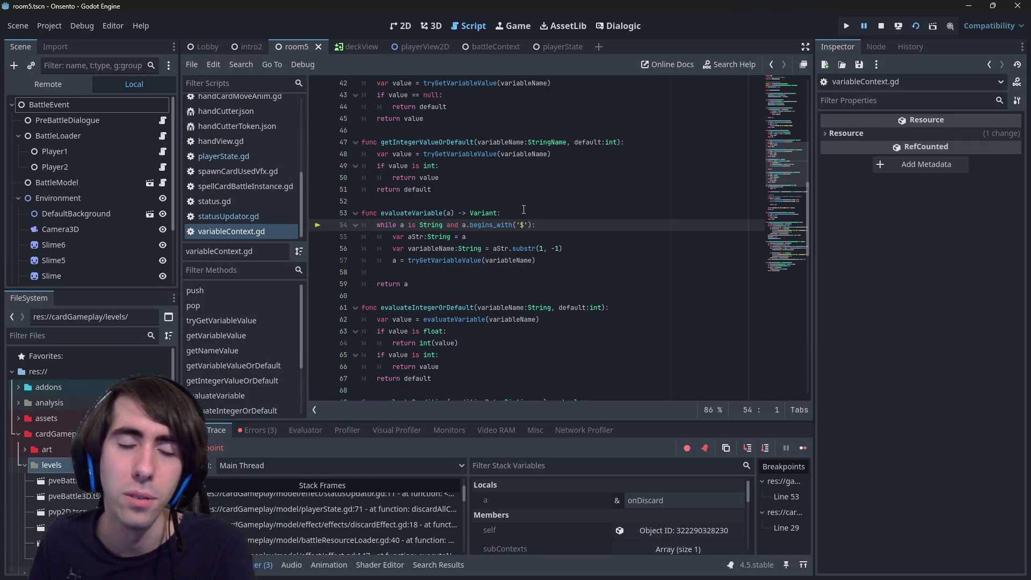
{"action": "mouse_move", "coordinate": [448, 213]}
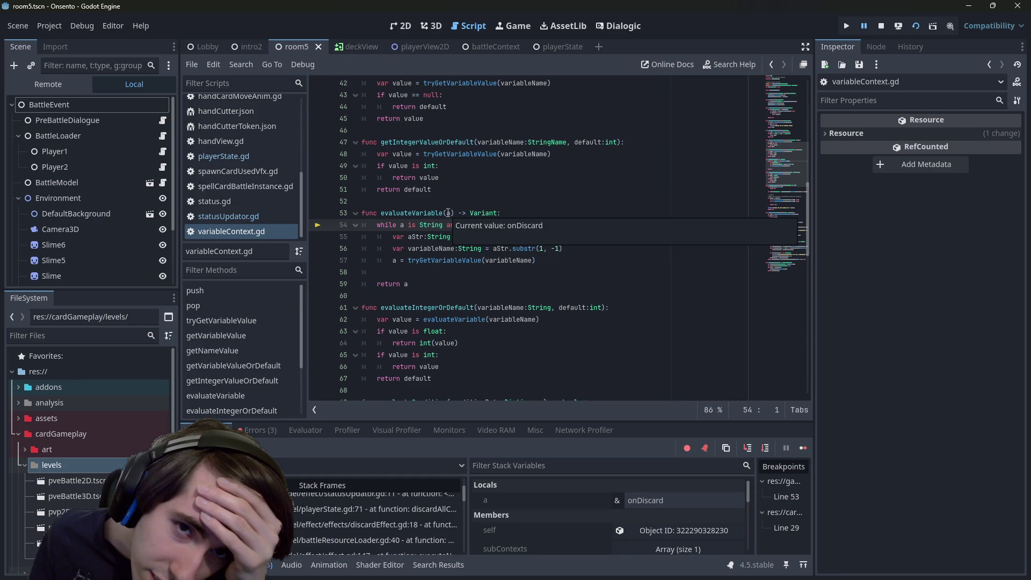
{"action": "left_click", "coordinate": [449, 207]}
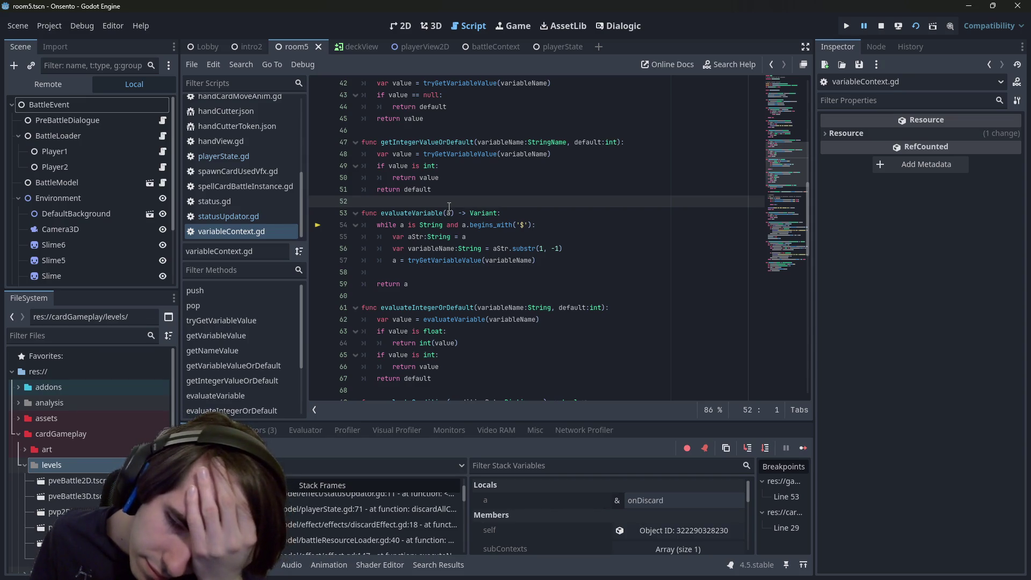
{"action": "scroll", "coordinate": [465, 247], "scroll_direction": "down", "scroll_amount": 2}
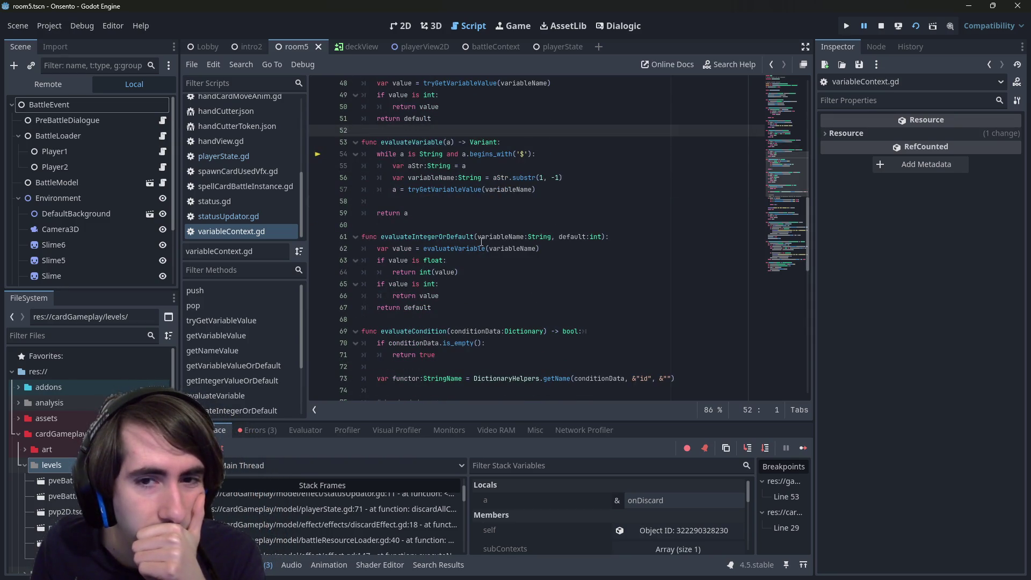
{"action": "left_click", "coordinate": [458, 237]}
{"action": "double_click", "coordinate": [458, 237]}
{"action": "scroll", "coordinate": [458, 237], "scroll_direction": "up", "scroll_amount": 2}
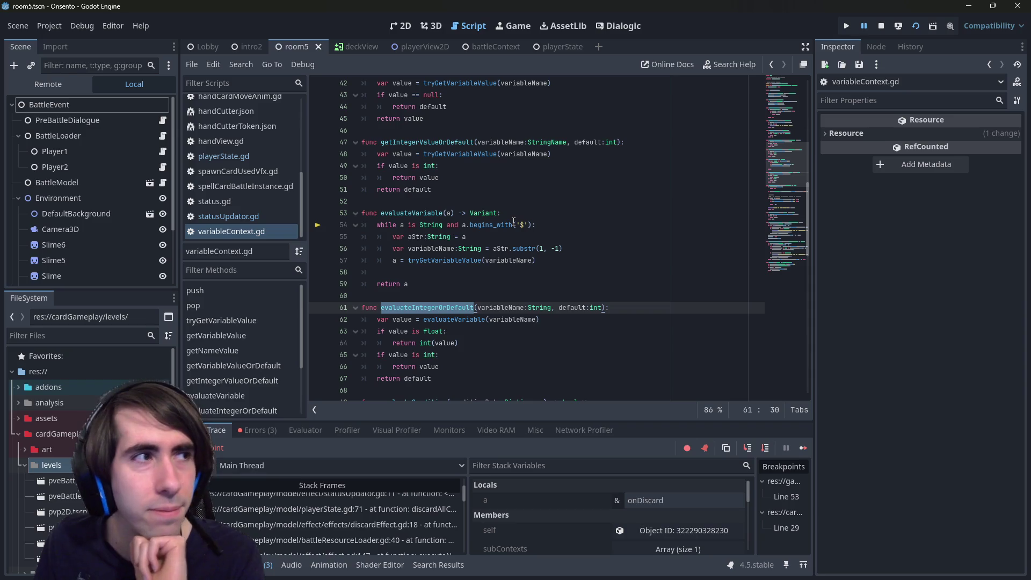
- Jump to the evaluateVariable stack frame and review the function and its getVariableValueFromPath call
{"action": "left_click", "coordinate": [513, 222]}
{"action": "scroll", "coordinate": [381, 491], "scroll_direction": "up", "scroll_amount": 1}
{"action": "left_click", "coordinate": [390, 500]}
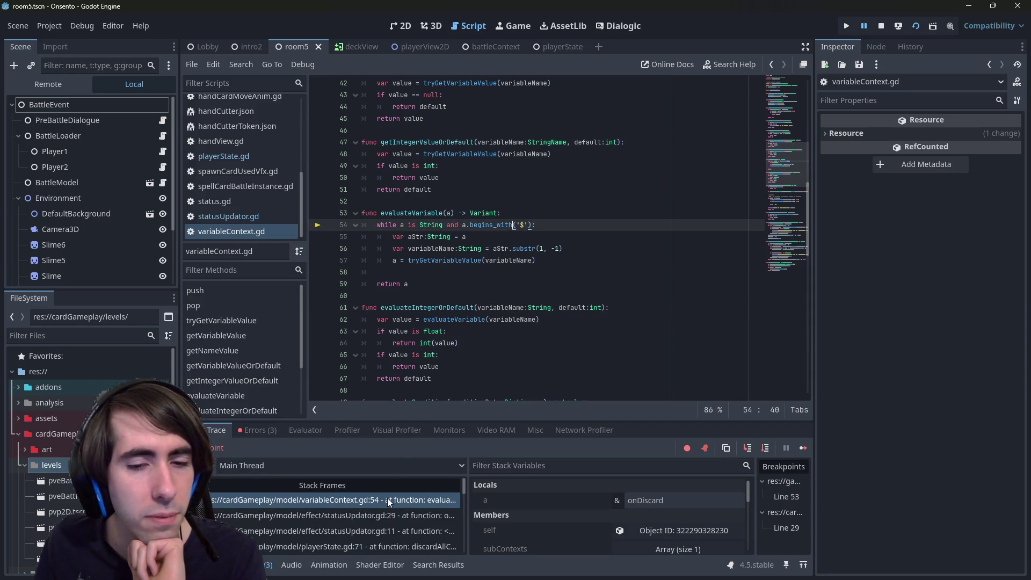
{"action": "left_click_drag", "start_coordinate": [409, 295], "coordinate": [297, 228]}
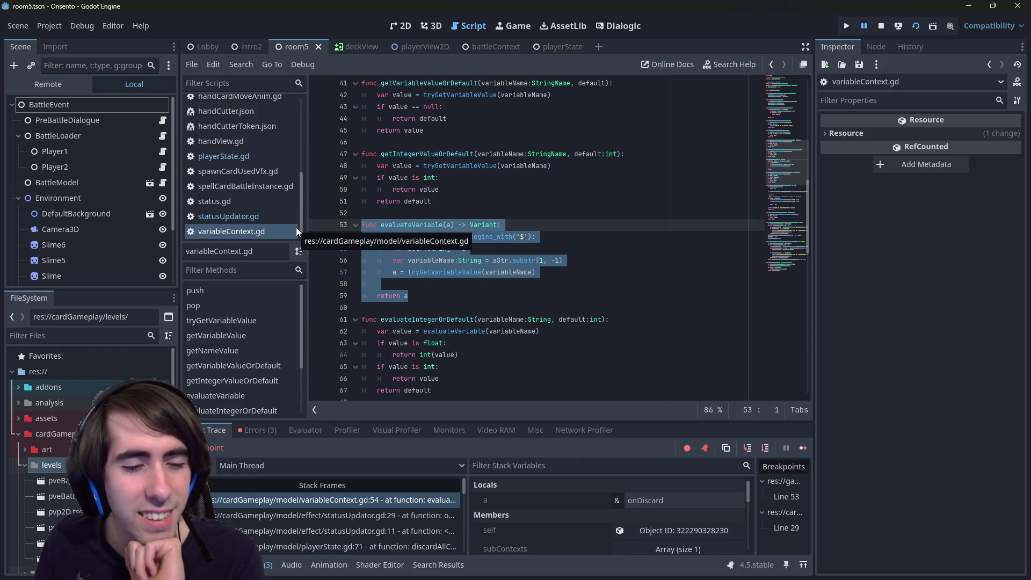
{"action": "scroll", "coordinate": [449, 259], "scroll_direction": "down", "scroll_amount": 10}
{"action": "scroll", "coordinate": [448, 260], "scroll_direction": "up", "scroll_amount": 7}
{"action": "scroll", "coordinate": [448, 260], "scroll_direction": "down", "scroll_amount": 6}
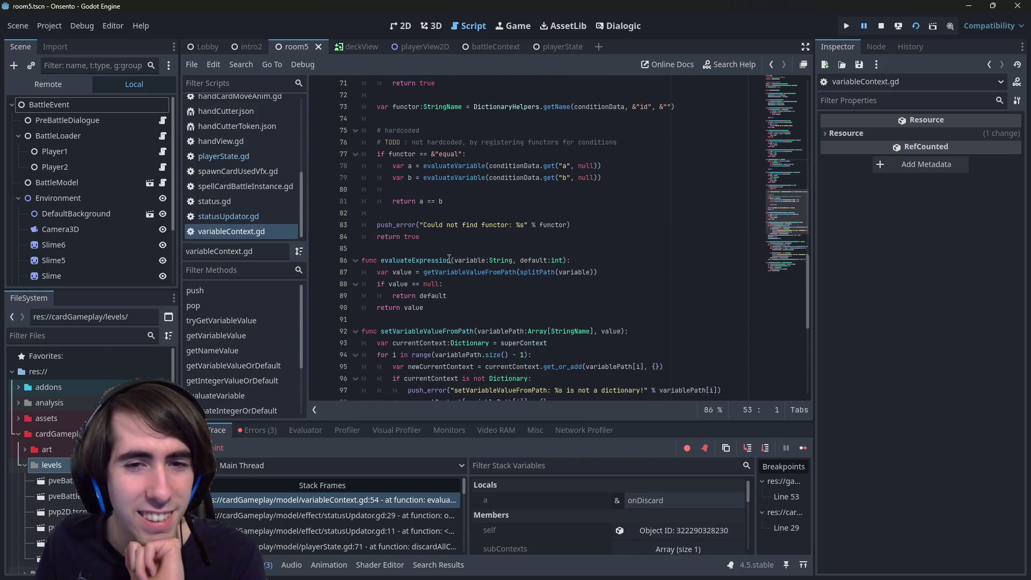
{"action": "scroll", "coordinate": [448, 260], "scroll_direction": "down", "scroll_amount": 1}
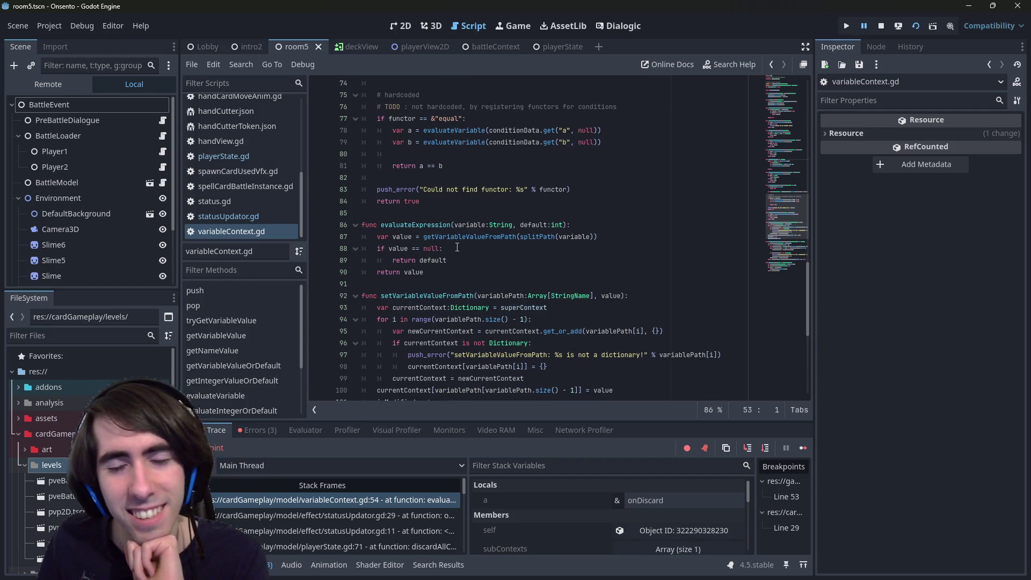
{"action": "double_click", "coordinate": [463, 237]}
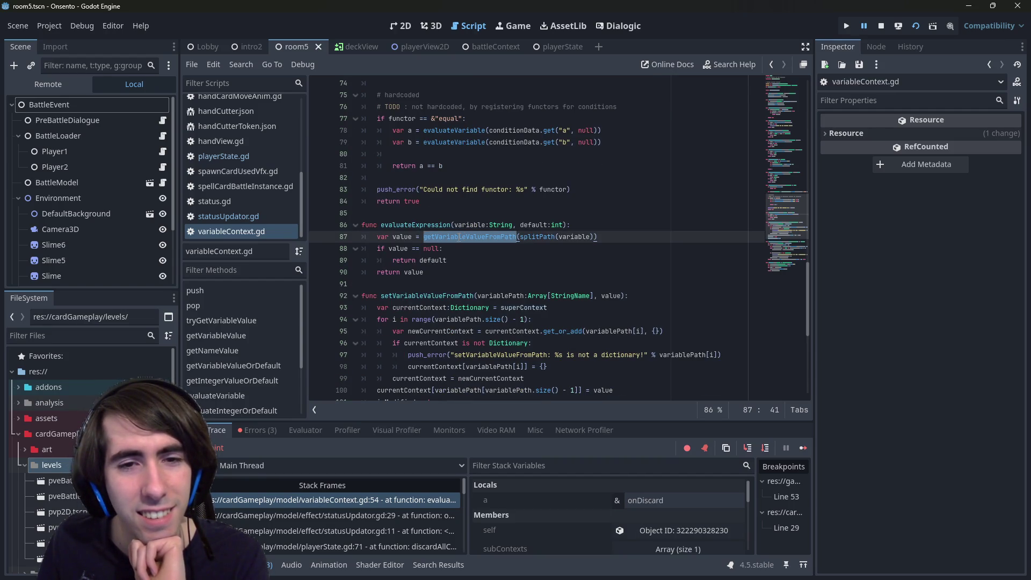
{"action": "scroll", "coordinate": [457, 236], "scroll_direction": "down", "scroll_amount": 3}
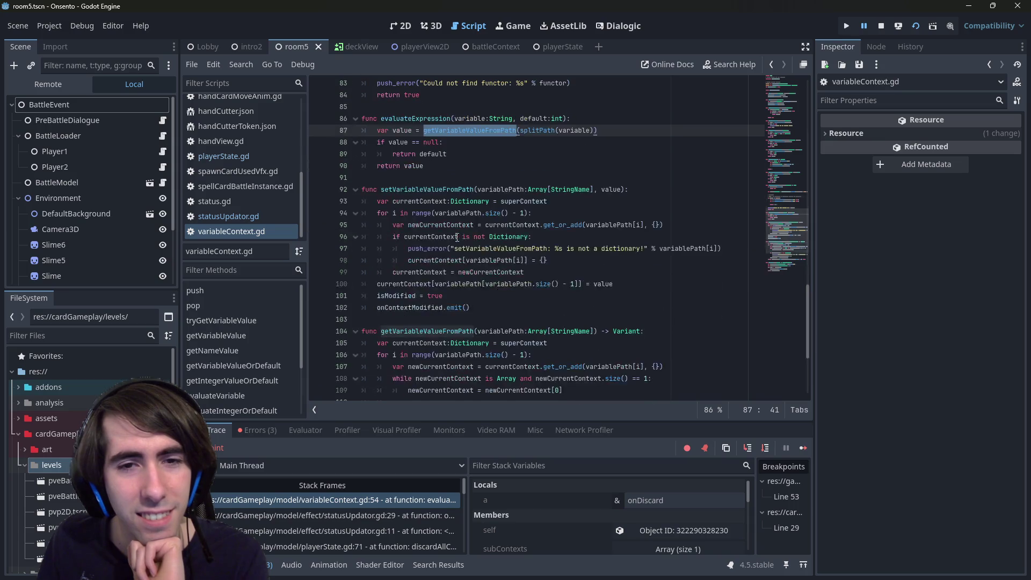
{"action": "scroll", "coordinate": [456, 236], "scroll_direction": "up", "scroll_amount": 1}
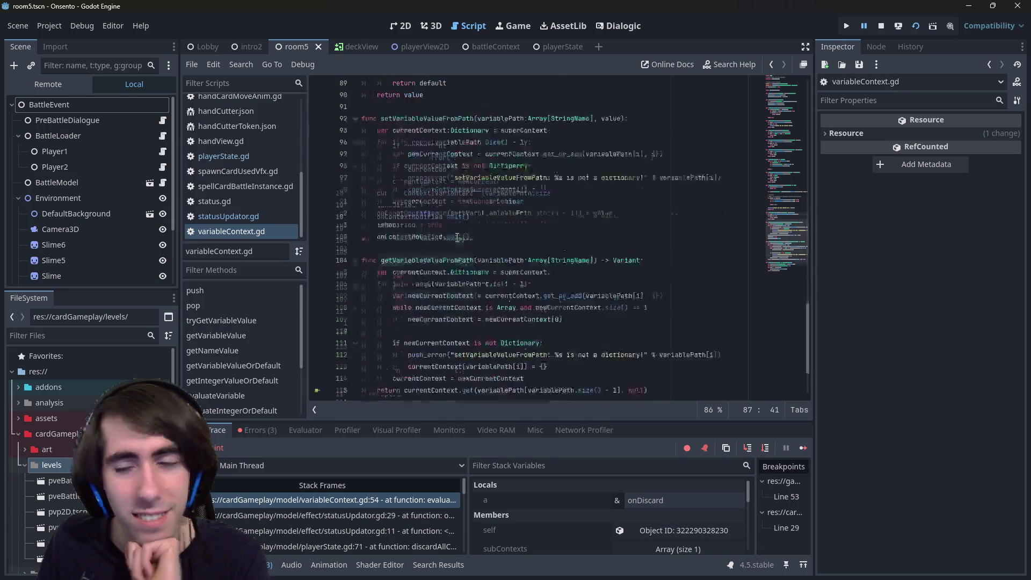
{"action": "scroll", "coordinate": [457, 236], "scroll_direction": "up", "scroll_amount": 12}
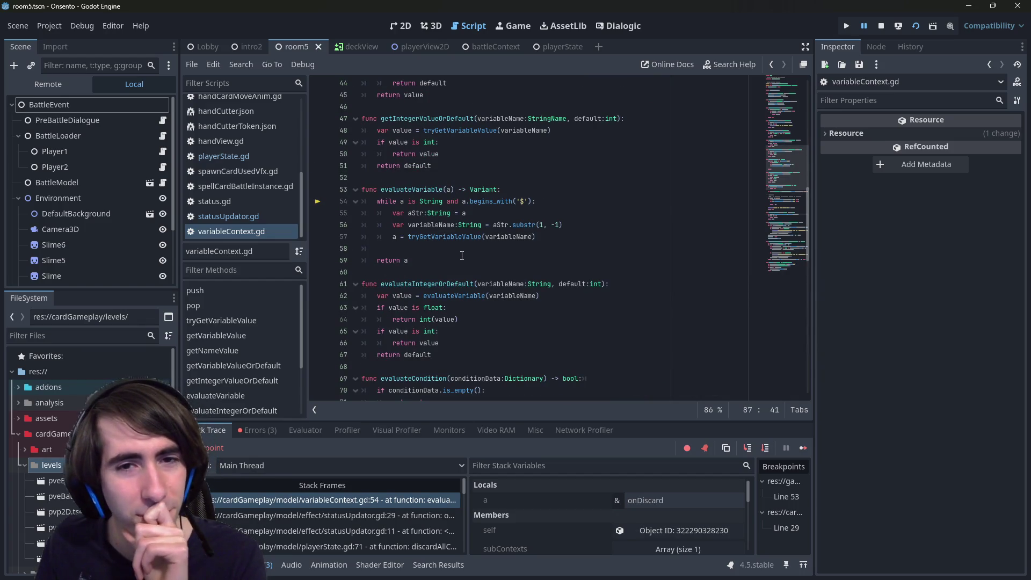
- Delete the blank line 58 before return a and select the whole evaluateVariable function
{"action": "left_click", "coordinate": [461, 255]}
{"action": "left_click", "coordinate": [456, 250]}
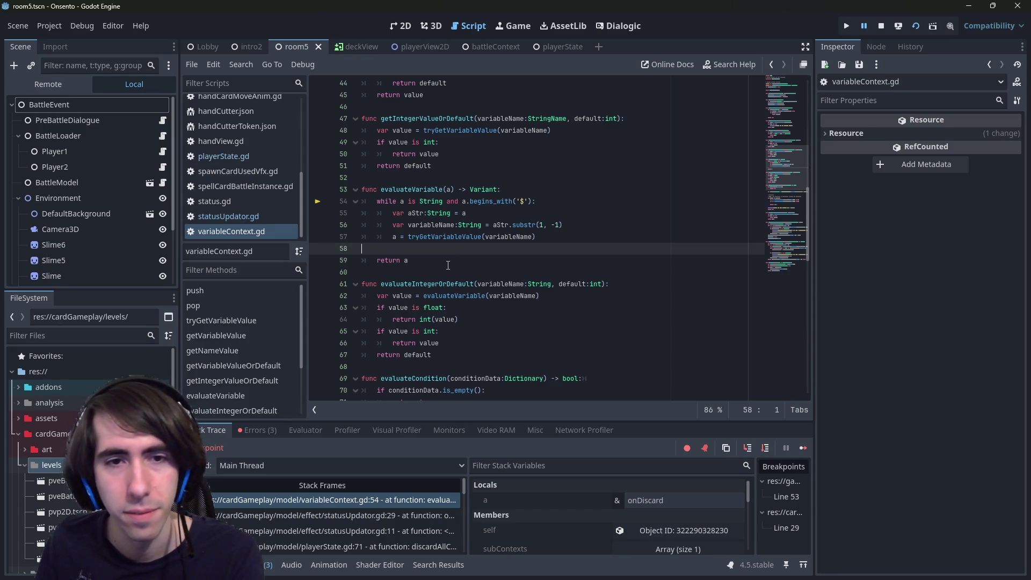
{"action": "key", "text": "BackSpace"}
{"action": "left_click_drag", "start_coordinate": [440, 248], "coordinate": [339, 188]}
{"action": "key", "text": "ctrl+c"}
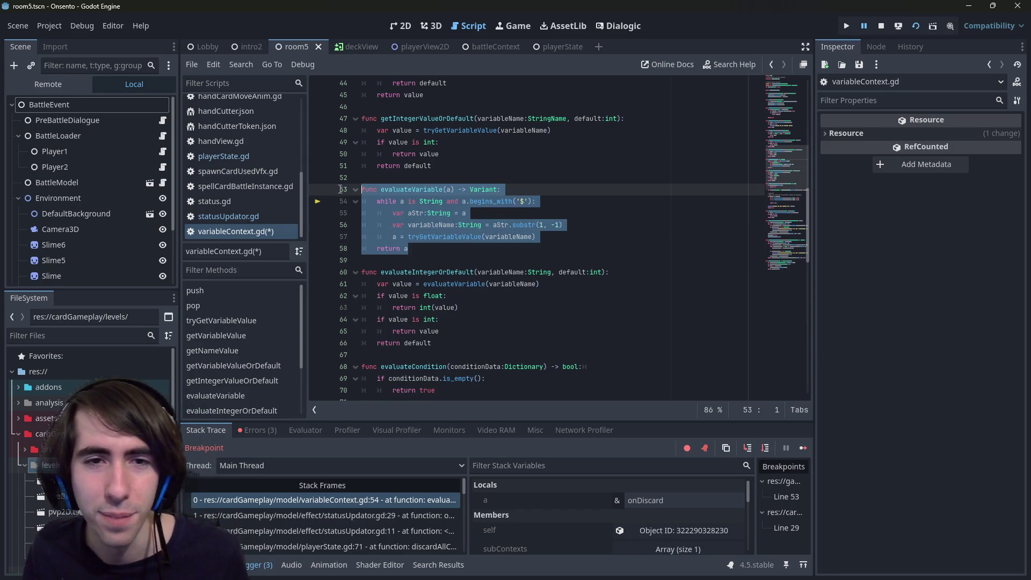
- Paste a copy of evaluateVariable below the original function
{"action": "left_click", "coordinate": [422, 250]}
{"action": "key", "text": "Return"}
{"action": "key", "text": "Return"}
{"action": "key", "text": "Up"}
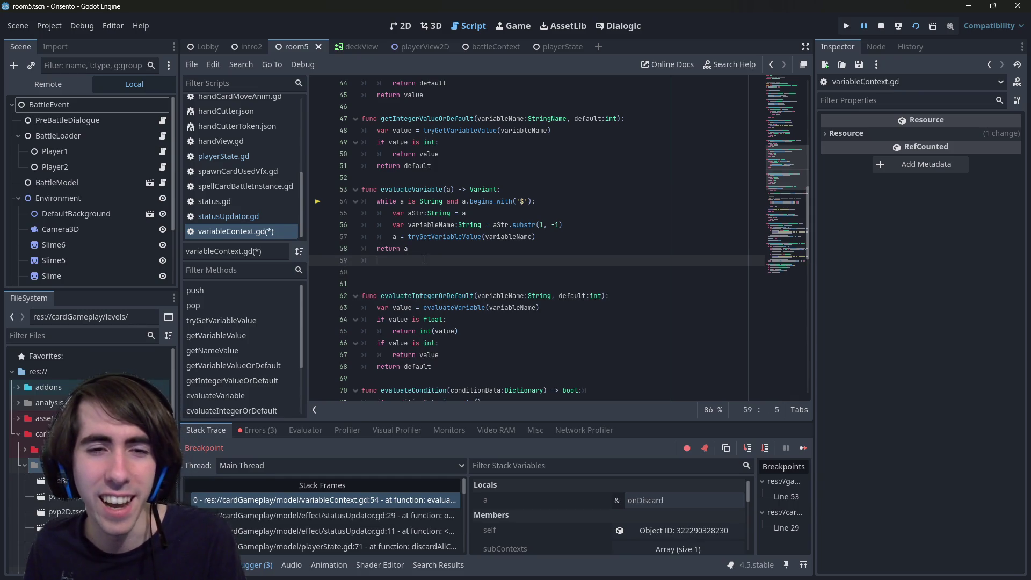
{"action": "left_click", "coordinate": [424, 272]}
{"action": "key", "text": "ctrl+v"}
- Search all files for usages of evaluateVariable
{"action": "double_click", "coordinate": [409, 190]}
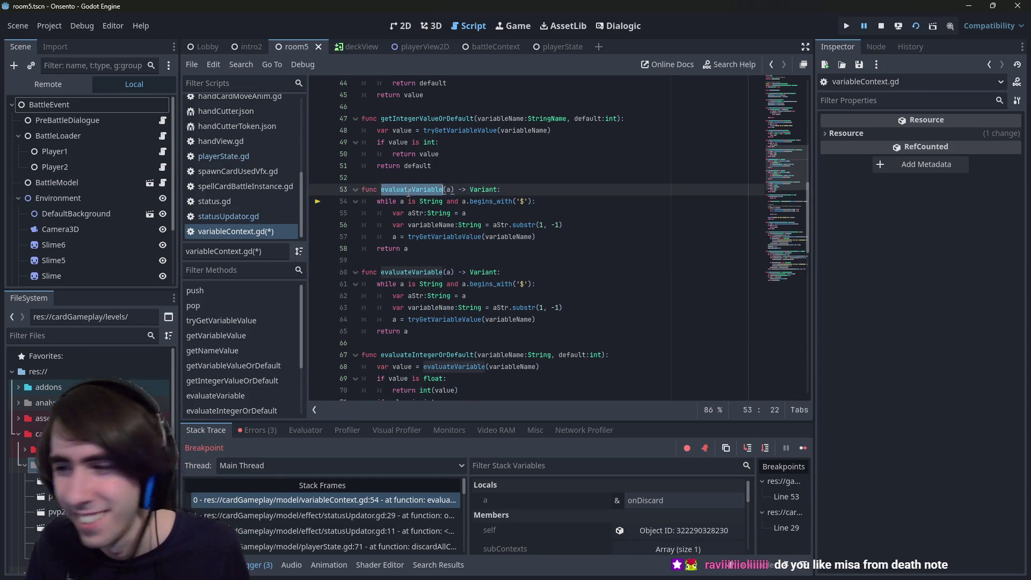
{"action": "key", "text": "ctrl+shift+f"}
{"action": "key", "text": "Return"}
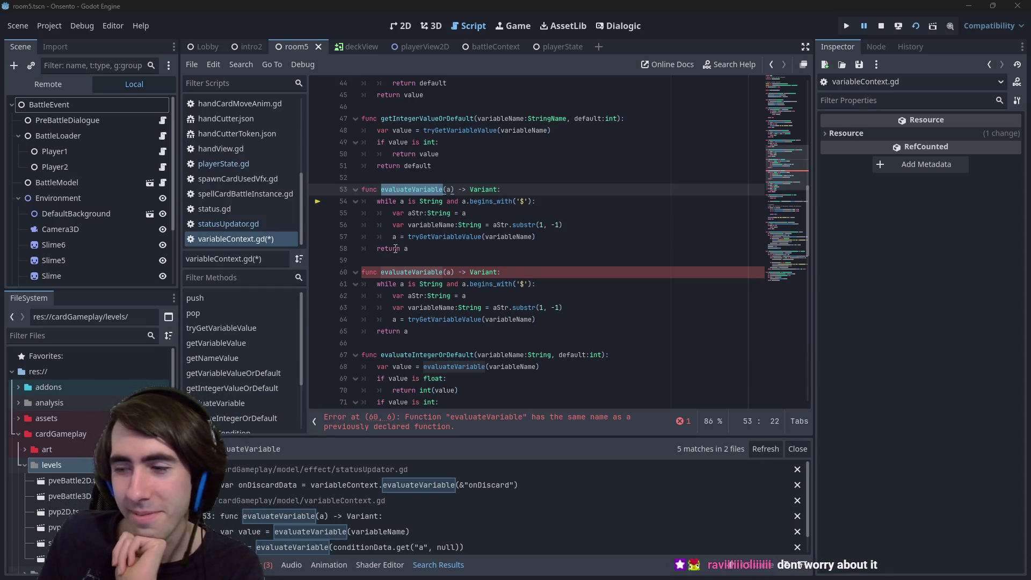
- Rename the duplicate to evaluateVariable2 and save variableContext.gd
{"action": "mouse_move", "coordinate": [409, 239]}
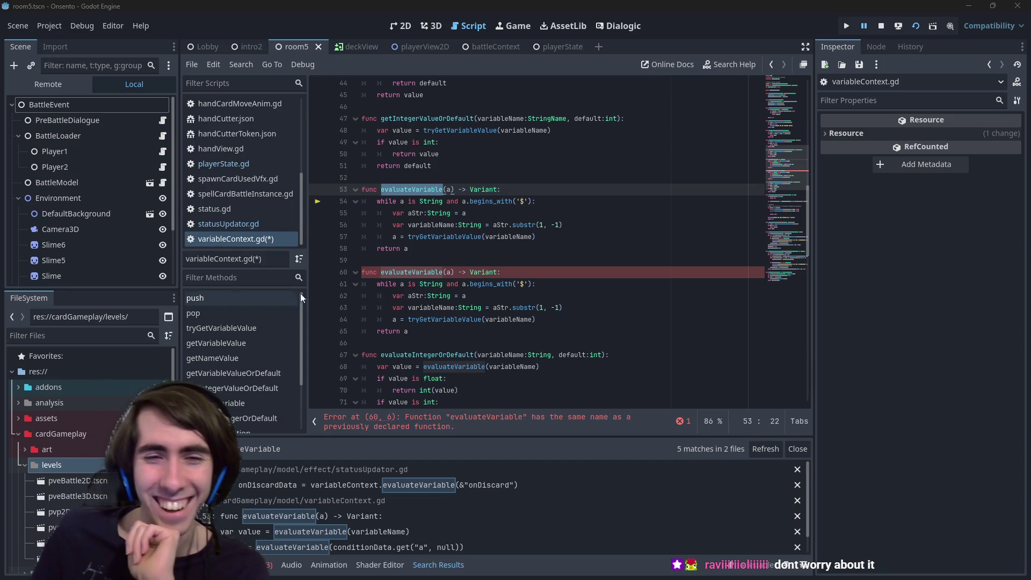
{"action": "left_click", "coordinate": [444, 268]}
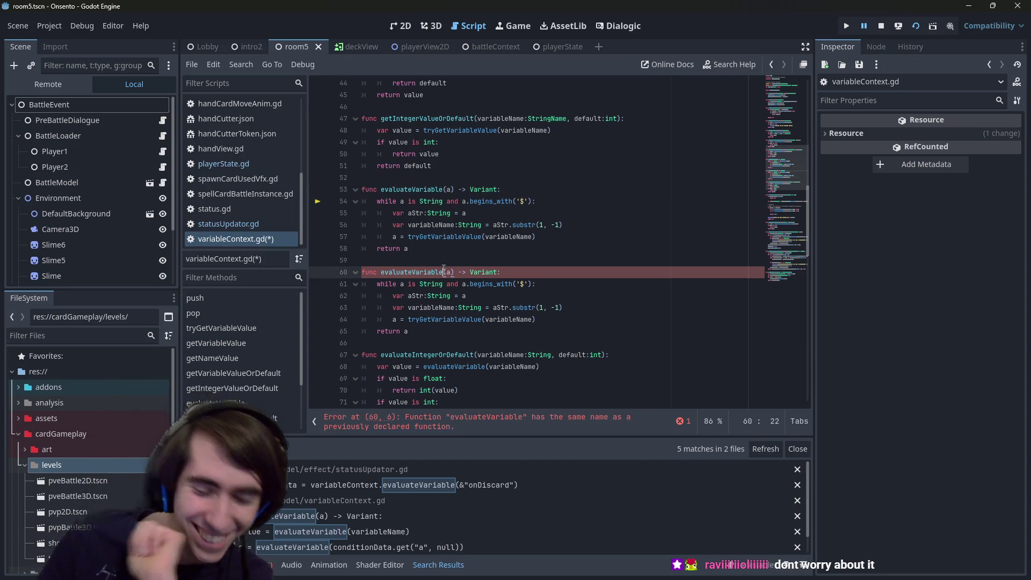
{"action": "type", "text": "2"}
{"action": "key", "text": "ctrl+s"}
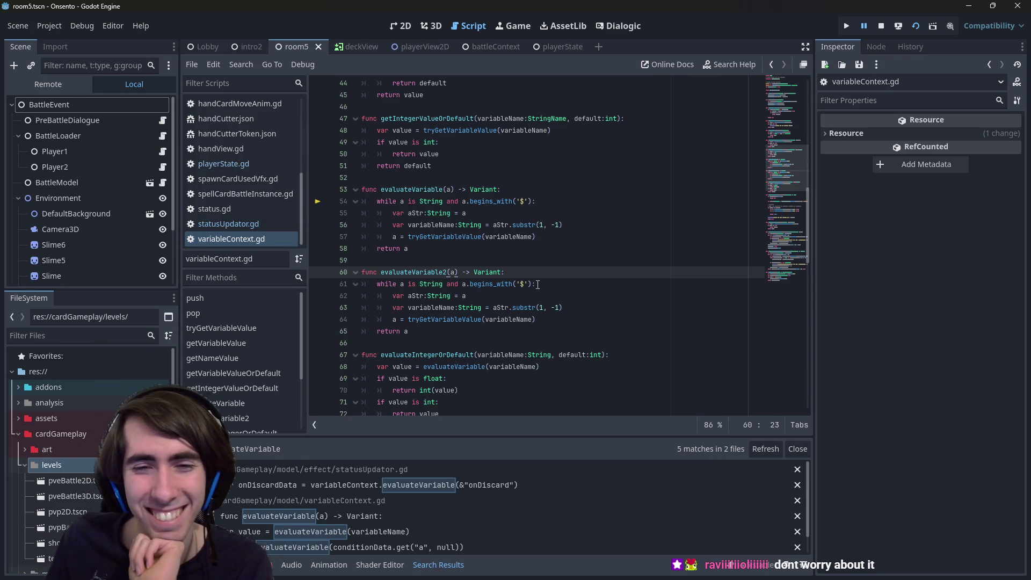
{"action": "left_click", "coordinate": [537, 283]}
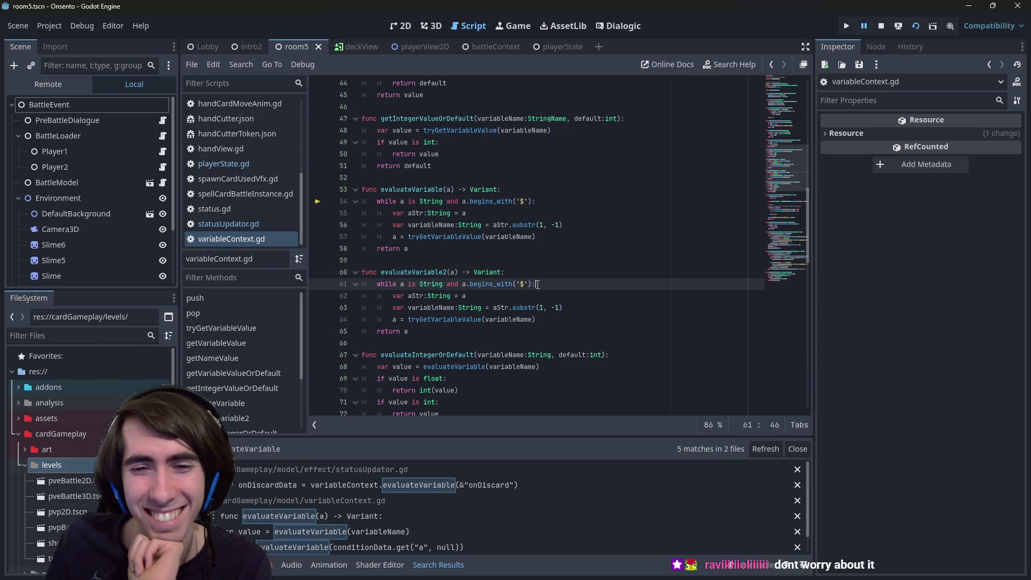
{"action": "left_click", "coordinate": [401, 284]}
{"action": "mouse_move", "coordinate": [402, 284]}
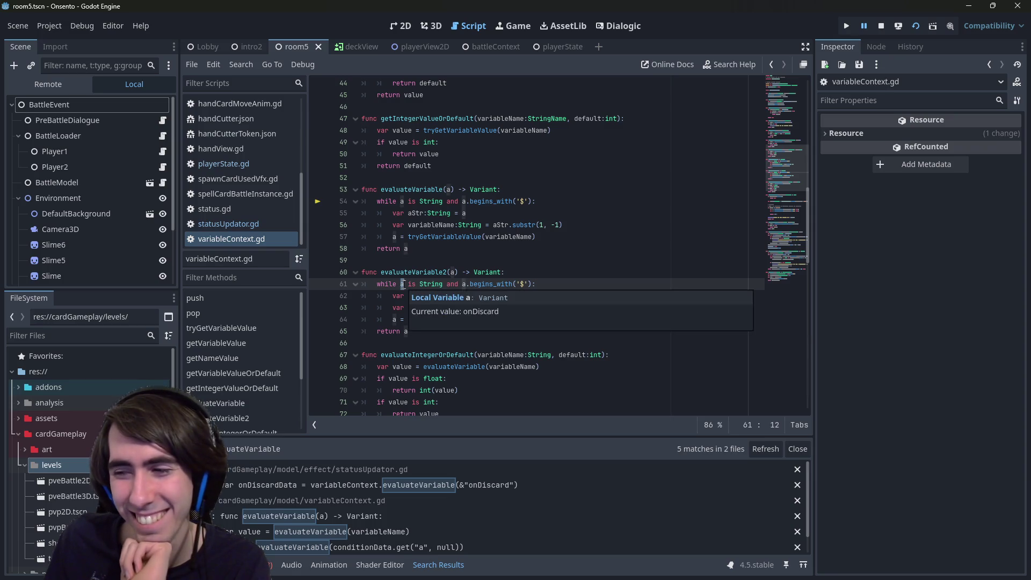
{"action": "left_click", "coordinate": [494, 284]}
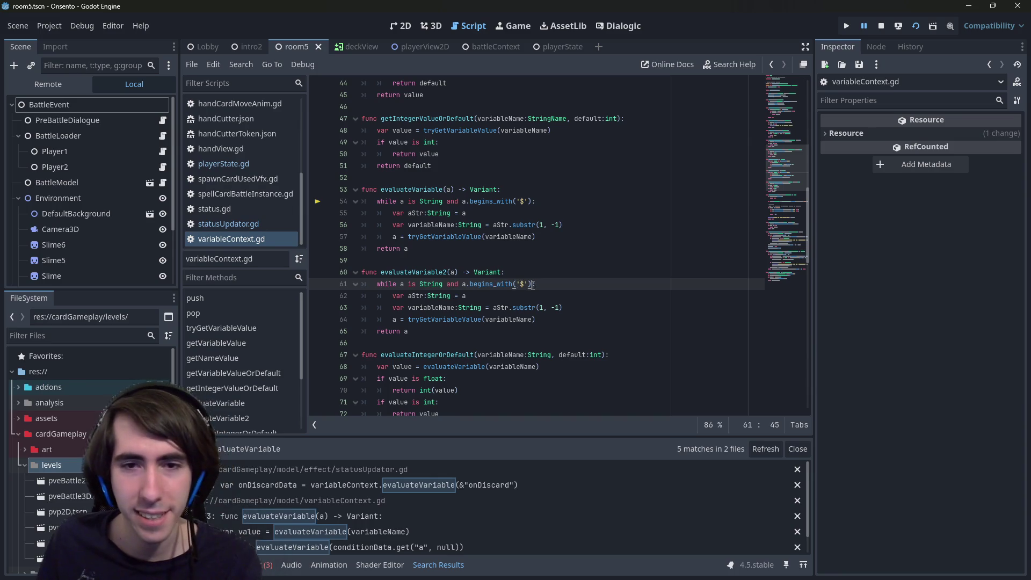
{"action": "left_click_drag", "start_coordinate": [532, 284], "coordinate": [440, 284]}
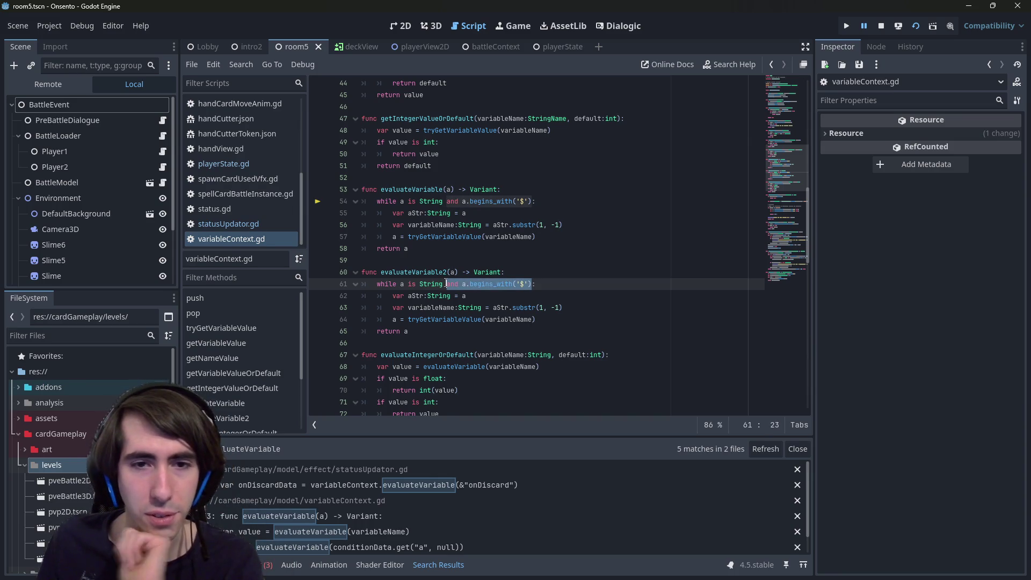
{"action": "type", "text": "g:"}
{"action": "left_click", "coordinate": [478, 274]}
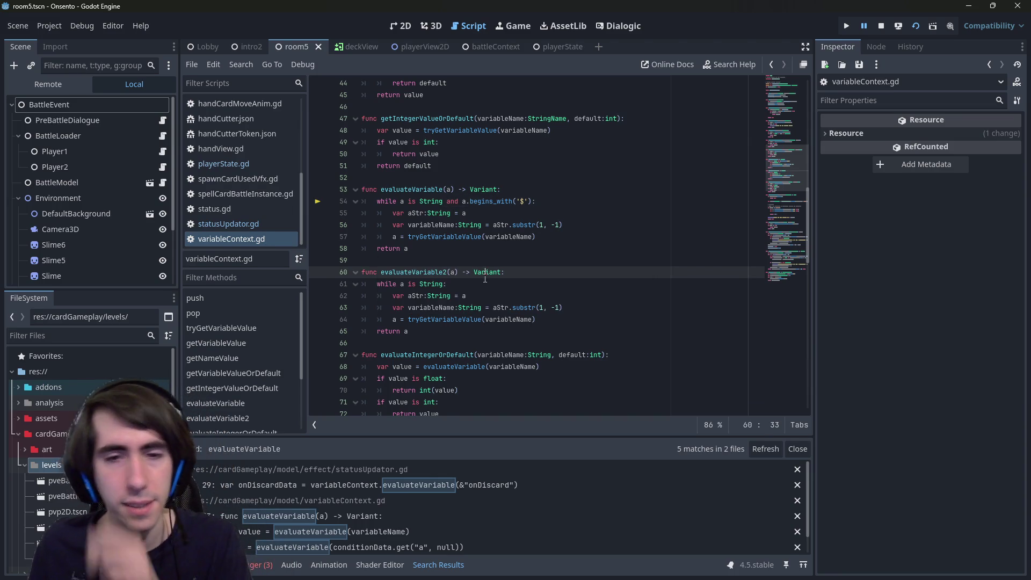
{"action": "double_click", "coordinate": [468, 318]}
{"action": "scroll", "coordinate": [469, 319], "scroll_direction": "up", "scroll_amount": 15}
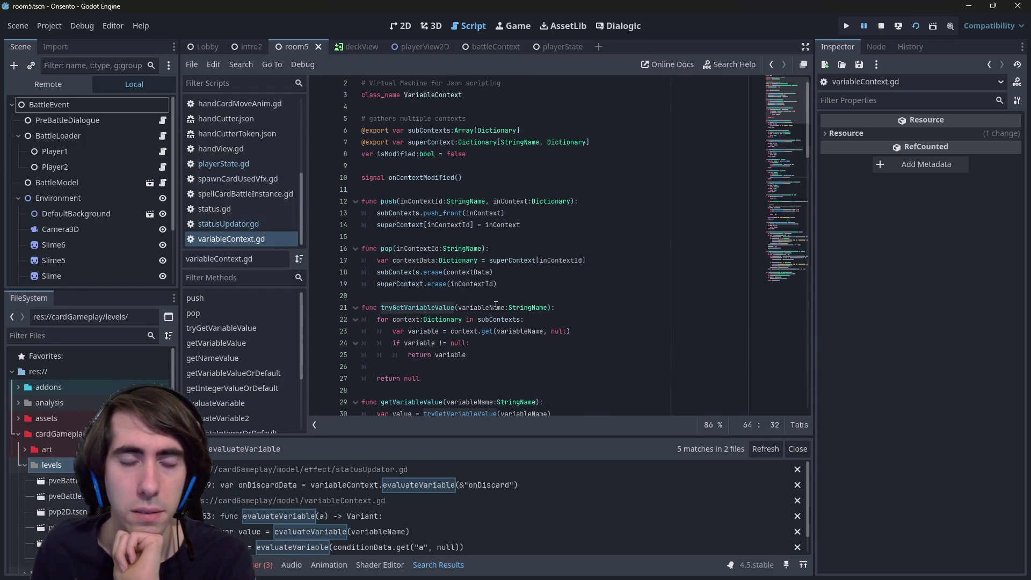
{"action": "scroll", "coordinate": [495, 305], "scroll_direction": "down", "scroll_amount": 10}
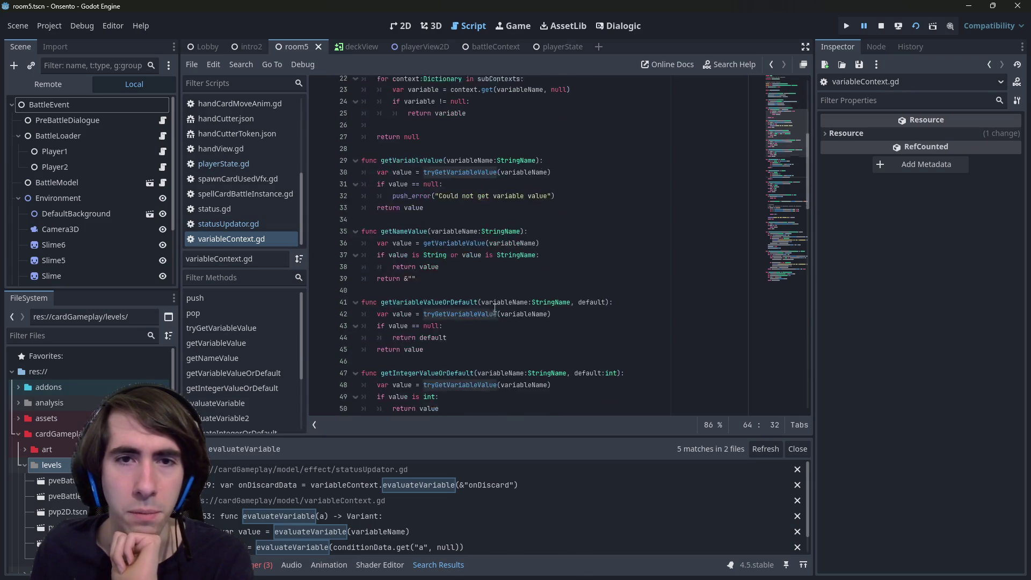
{"action": "scroll", "coordinate": [494, 307], "scroll_direction": "up", "scroll_amount": 7}
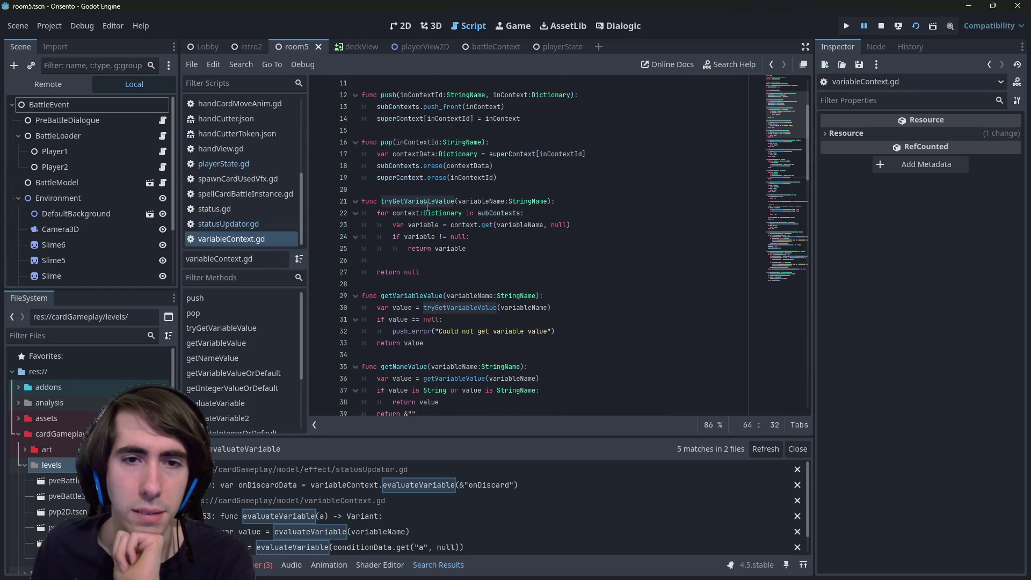
{"action": "scroll", "coordinate": [425, 197], "scroll_direction": "down", "scroll_amount": 11}
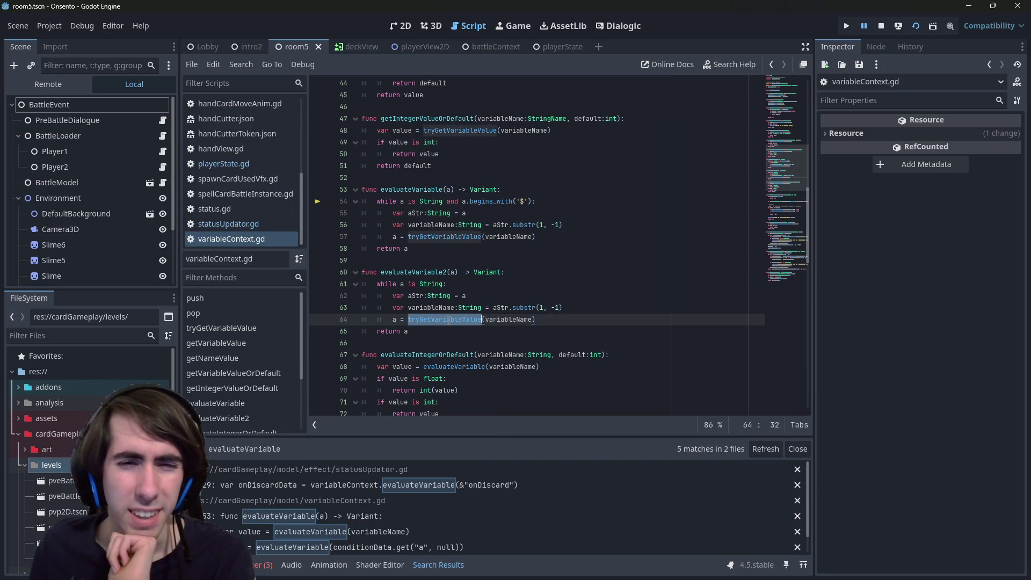
- Give evaluateVariable2 the line 'return evaluateVariable(tryGetVariableValue(a))' and save the script
{"action": "left_click", "coordinate": [537, 270]}
{"action": "key", "text": "Return"}
{"action": "key", "text": "Return"}
{"action": "key", "text": "Up"}
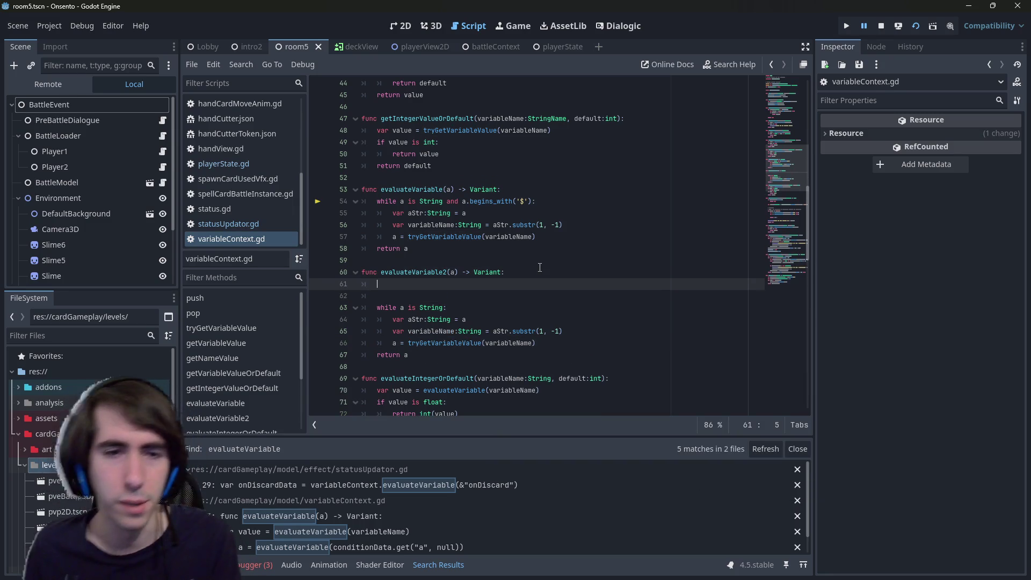
{"action": "type", "text": "tryGetVariableValue(a)"}
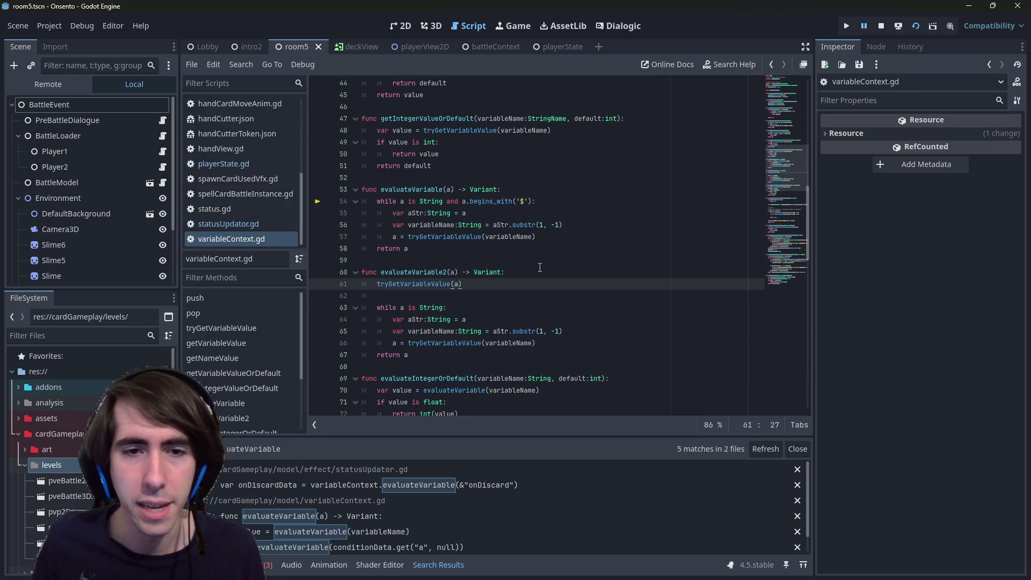
{"action": "double_click", "coordinate": [411, 189]}
{"action": "left_click", "coordinate": [377, 283]}
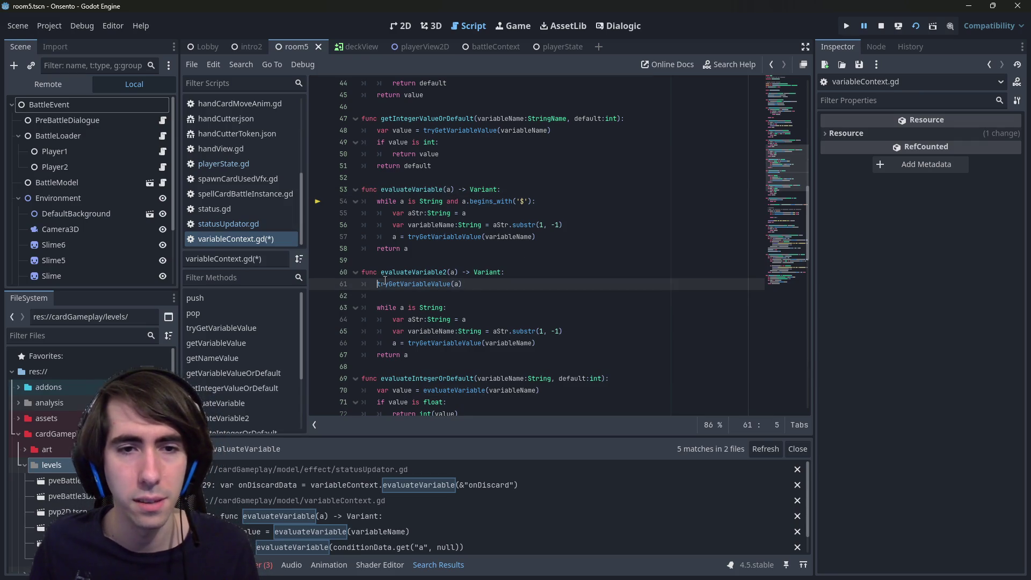
{"action": "type", "text": "return evaluateVariable("}
{"action": "key", "text": "End"}
{"action": "key", "text": "Left"}
{"action": "type", "text": "))"}
{"action": "key", "text": "ctrl+s"}
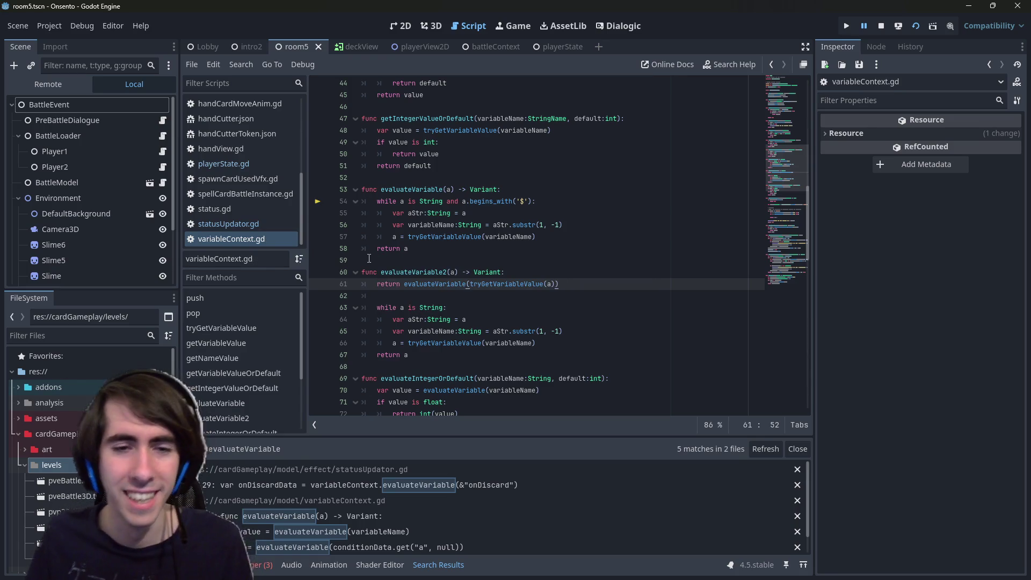
- Delete the old while loop and return a lines, and rename the function evaluateVariableValue
{"action": "left_click_drag", "start_coordinate": [444, 354], "coordinate": [356, 292]}
{"action": "key", "text": "BackSpace"}
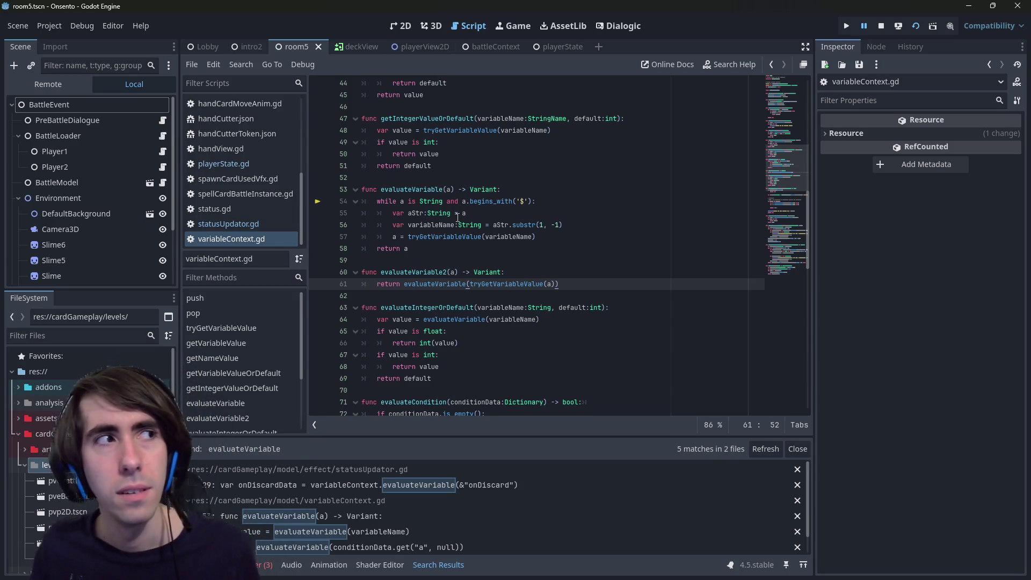
{"action": "left_click", "coordinate": [412, 272]}
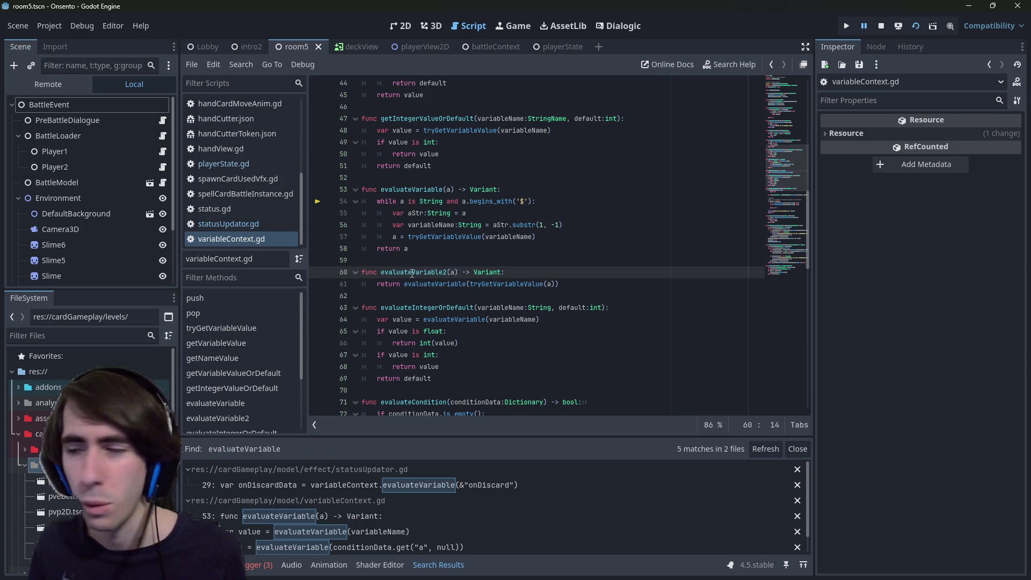
{"action": "key", "text": "ctrl+Right"}
{"action": "key", "text": "BackSpace"}
{"action": "type", "text": "Val"}
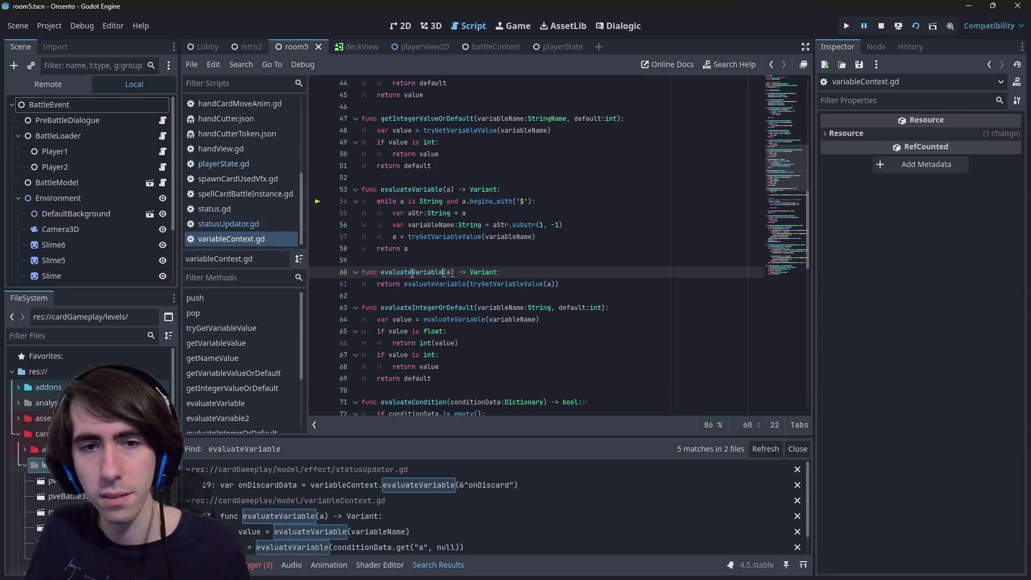
{"action": "type", "text": "ue"}
{"action": "key", "text": "ctrl+shift+Left"}
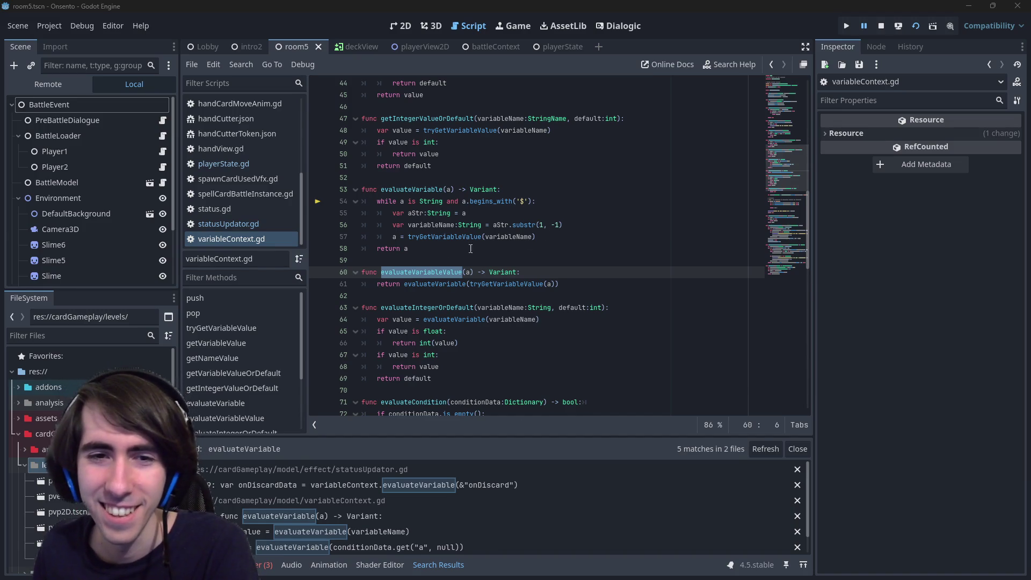
{"action": "double_click", "coordinate": [404, 273]}
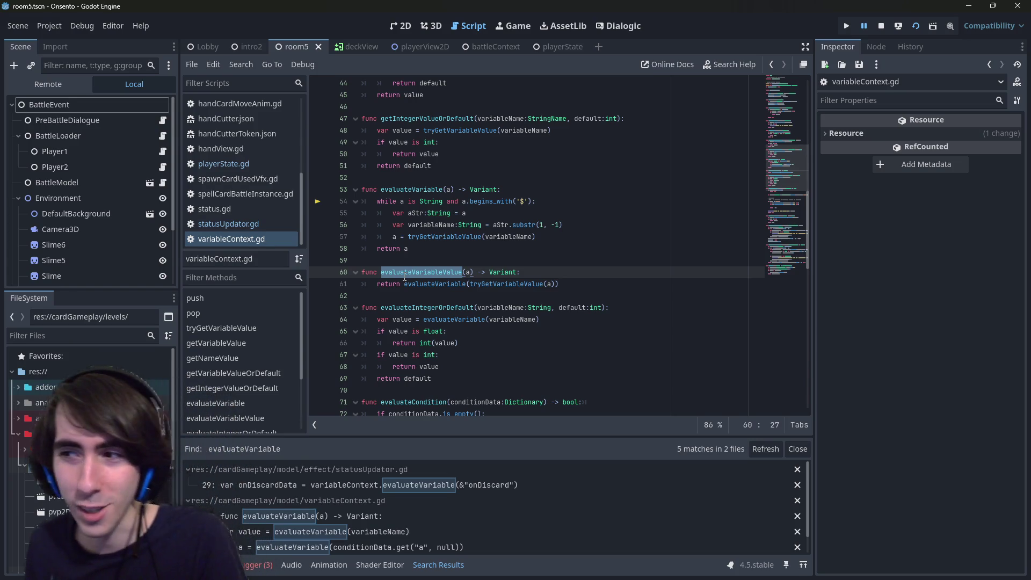
{"action": "double_click", "coordinate": [404, 273]}
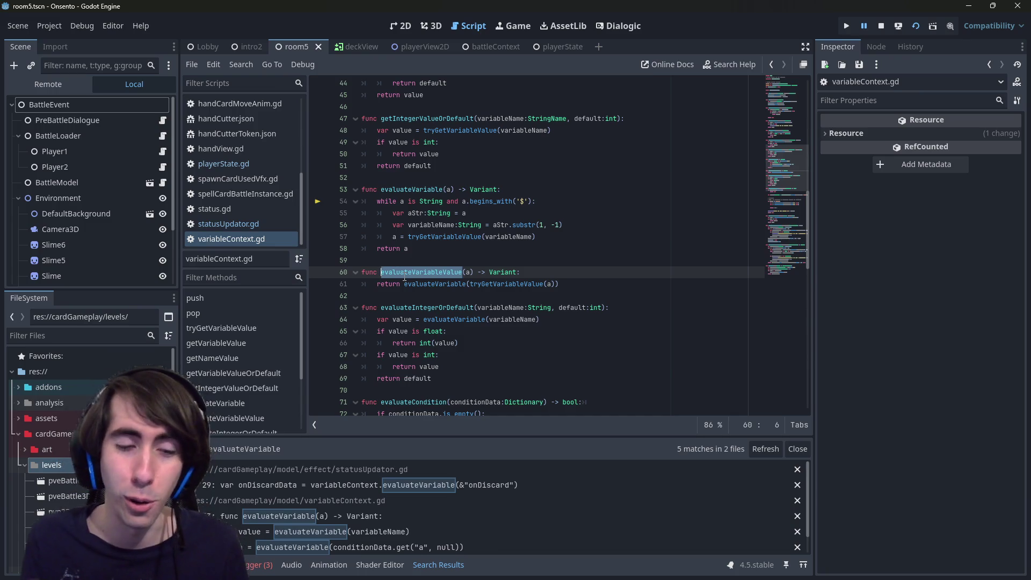
{"action": "key", "text": "Page_Down"}
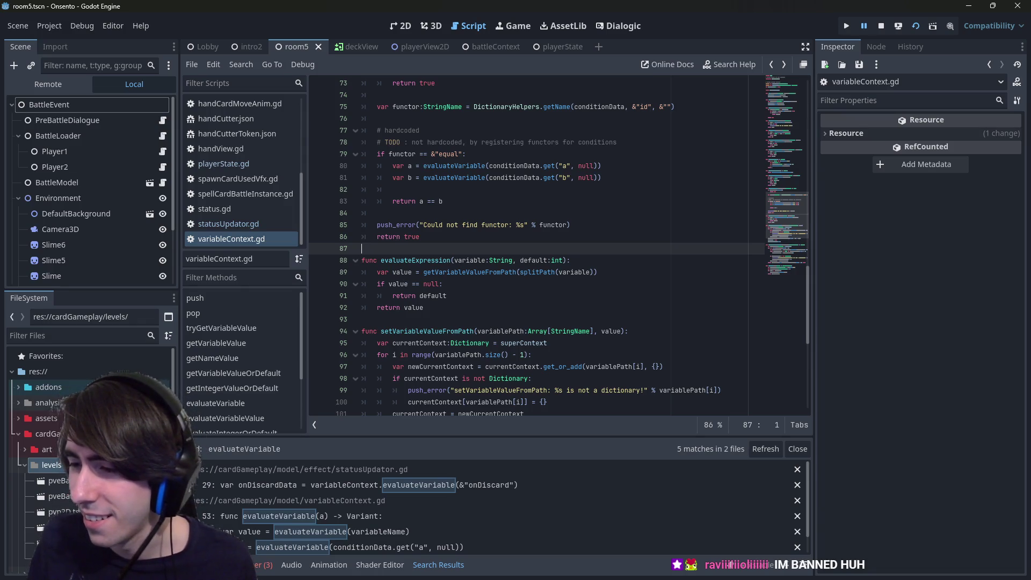
- Leave variableContext.gd and display the room5 battle scene in the 2D editor
{"action": "key", "text": "alt+Tab"}
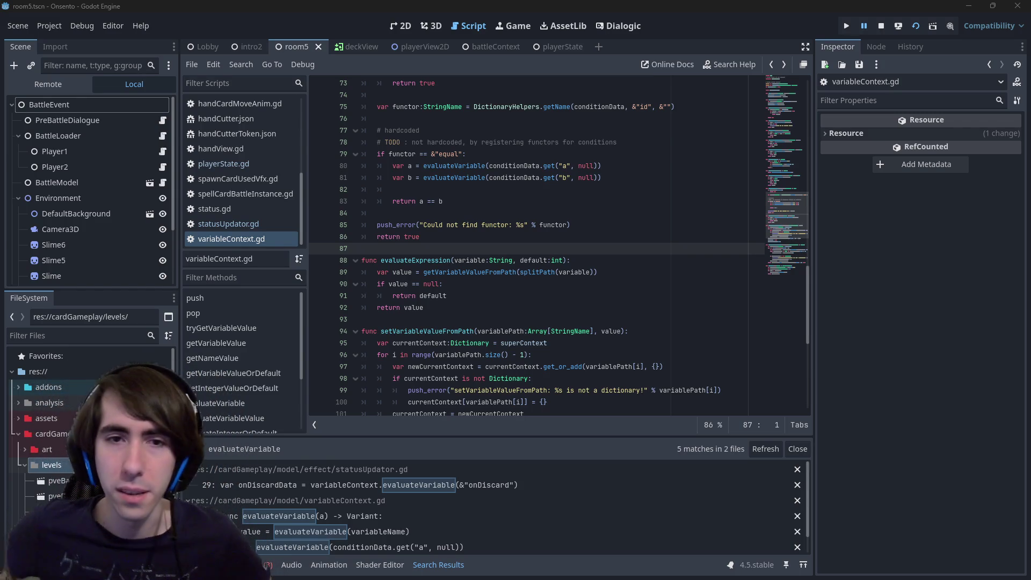
{"action": "left_click", "coordinate": [400, 28]}
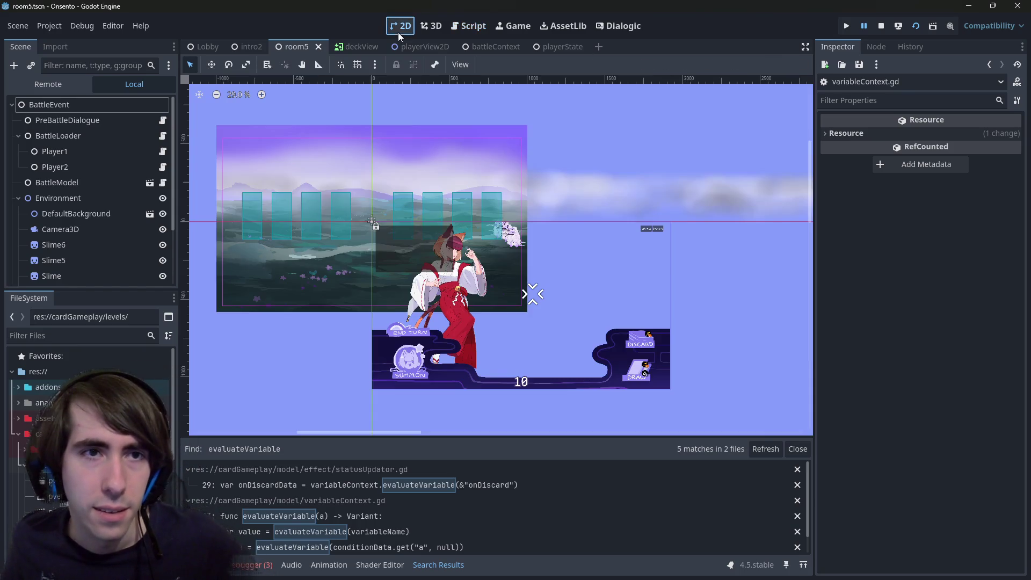
{"action": "left_click", "coordinate": [478, 31]}
{"action": "left_click", "coordinate": [424, 236]}
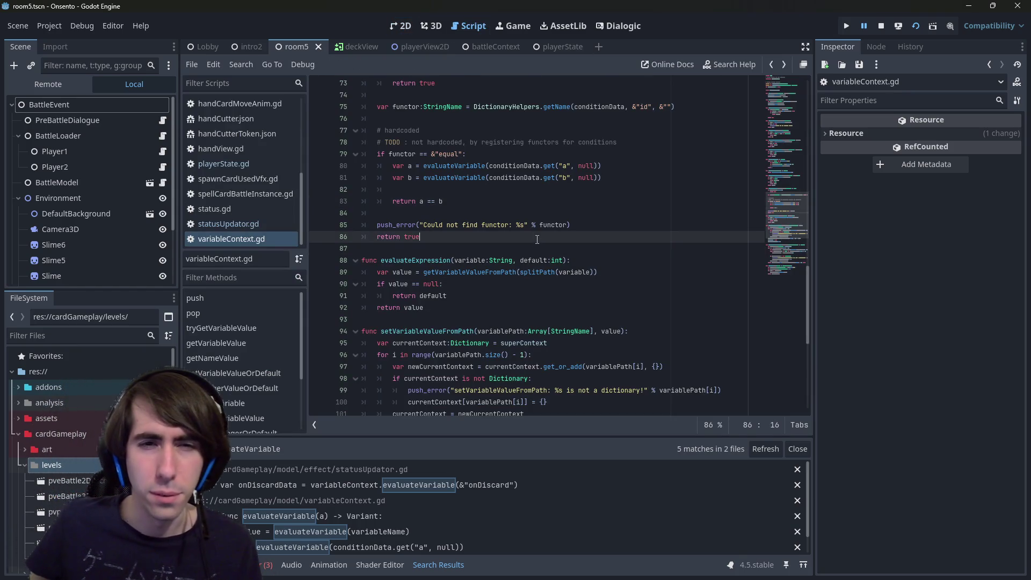
{"action": "left_click", "coordinate": [400, 261]}
{"action": "scroll", "coordinate": [400, 260], "scroll_direction": "up", "scroll_amount": 4}
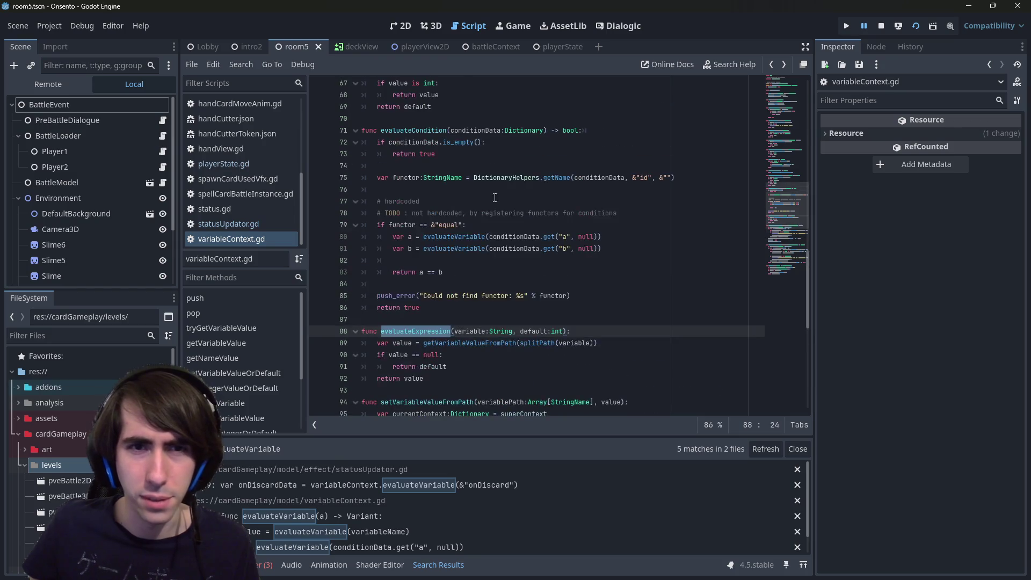
{"action": "left_click", "coordinate": [443, 83]}
{"action": "type", "text": "Value"}
{"action": "scroll", "coordinate": [504, 208], "scroll_direction": "up", "scroll_amount": 1}
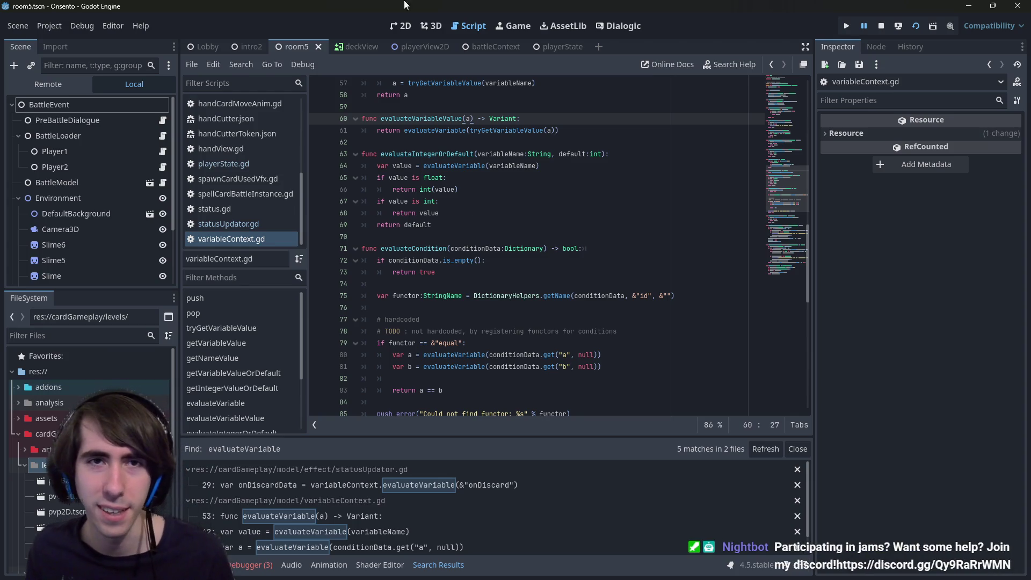
{"action": "left_click", "coordinate": [401, 26]}
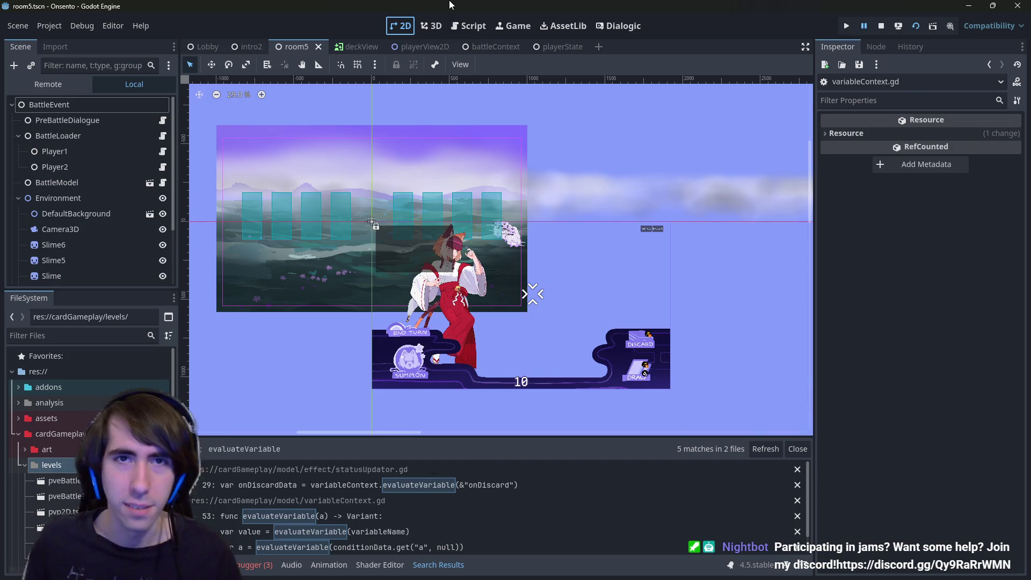
- Find and open Lobby.tscn via the 'lobby' resource search
{"action": "key", "text": "alt+shift+o"}
{"action": "type", "text": "lobby"}
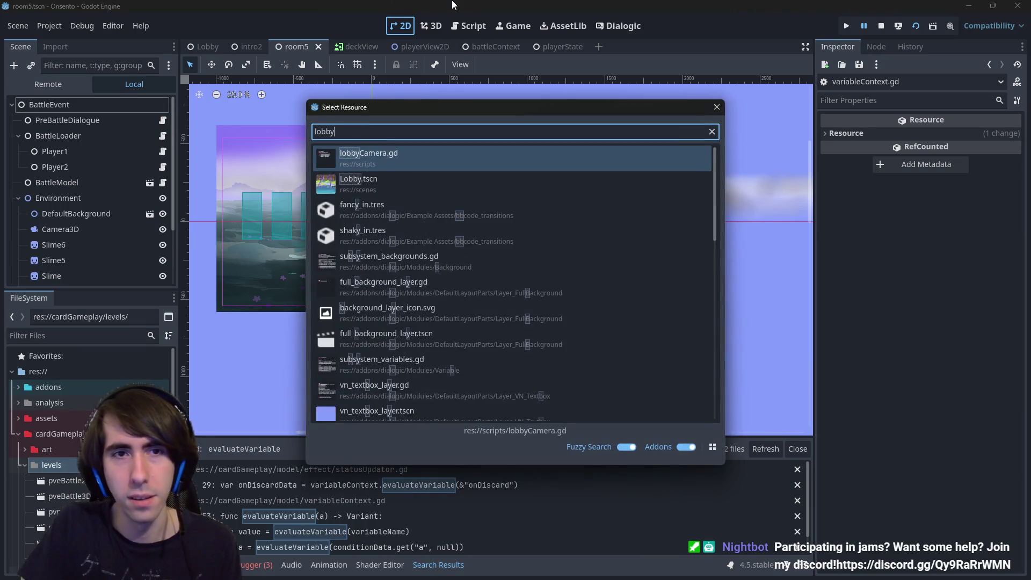
{"action": "key", "text": "Return"}
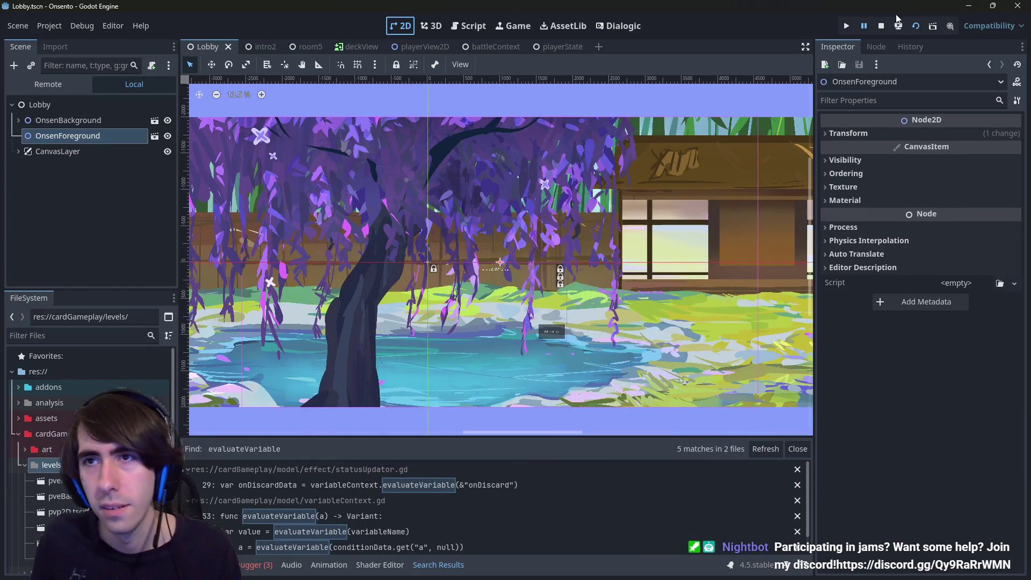
- Run the game from the Lobby scene, close it, and launch it again
{"action": "left_click", "coordinate": [916, 27]}
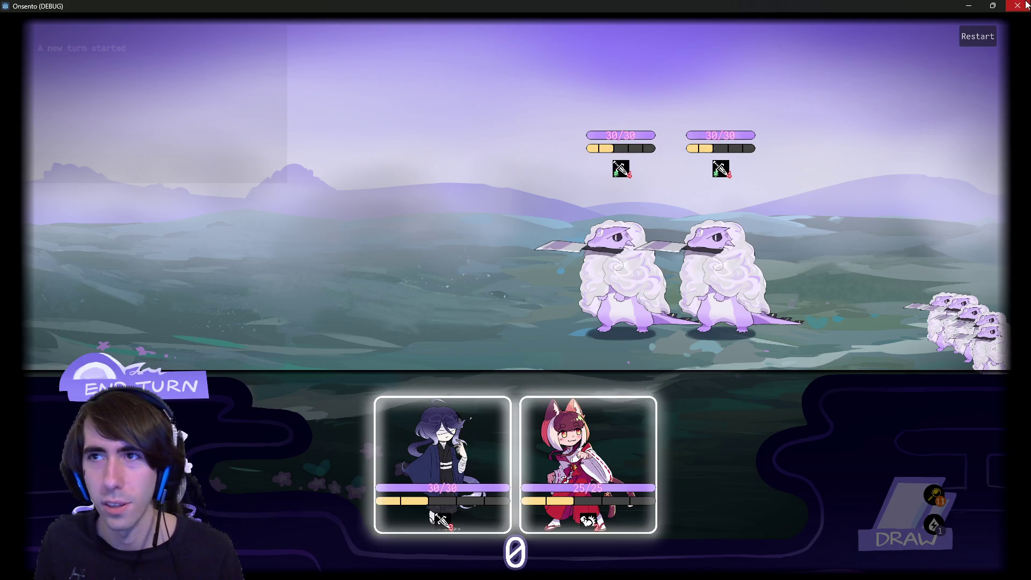
{"action": "left_click", "coordinate": [1018, 5]}
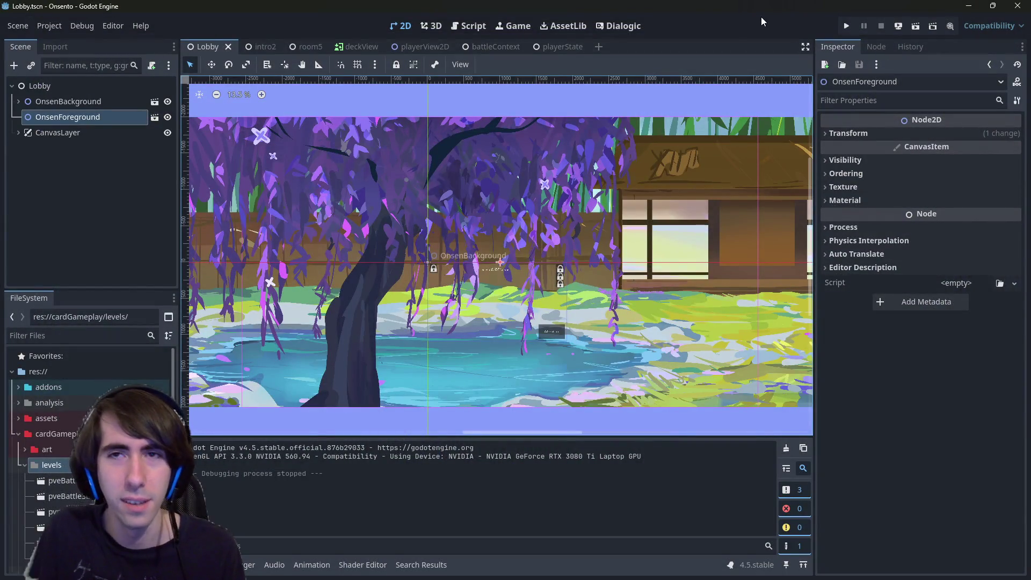
{"action": "left_click", "coordinate": [918, 26]}
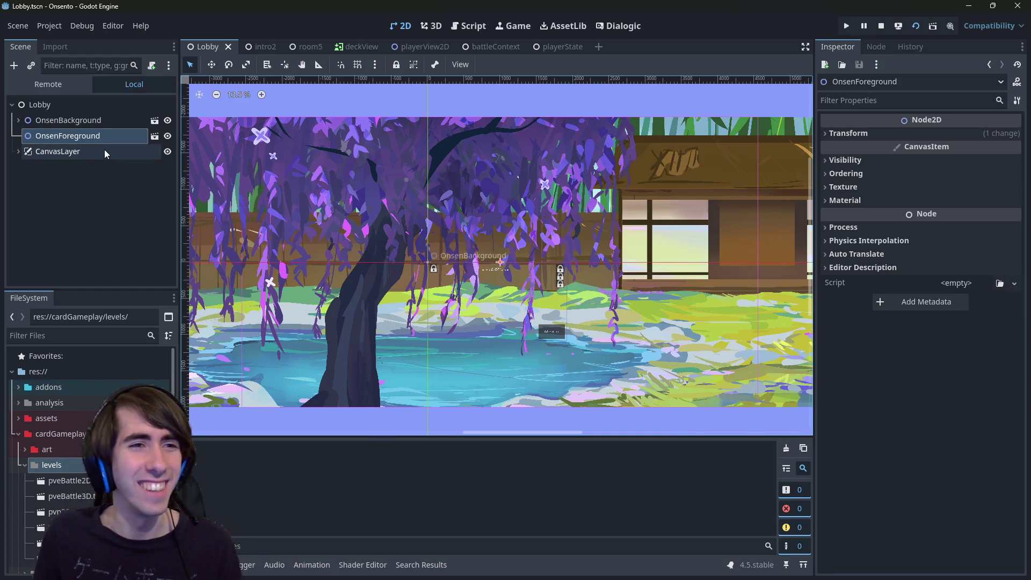
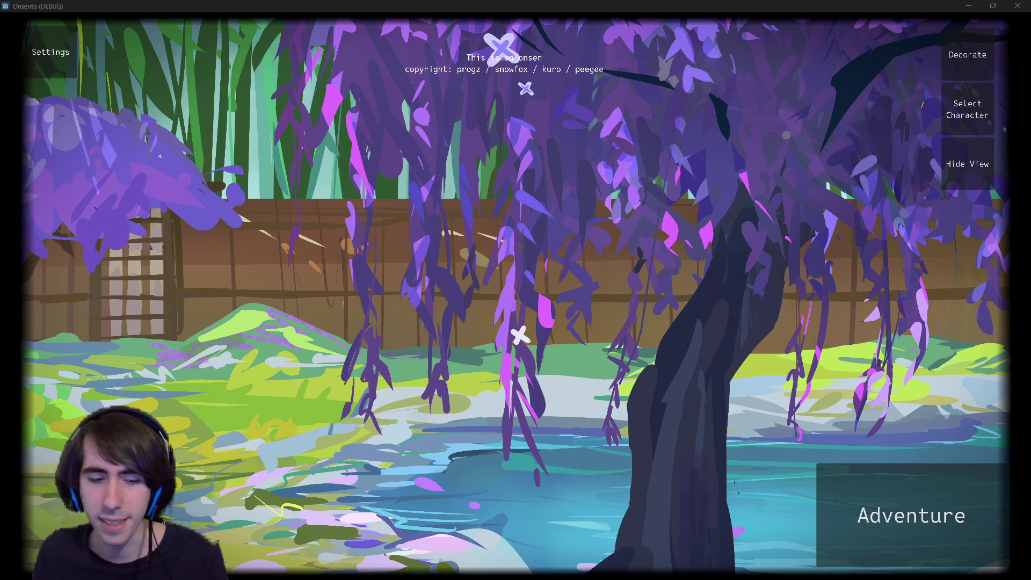
- Bring the incognito Chrome window with the 'fsgdf' search results in front of the Onsento game
{"action": "key", "text": "super+Tab"}
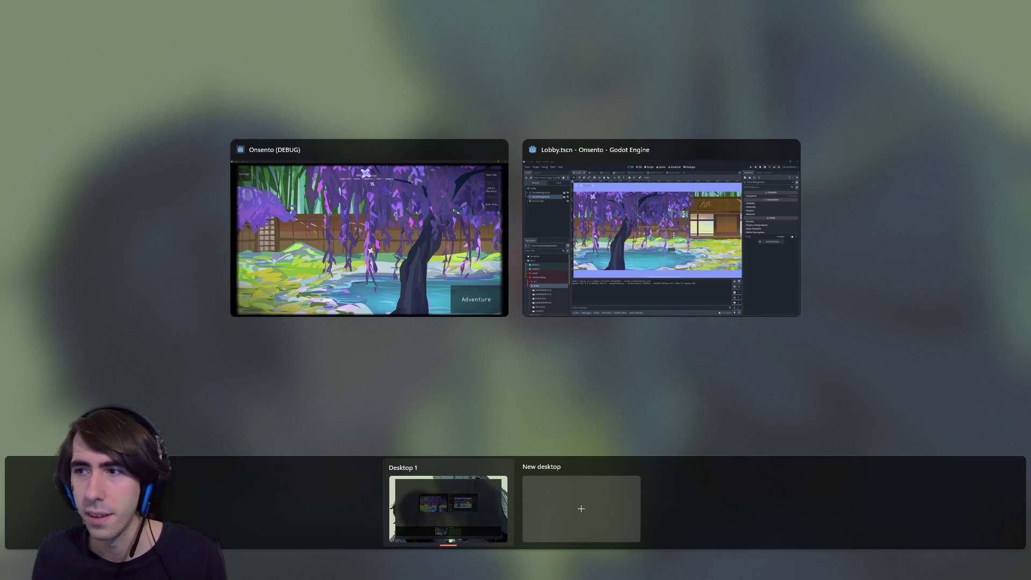
{"action": "left_click", "coordinate": [386, 314]}
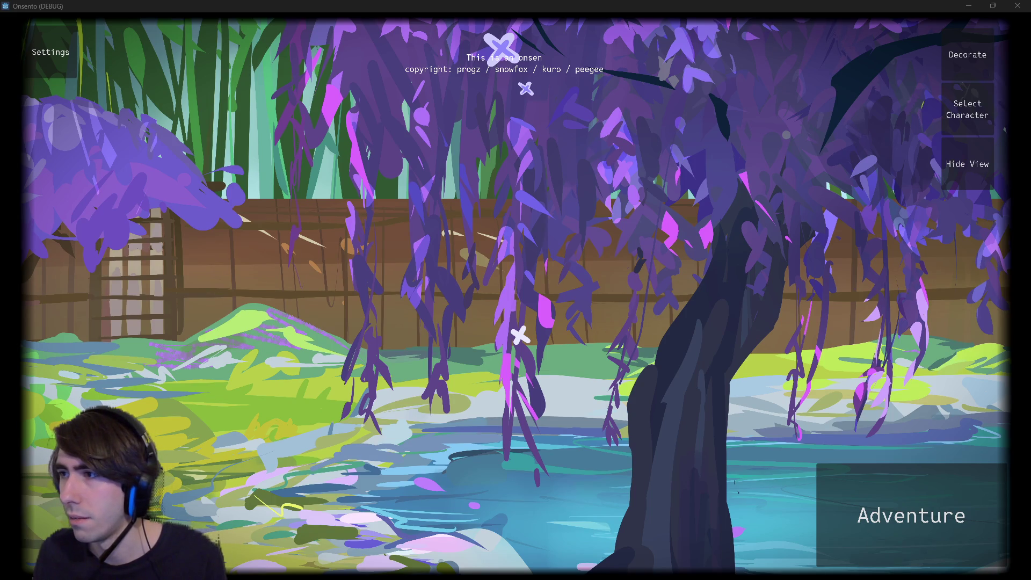
{"action": "key", "text": "alt+Tab"}
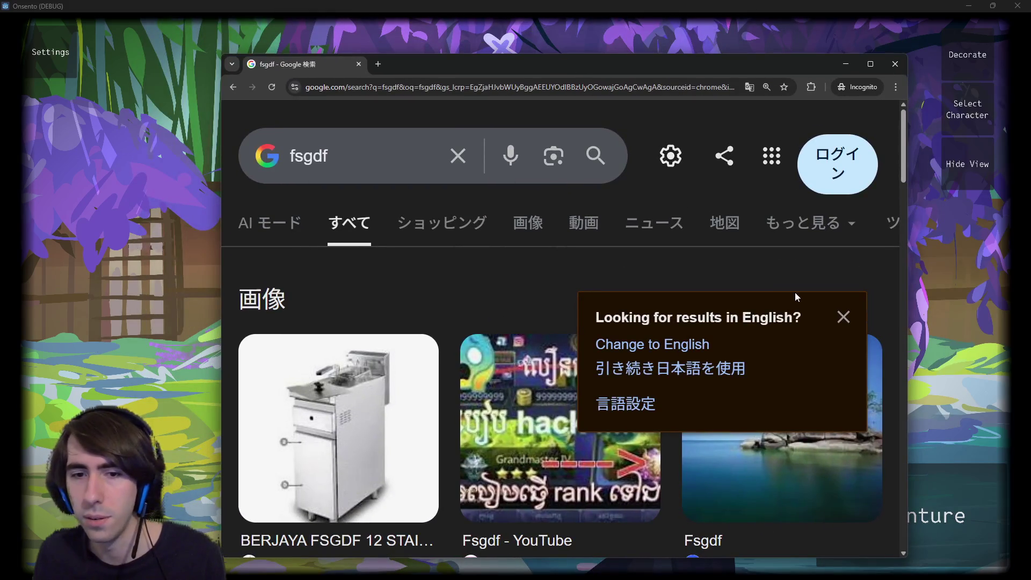
- Close the incognito Chrome window so the Onsento garden scene fills the screen
{"action": "key", "text": "super+Tab"}
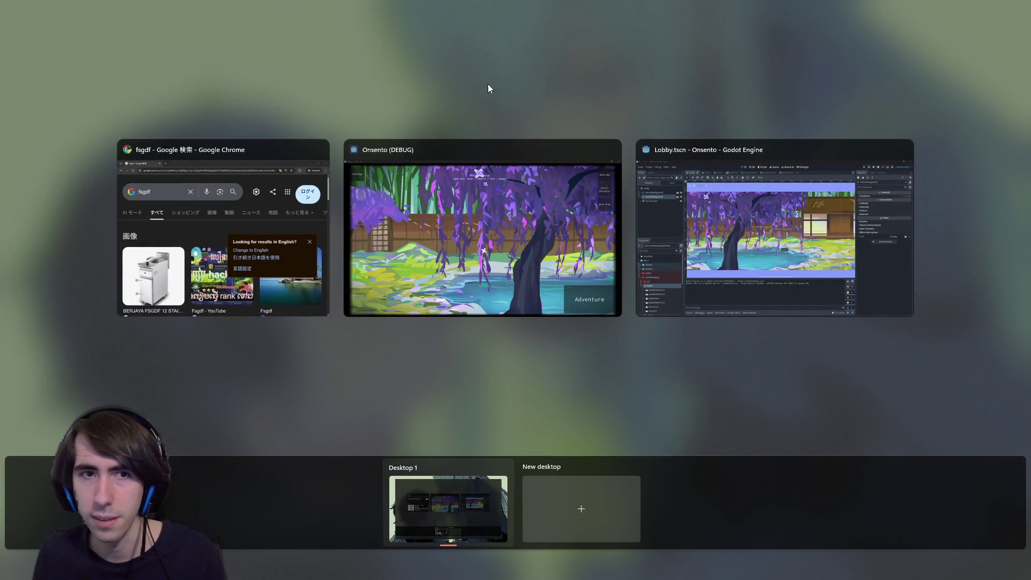
{"action": "left_click", "coordinate": [284, 220]}
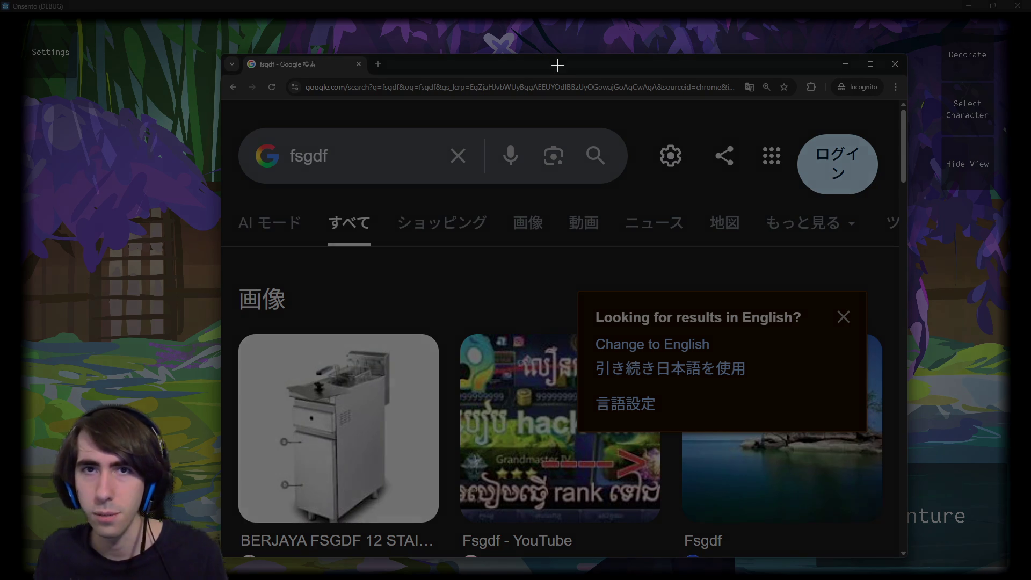
{"action": "key", "text": "super+Tab"}
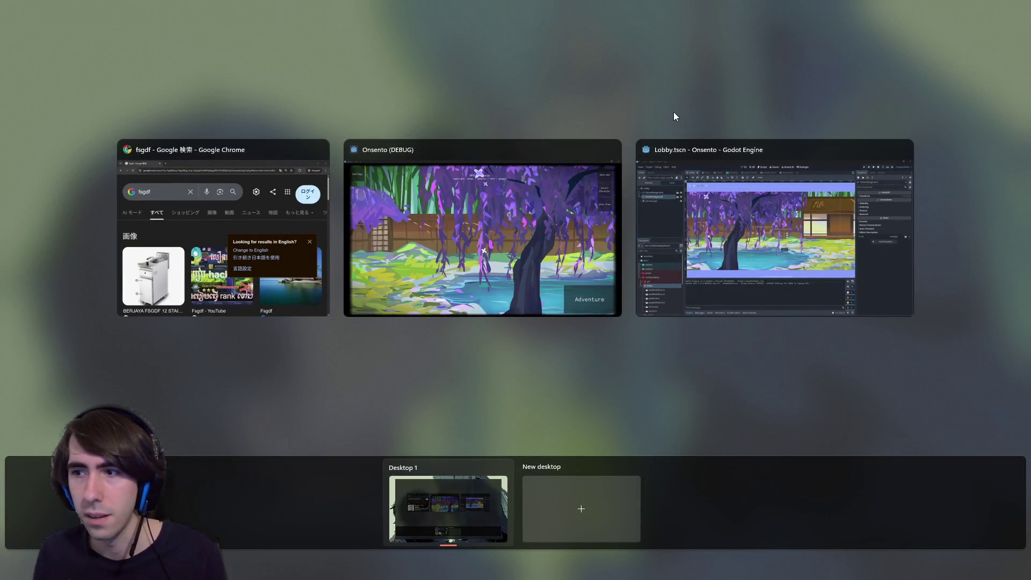
{"action": "left_click", "coordinate": [652, 103]}
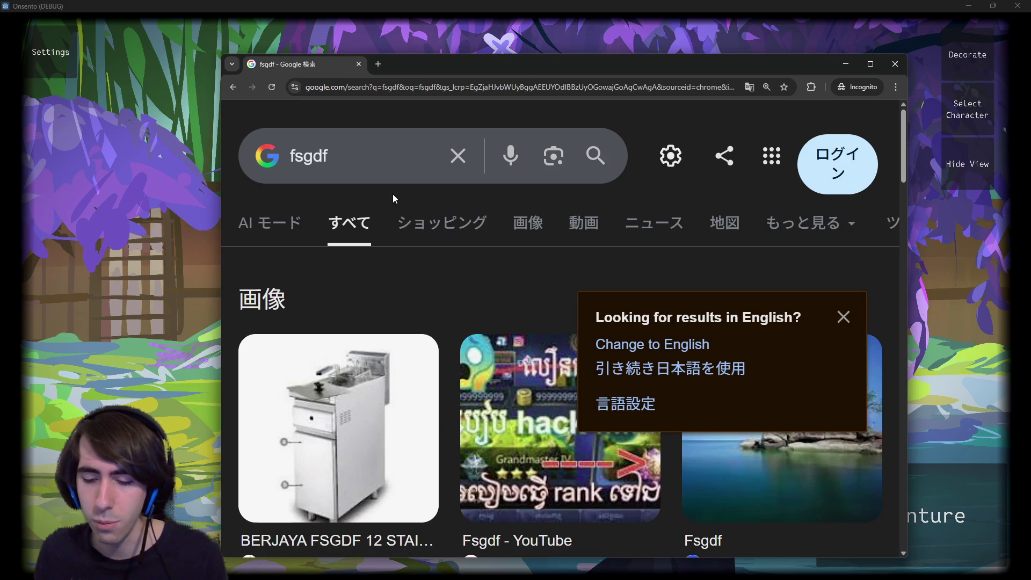
{"action": "key", "text": "super+Tab"}
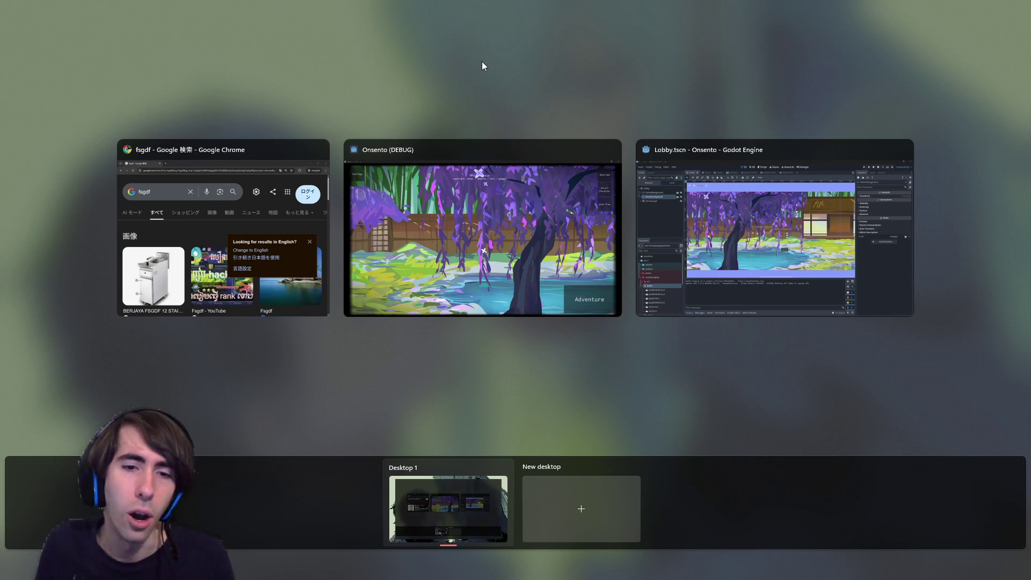
{"action": "left_click", "coordinate": [275, 220]}
{"action": "left_click", "coordinate": [891, 63]}
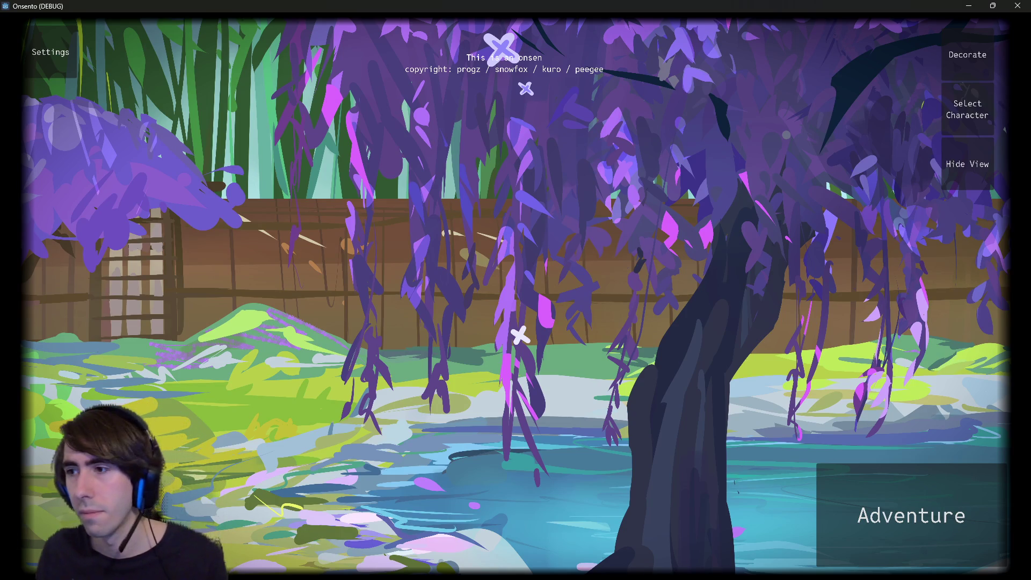
{"action": "mouse_move", "coordinate": [422, 566]}
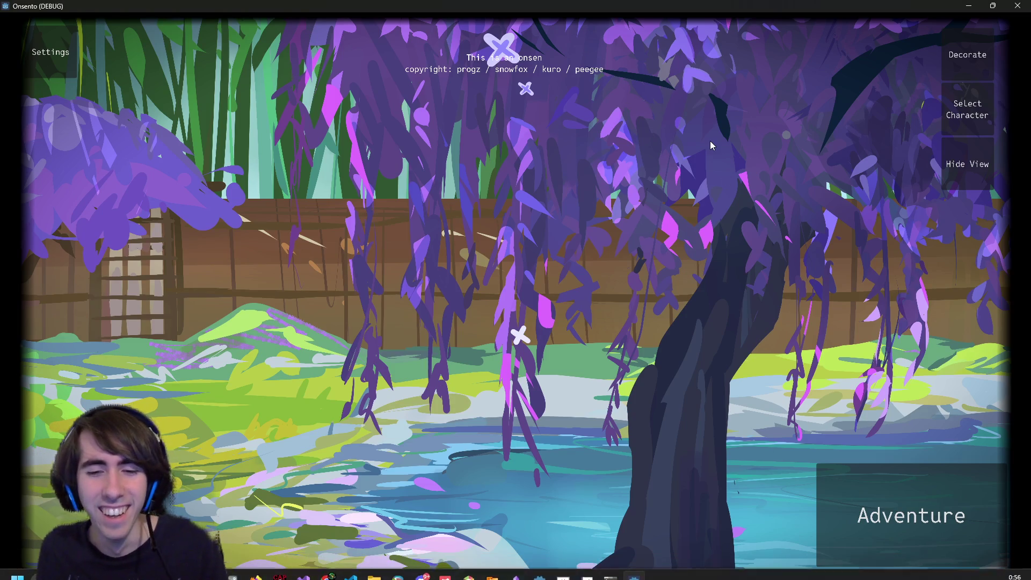
{"action": "key", "text": "super+Tab"}
{"action": "key", "text": "Escape"}
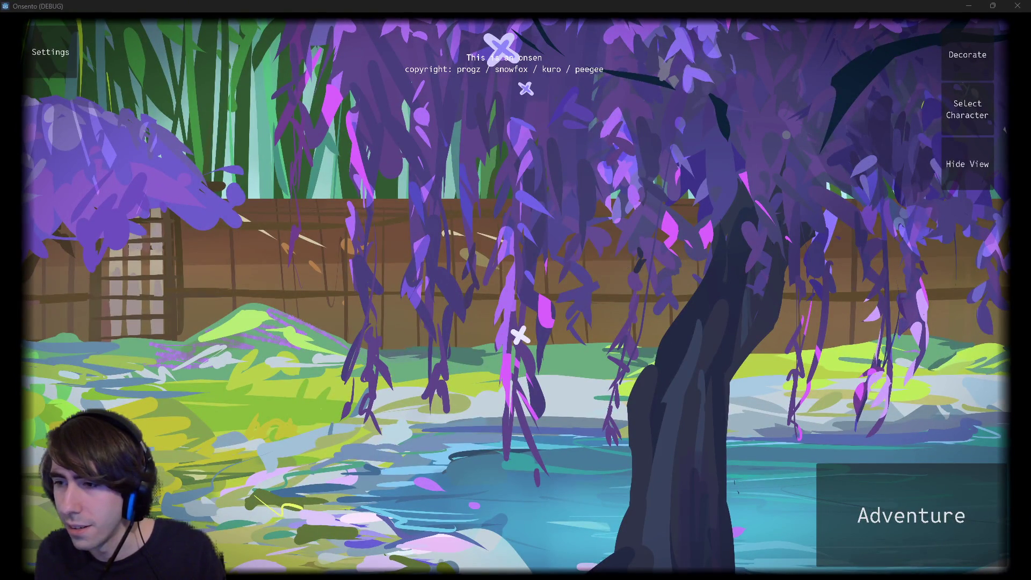
{"action": "key", "text": "alt+Tab"}
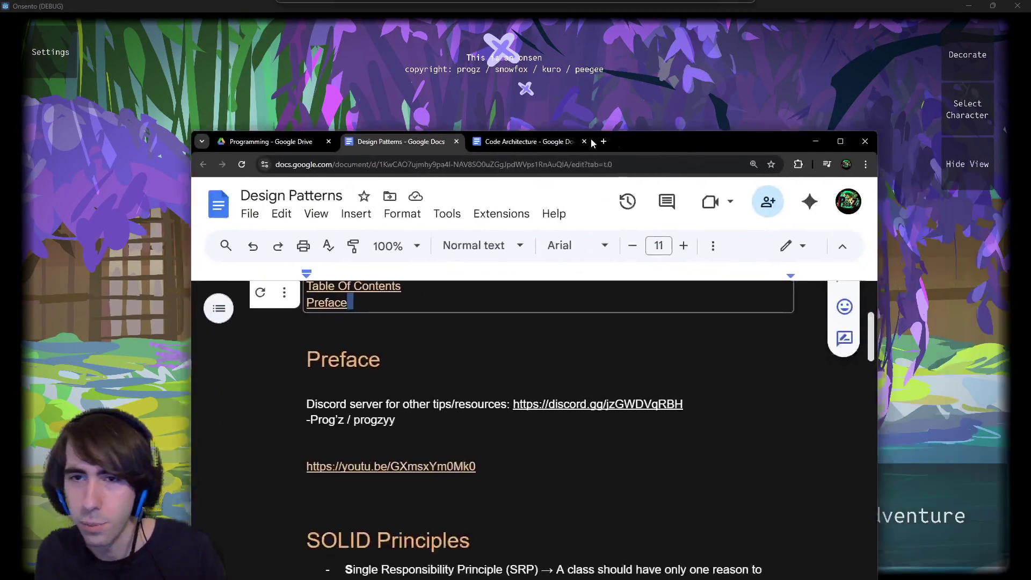
{"action": "key", "text": "alt+Tab"}
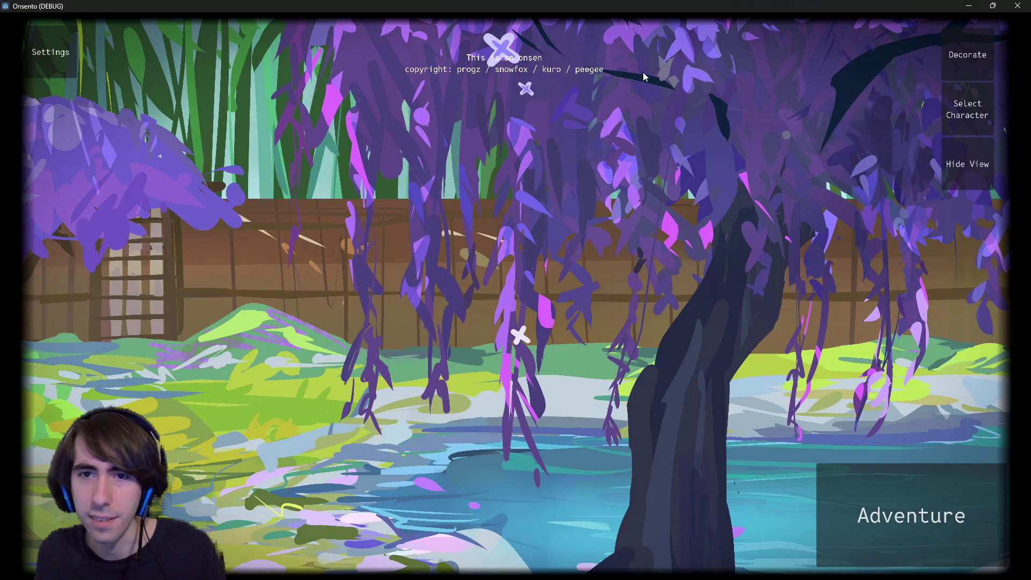
{"action": "key", "text": "super+Tab"}
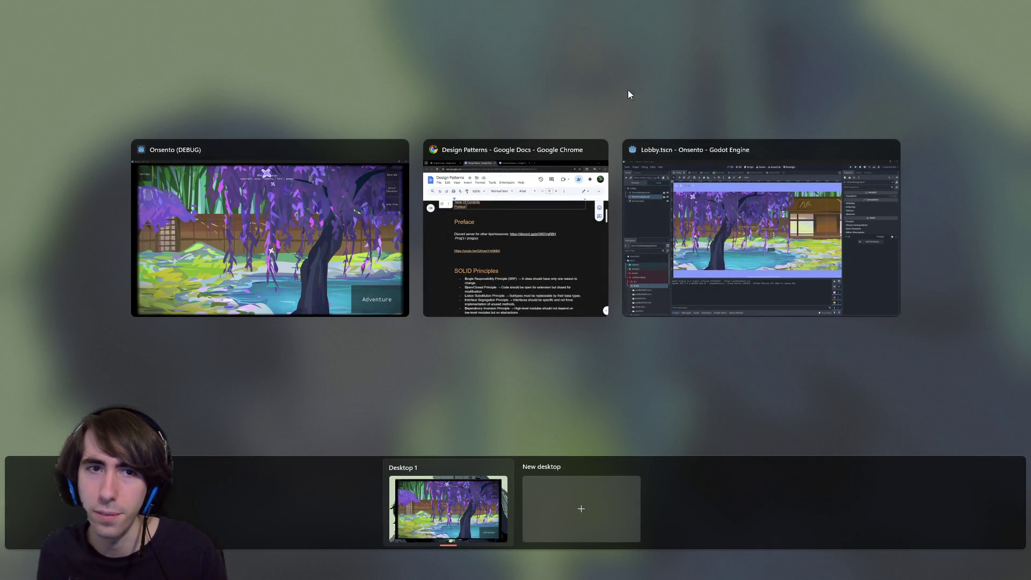
{"action": "left_click", "coordinate": [283, 209]}
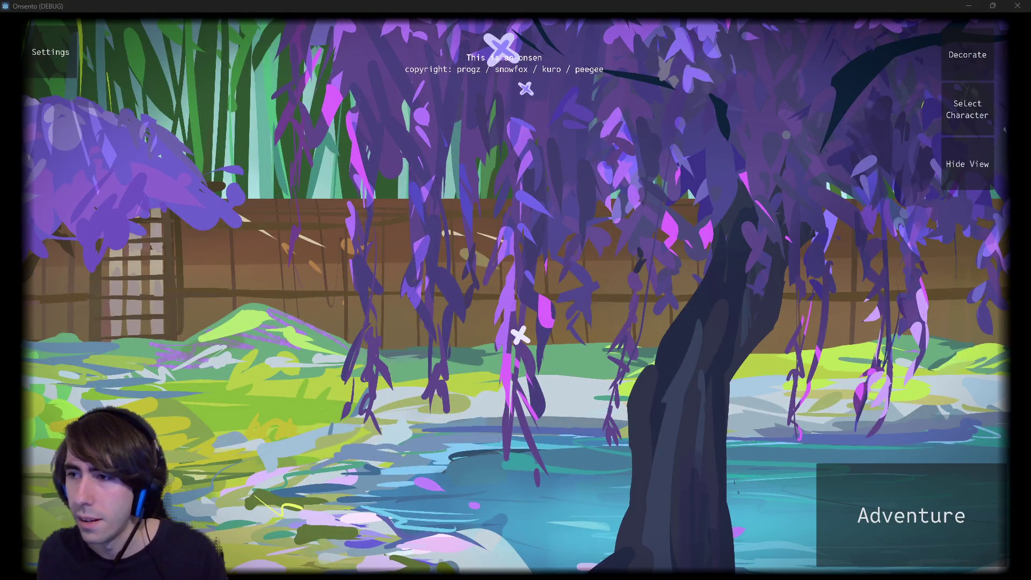
{"action": "key", "text": "super+shift+s"}
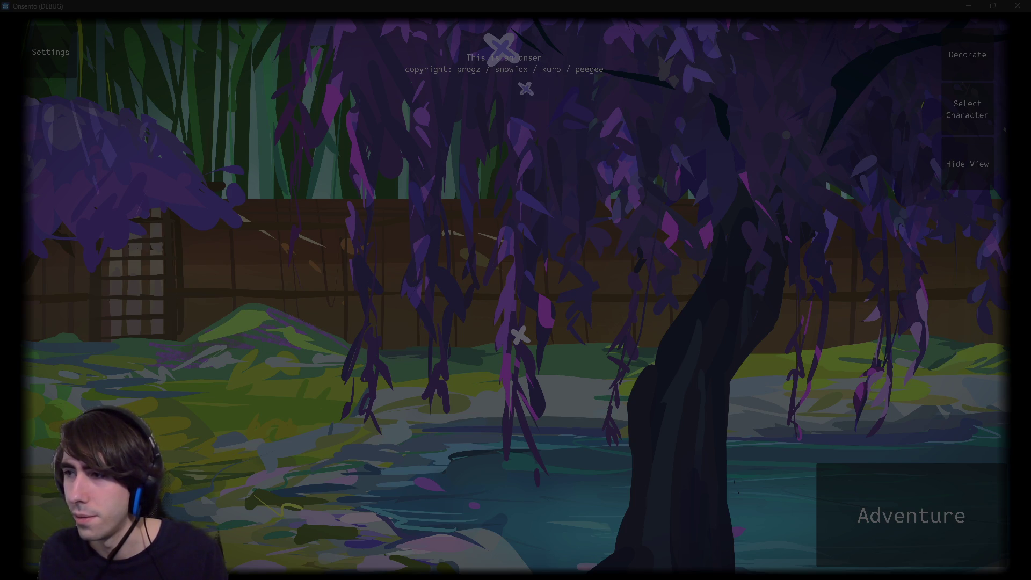
{"action": "key", "text": "Escape"}
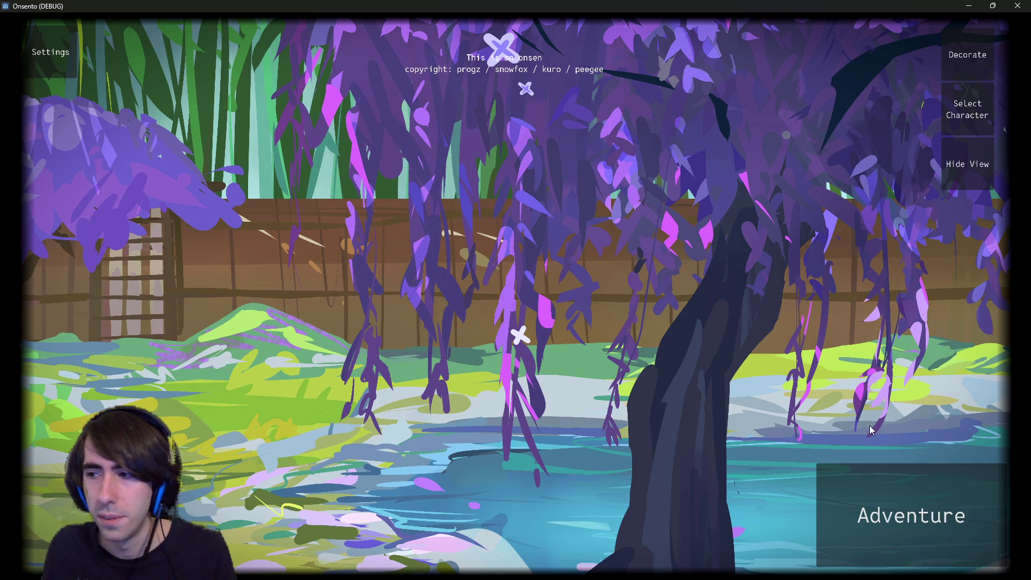
- Visit Misty Herb Fields via Adventure, return to the lobby, and close the game window
{"action": "left_click", "coordinate": [836, 473]}
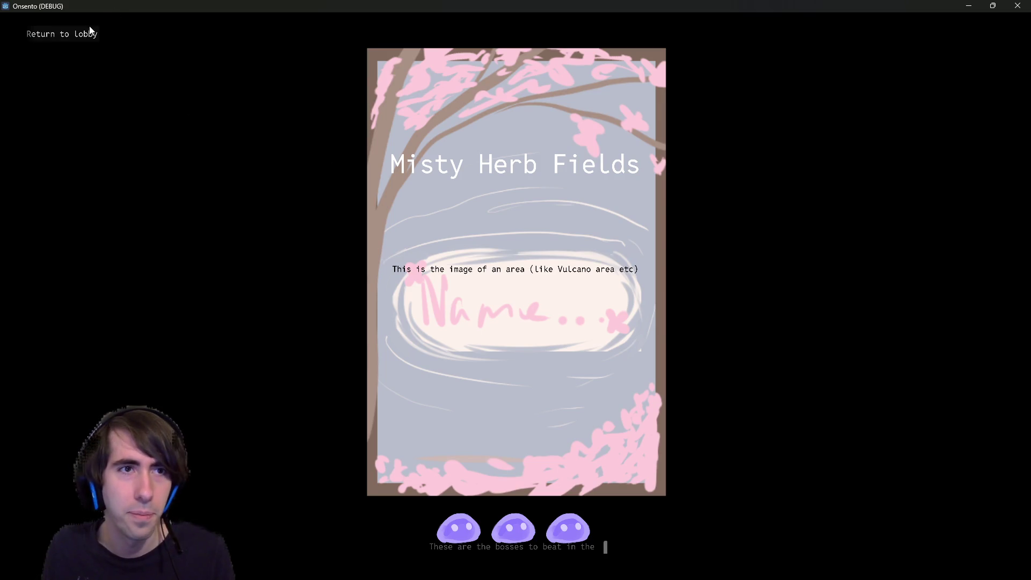
{"action": "left_click", "coordinate": [274, 217]}
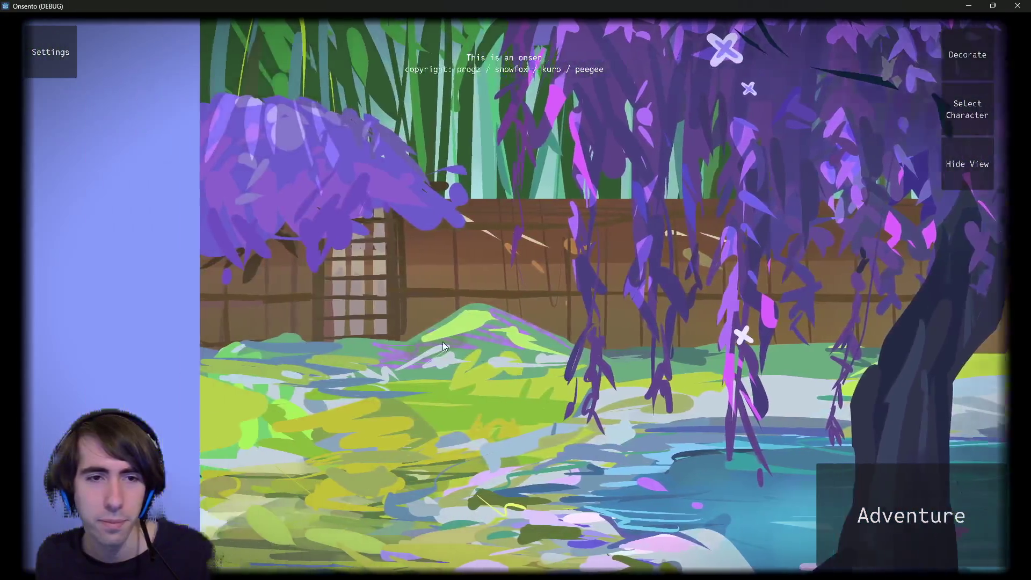
{"action": "left_click", "coordinate": [1017, 5]}
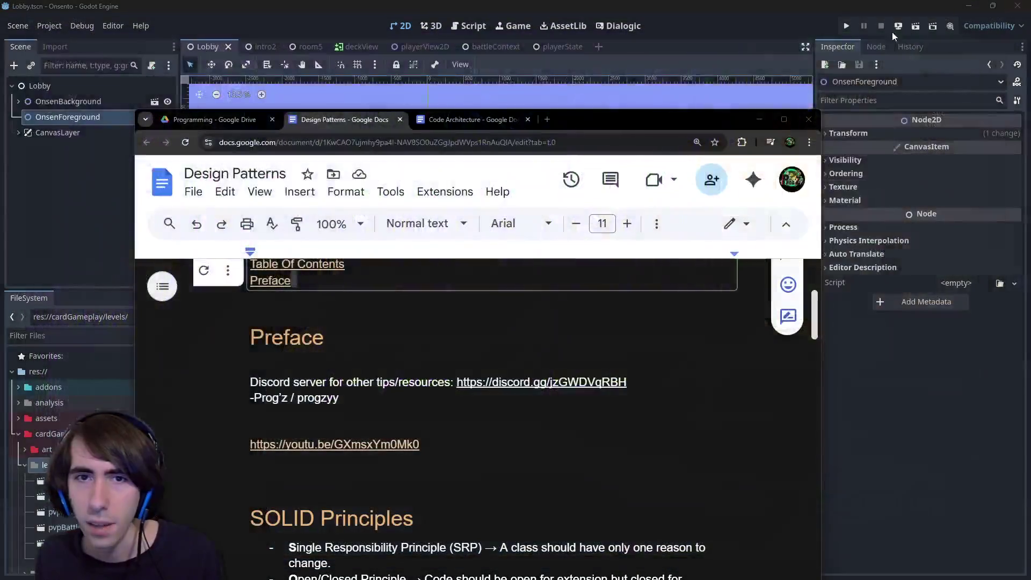
- Move the docs browser aside and open the room5 scene in the Script workspace
{"action": "mouse_move", "coordinate": [595, 125]}
{"action": "left_mouse_down"}
{"action": "mouse_move", "coordinate": [986, 215]}
{"action": "mouse_move", "coordinate": [1030, 215]}
{"action": "left_mouse_up"}
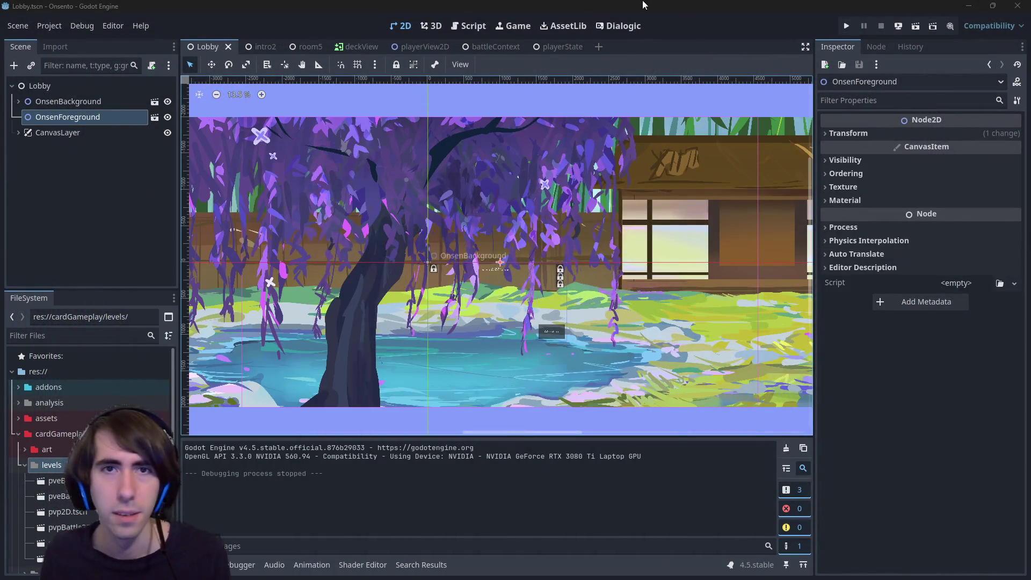
{"action": "left_click", "coordinate": [310, 47]}
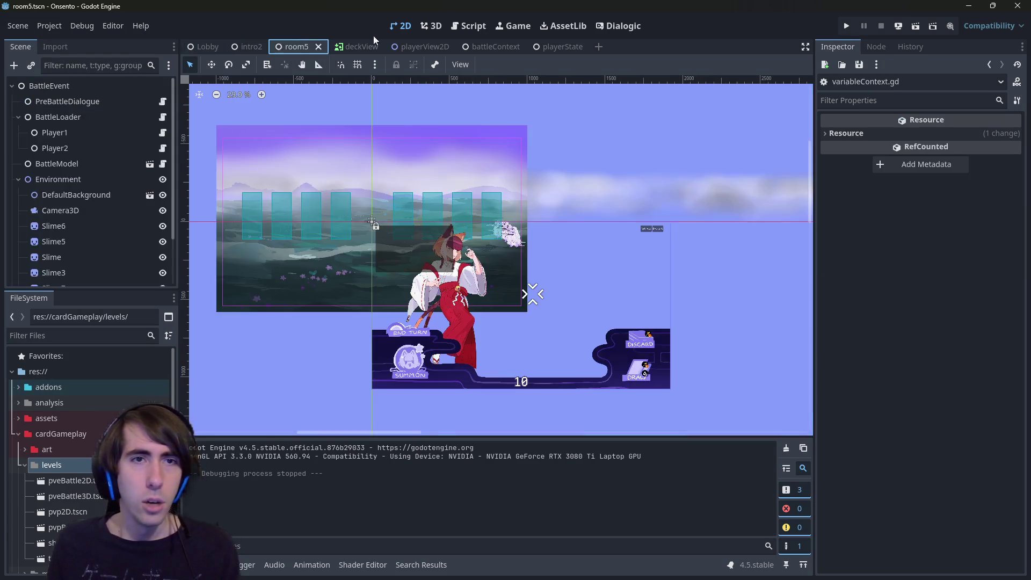
{"action": "left_click", "coordinate": [468, 26]}
{"action": "left_click", "coordinate": [401, 26]}
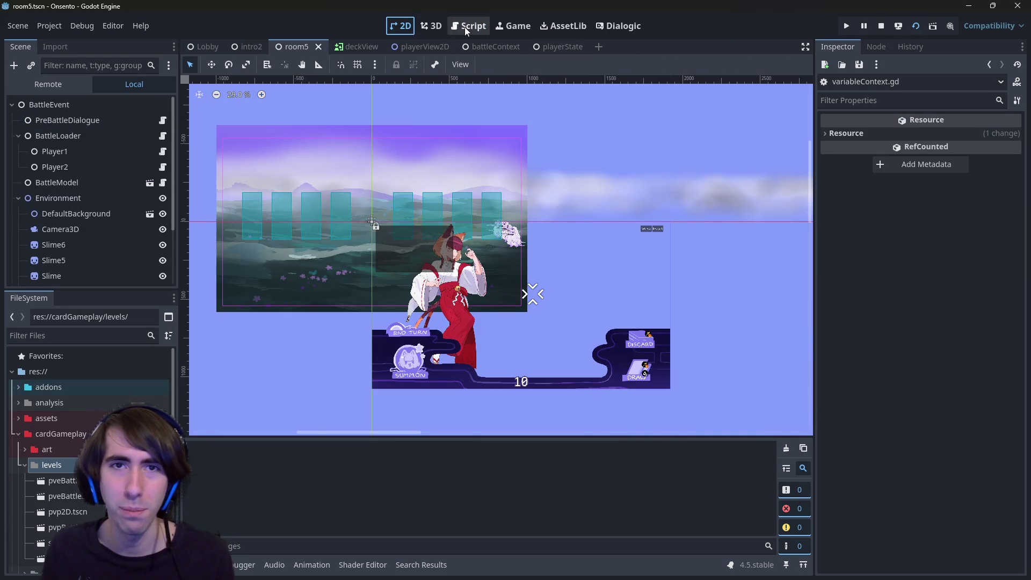
{"action": "left_click", "coordinate": [465, 27]}
- Open statusUpdator.gd and clear its breakpoint on line 29
{"action": "scroll", "coordinate": [407, 322], "scroll_direction": "down", "scroll_amount": 2}
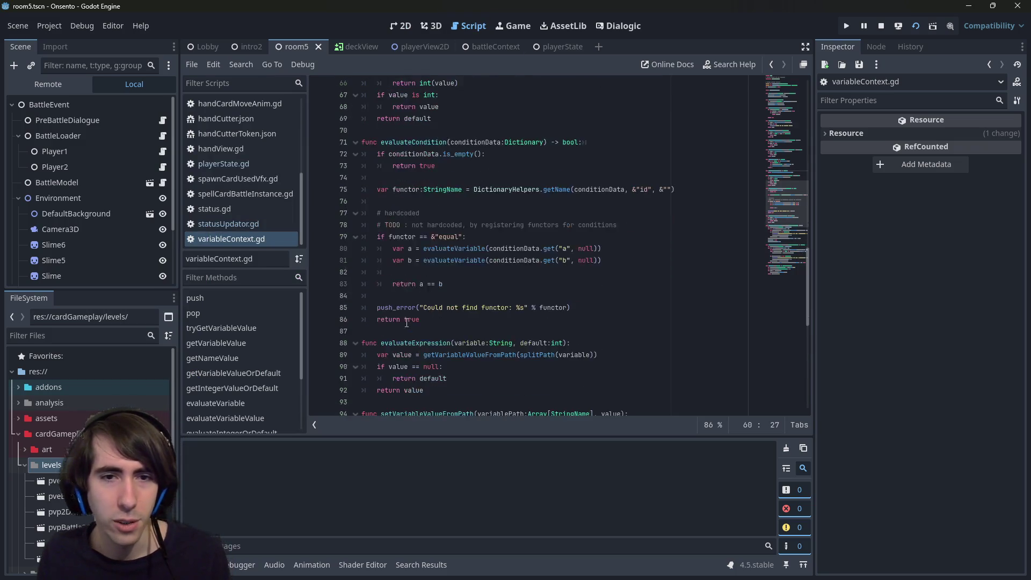
{"action": "scroll", "coordinate": [406, 322], "scroll_direction": "down", "scroll_amount": 2}
{"action": "scroll", "coordinate": [406, 323], "scroll_direction": "down", "scroll_amount": 4}
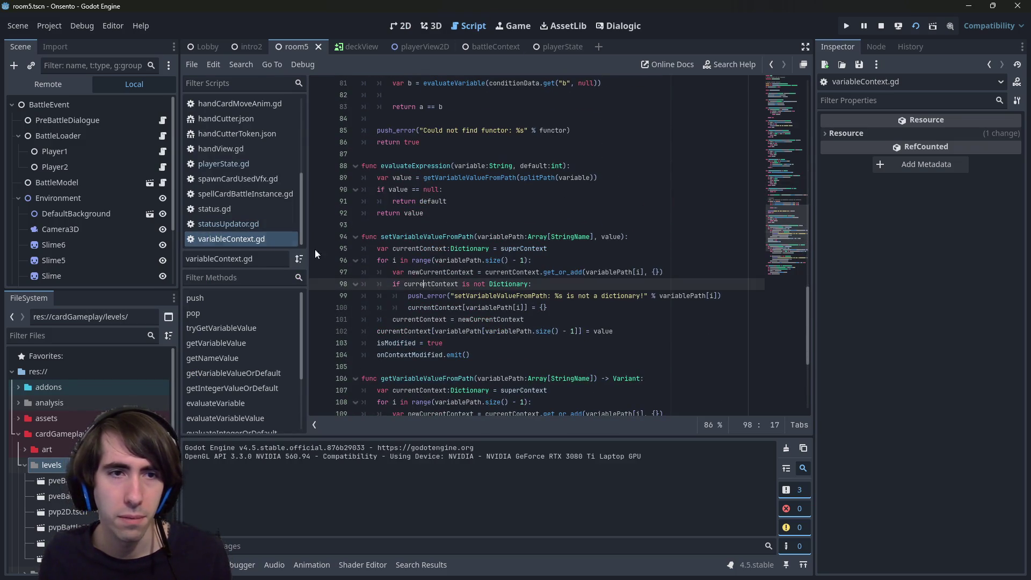
{"action": "left_click", "coordinate": [254, 225]}
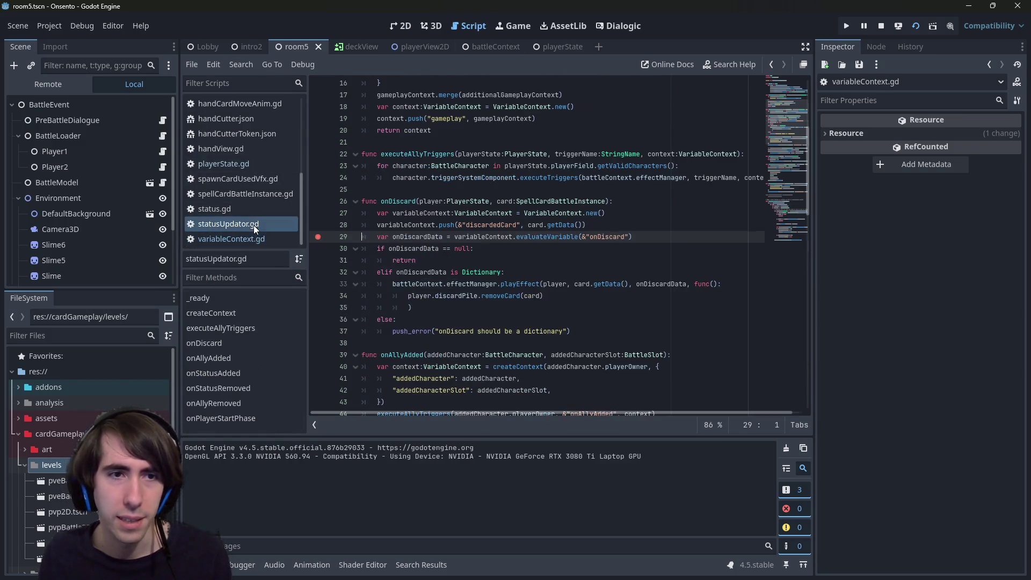
{"action": "left_click", "coordinate": [318, 237]}
- Run the game, draw two more cards, play the Hand Cutter Token, then restart the battle
{"action": "key", "text": "F5"}
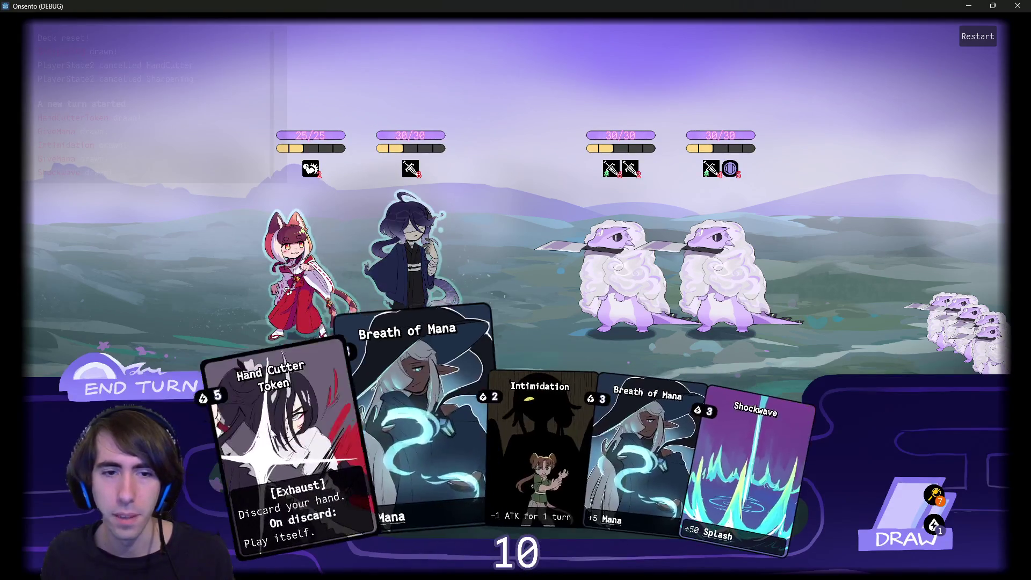
{"action": "left_click", "coordinate": [214, 382]}
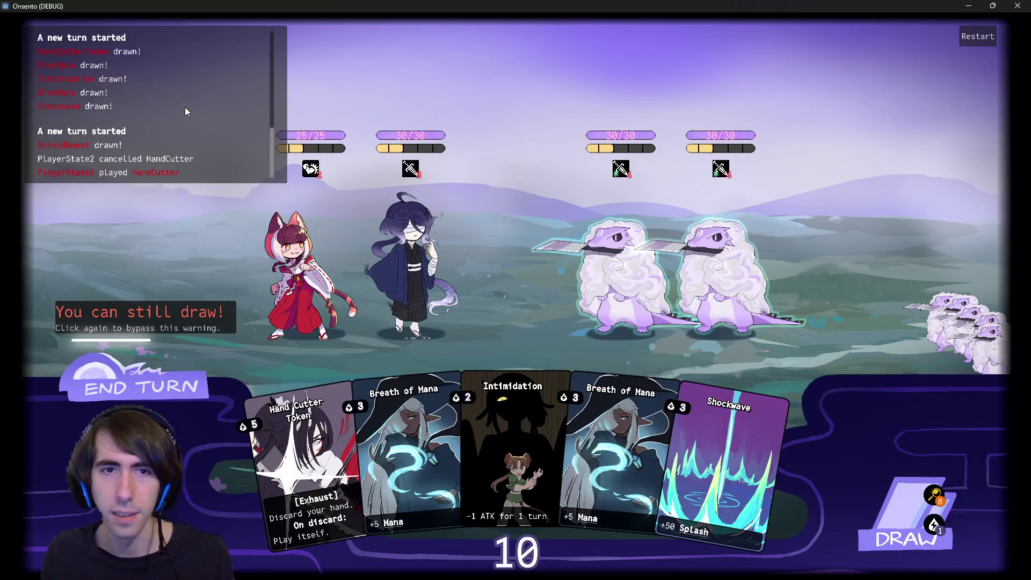
{"action": "left_click", "coordinate": [905, 531]}
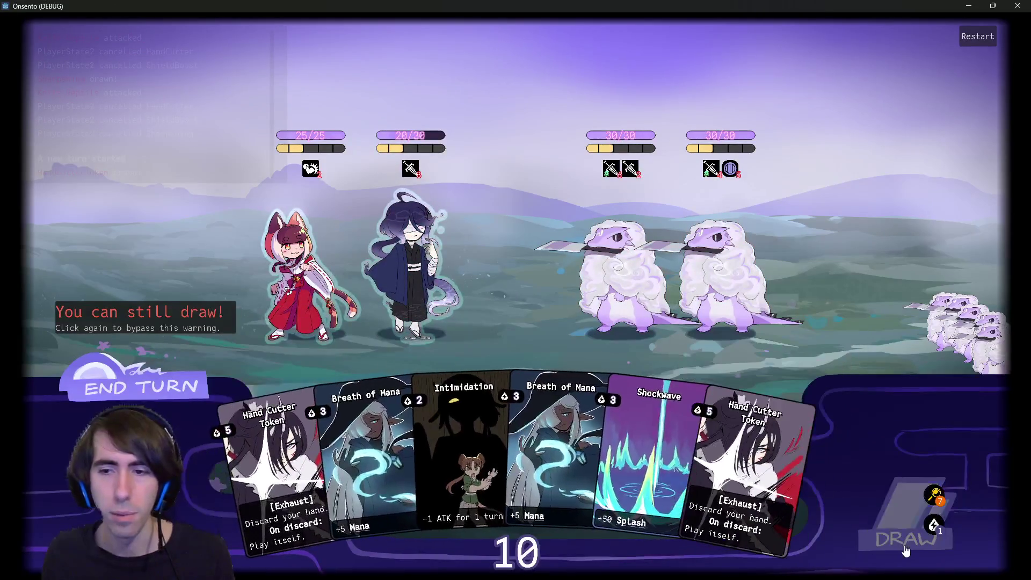
{"action": "left_click", "coordinate": [905, 531]}
{"action": "left_click", "coordinate": [511, 147]}
{"action": "left_click", "coordinate": [507, 147]}
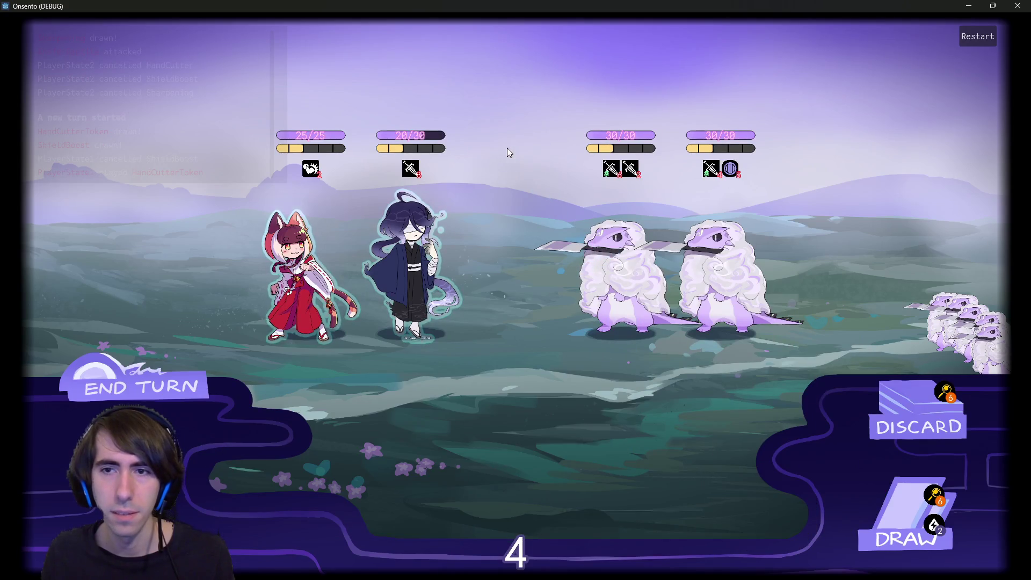
{"action": "left_click", "coordinate": [982, 36]}
{"action": "left_click", "coordinate": [901, 41]}
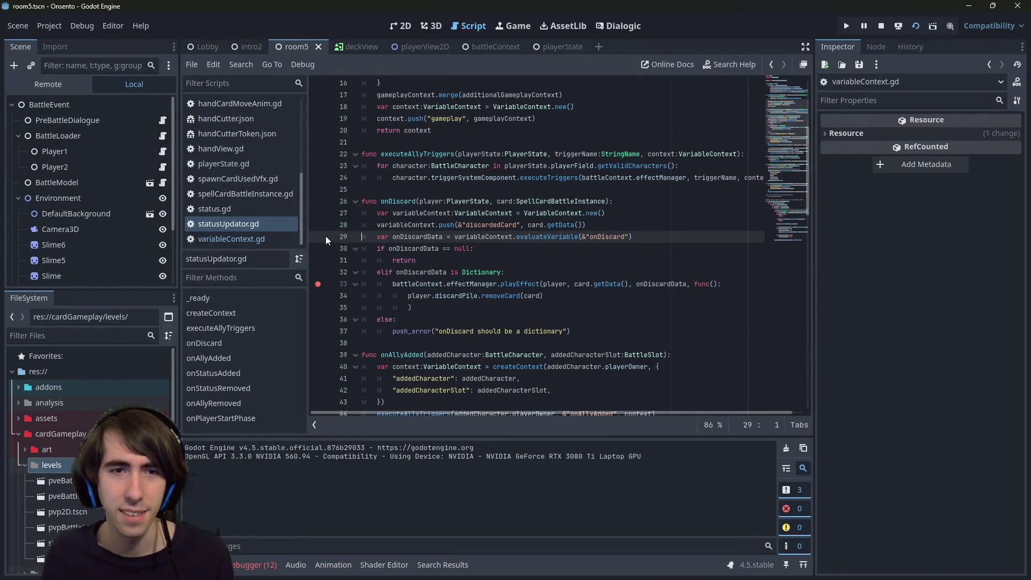
- Review the onDiscard errors and call stack, and clear the line 29 and 33 breakpoints
{"action": "left_click", "coordinate": [256, 564]}
{"action": "left_click", "coordinate": [257, 429]}
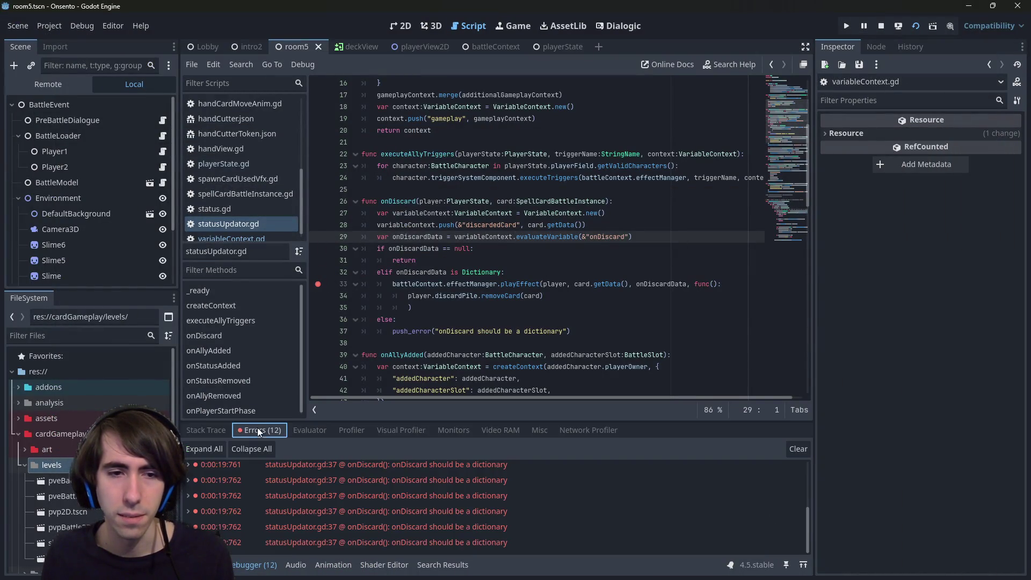
{"action": "left_click", "coordinate": [227, 431]}
{"action": "left_click", "coordinate": [318, 237]}
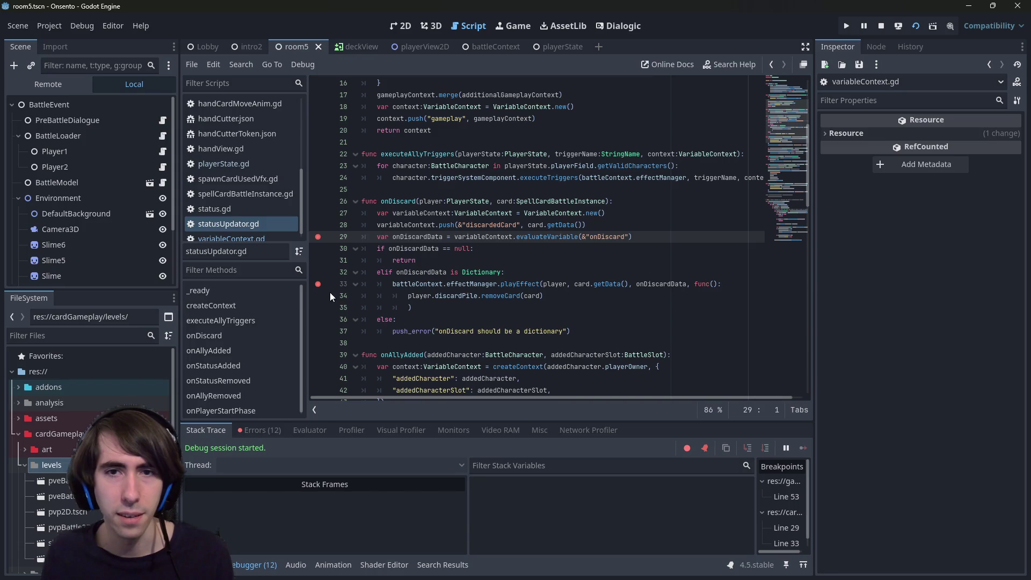
{"action": "left_click", "coordinate": [317, 236]}
{"action": "left_click", "coordinate": [318, 284]}
- Change the line 29 call to evaluateVariableValue and save
{"action": "double_click", "coordinate": [547, 237]}
{"action": "type", "text": "e"}
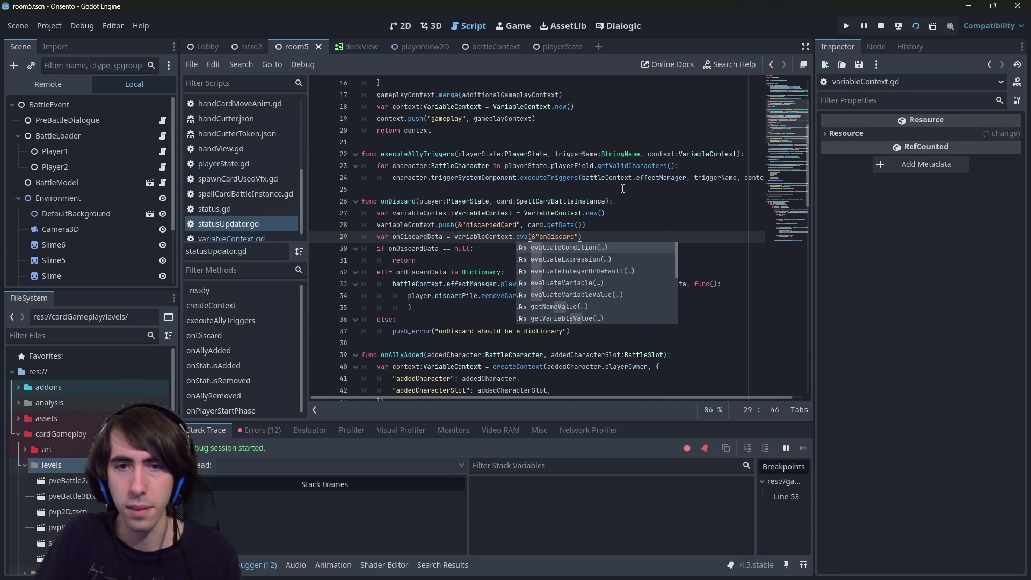
{"action": "type", "text": "valuate"}
{"action": "key", "text": "Down"}
{"action": "key", "text": "Down"}
{"action": "key", "text": "Down"}
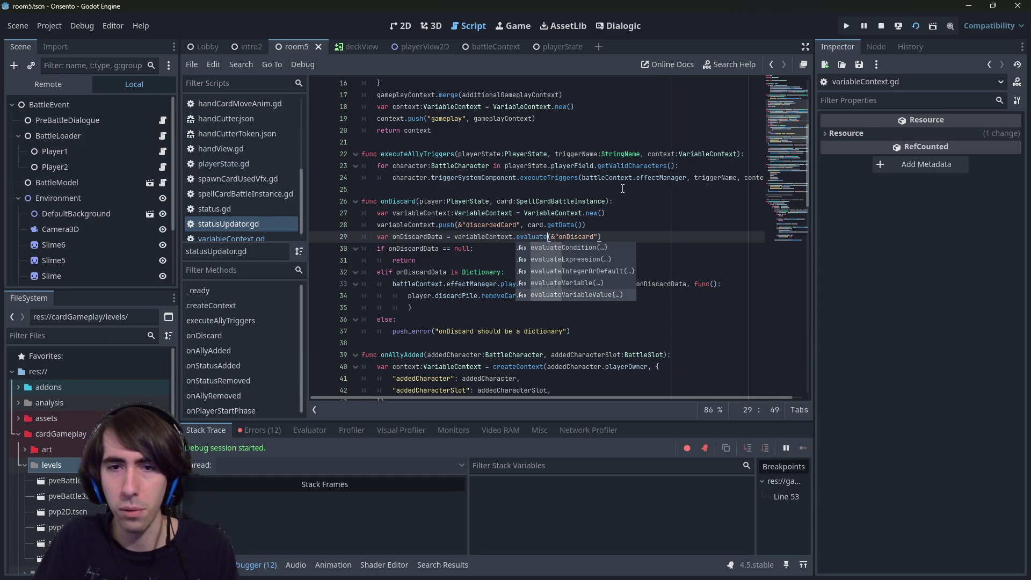
{"action": "key", "text": "Return"}
{"action": "key", "text": "ctrl+s"}
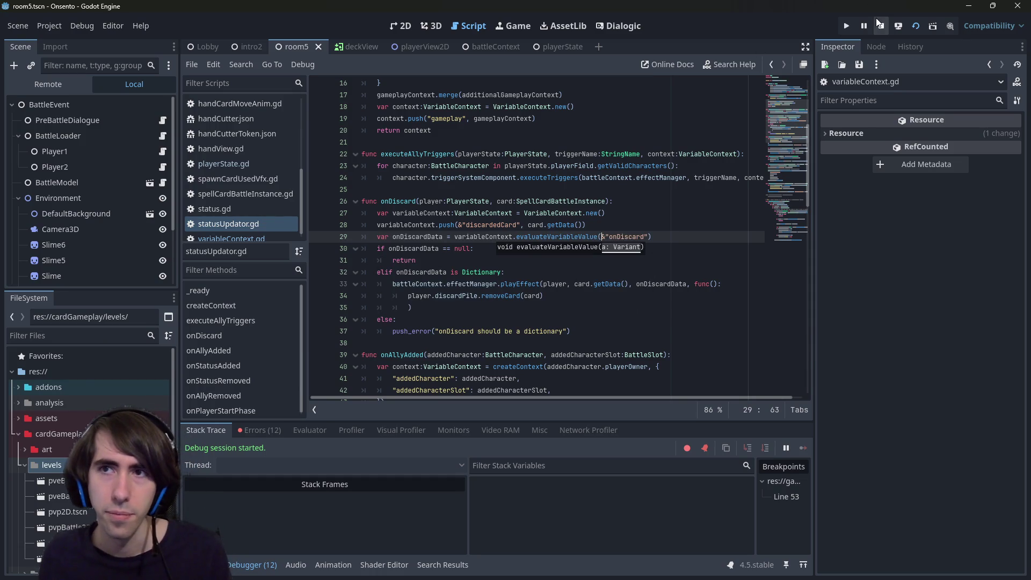
- Rename the evaluateVariableValue method to evaluateValue and update the line 29 call to match
{"action": "left_click", "coordinate": [553, 237], "text": "ctrl"}
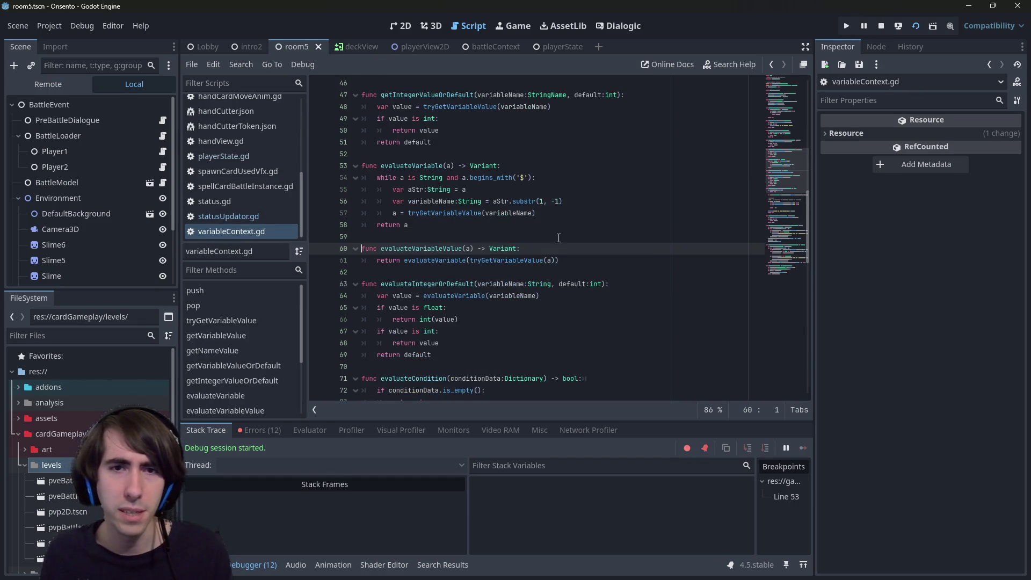
{"action": "type", "text": "evaluate"}
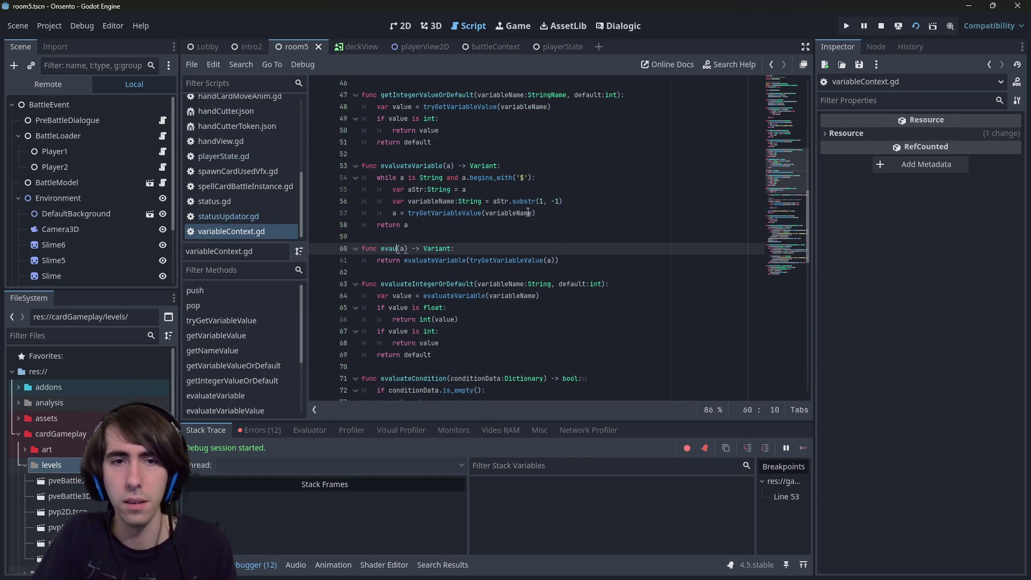
{"action": "type", "text": "Value"}
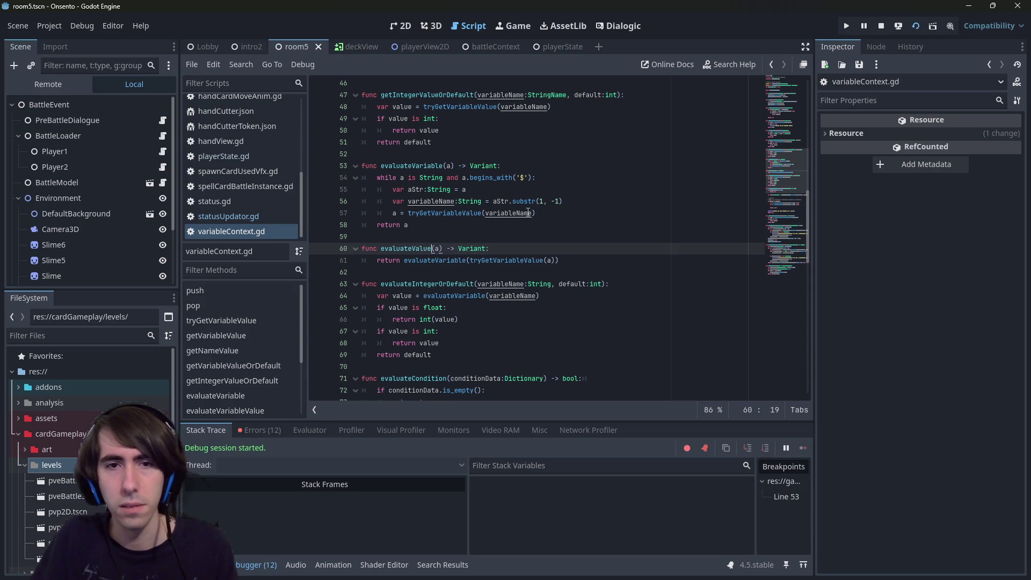
{"action": "key", "text": "ctrl+shift+Left"}
{"action": "key", "text": "ctrl+c"}
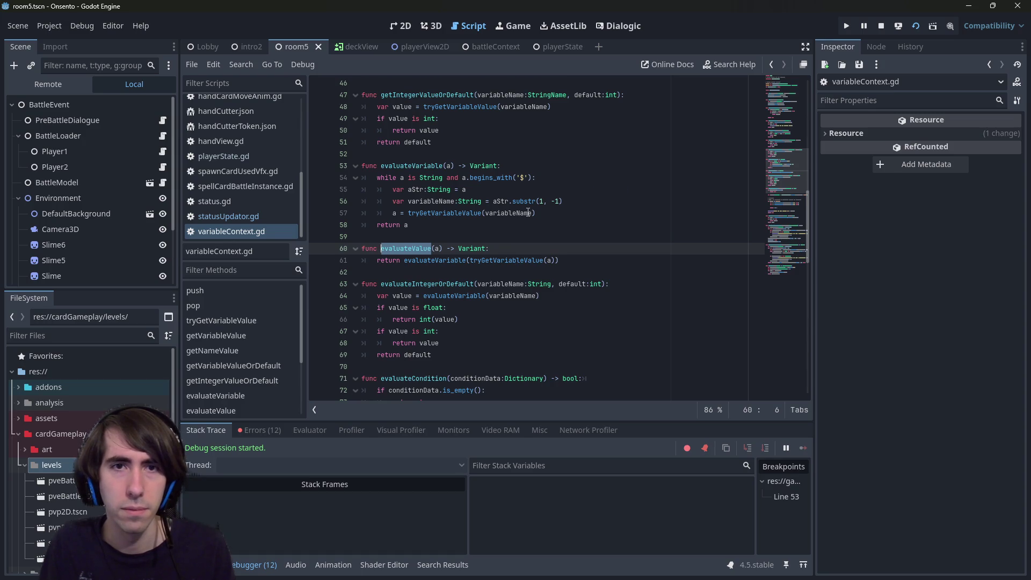
{"action": "key", "text": "alt+Left"}
{"action": "key", "text": "alt+Left"}
{"action": "key", "text": "alt+Left"}
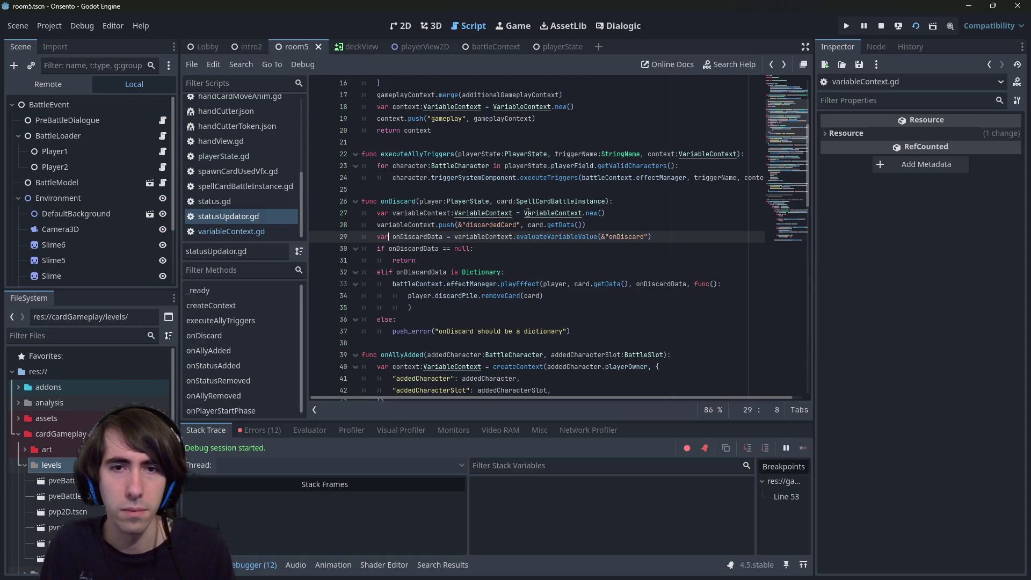
{"action": "key", "text": "ctrl+shift+Left"}
{"action": "key", "text": "ctrl+v"}
{"action": "key", "text": "ctrl+s"}
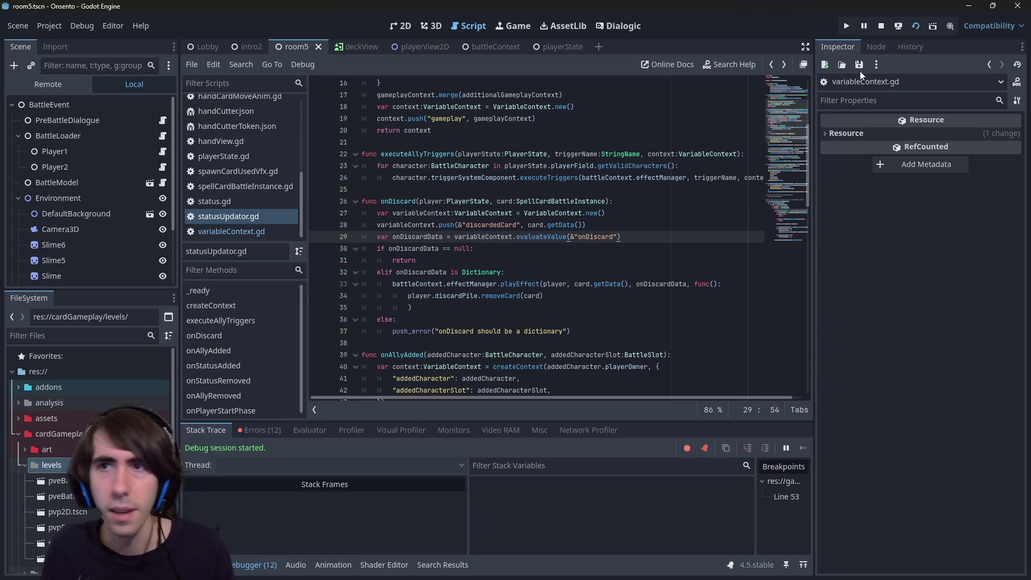
- Relaunch the game with a breakpoint on line 30 and deploy both characters until it pauses
{"action": "left_click", "coordinate": [911, 27]}
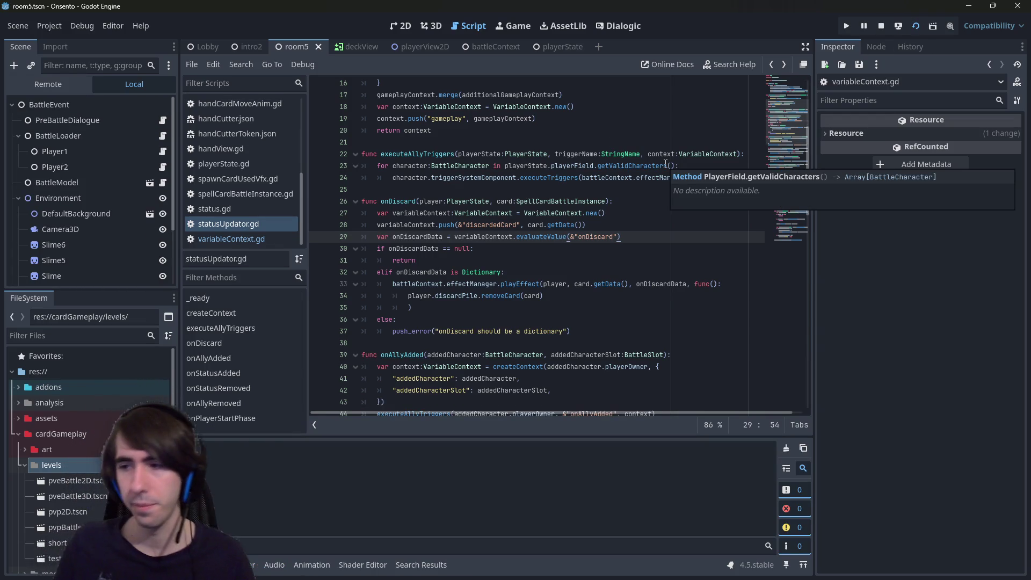
{"action": "left_click", "coordinate": [318, 248]}
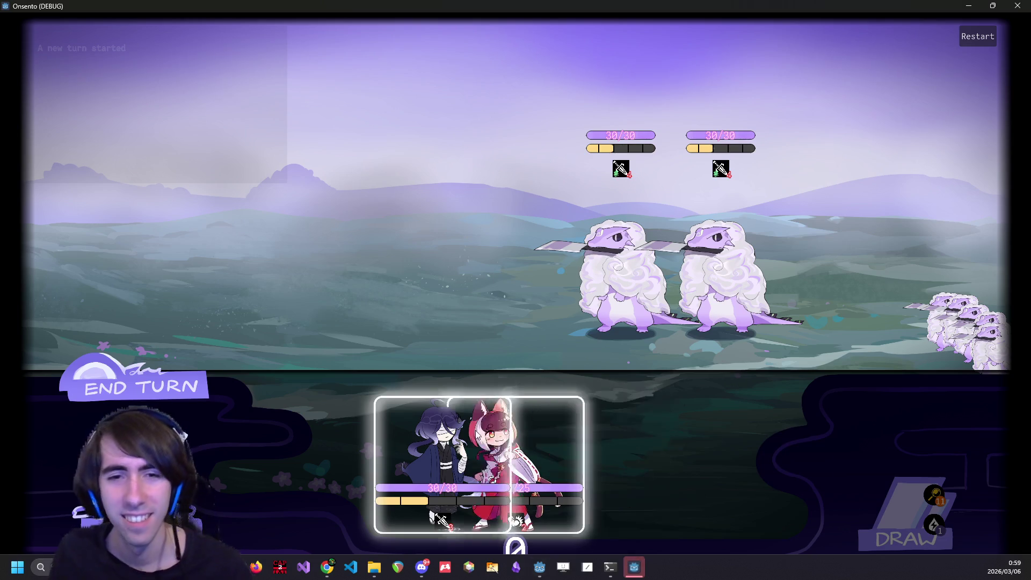
{"action": "left_click_drag", "start_coordinate": [477, 434], "coordinate": [494, 379]}
{"action": "mouse_move", "coordinate": [510, 445]}
{"action": "left_mouse_down"}
{"action": "mouse_move", "coordinate": [292, 281]}
{"action": "mouse_move", "coordinate": [300, 293]}
{"action": "left_mouse_up"}
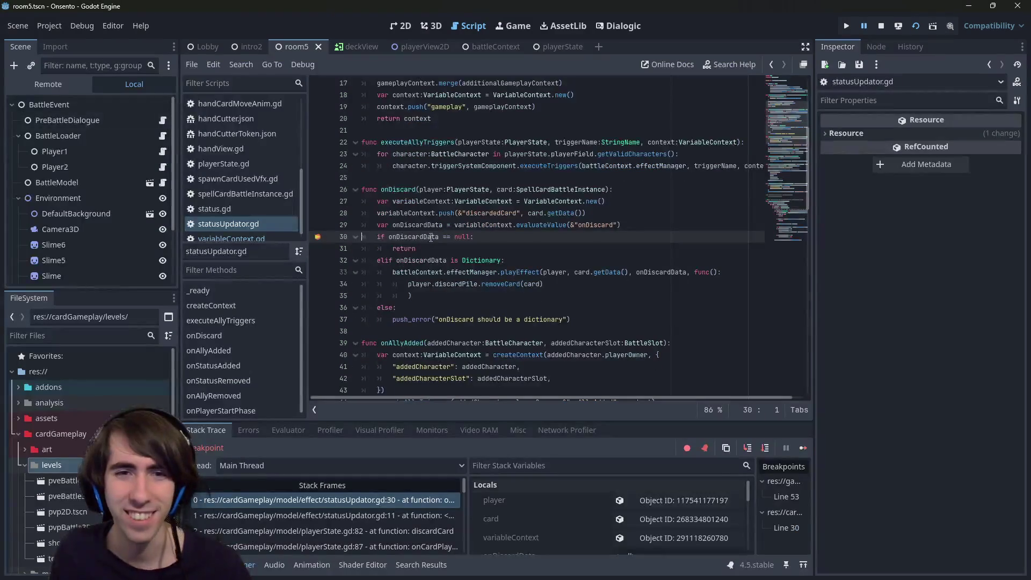
{"action": "left_click", "coordinate": [404, 189]}
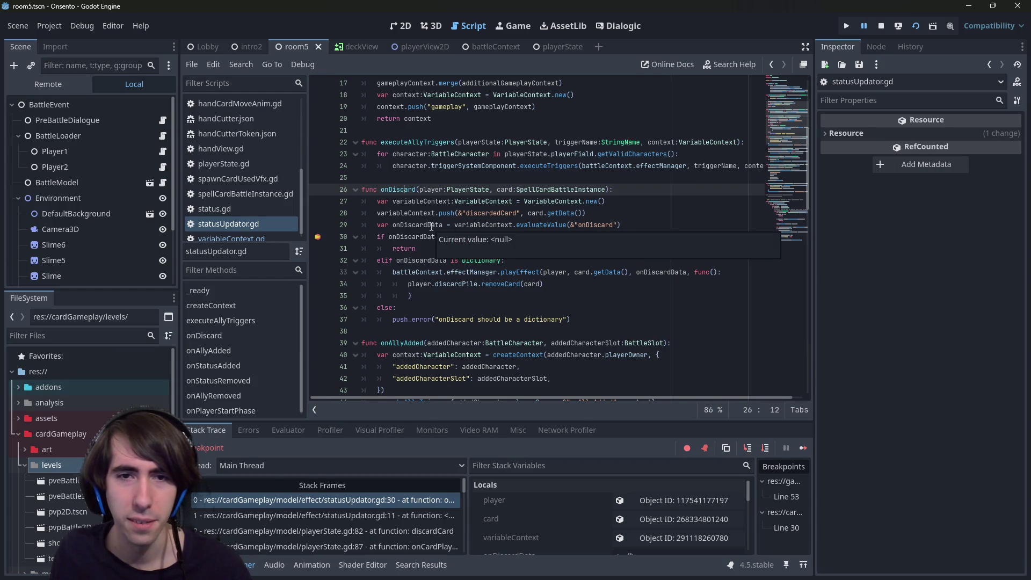
- Move the breakpoint from line 30 to line 33, resume, and play a Hand Cutter Token to hit it
{"action": "left_click", "coordinate": [335, 237]}
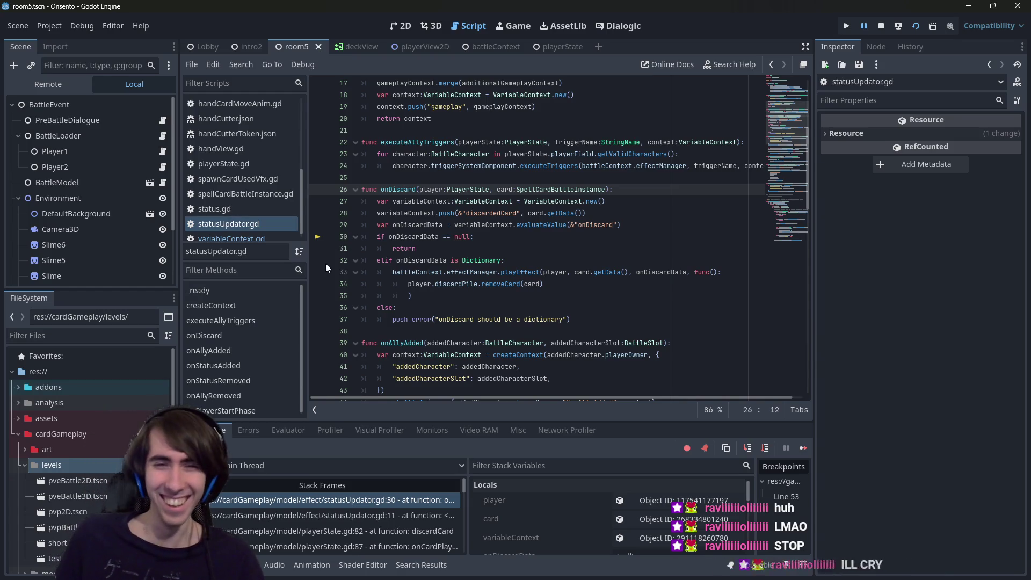
{"action": "left_click", "coordinate": [316, 276]}
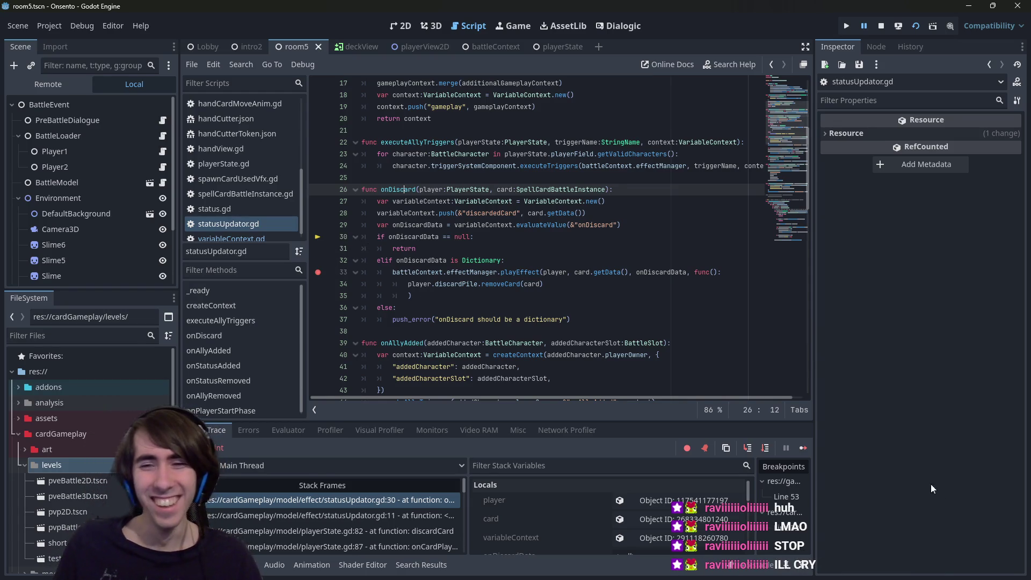
{"action": "left_click", "coordinate": [802, 447]}
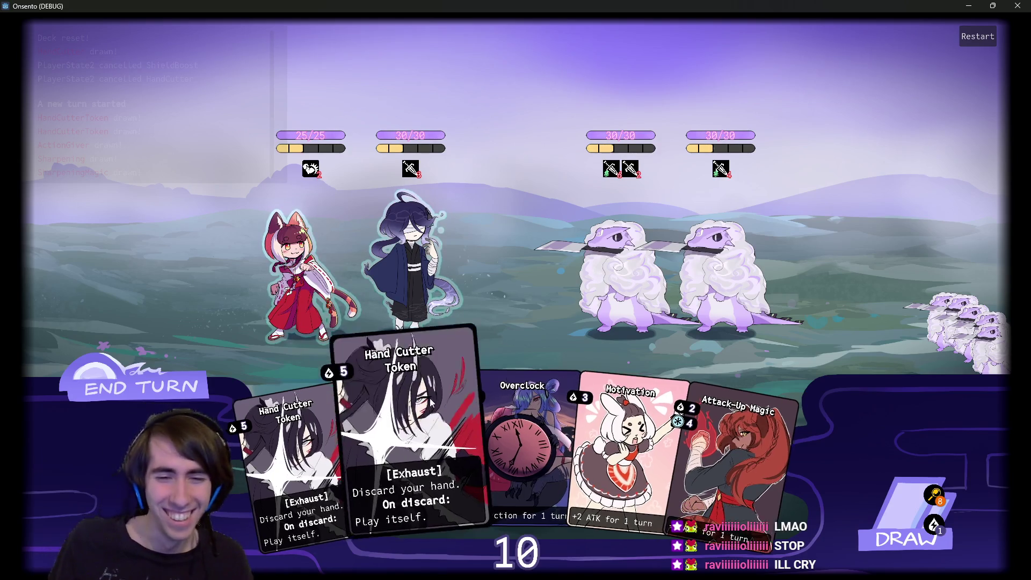
{"action": "left_click_drag", "start_coordinate": [403, 408], "coordinate": [523, 290]}
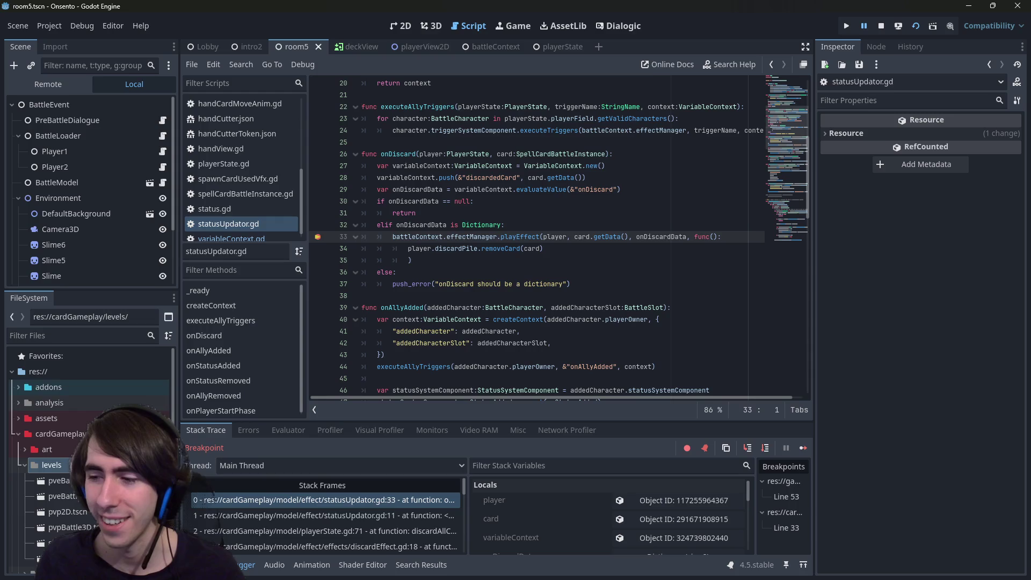
{"action": "key", "text": "alt+Tab"}
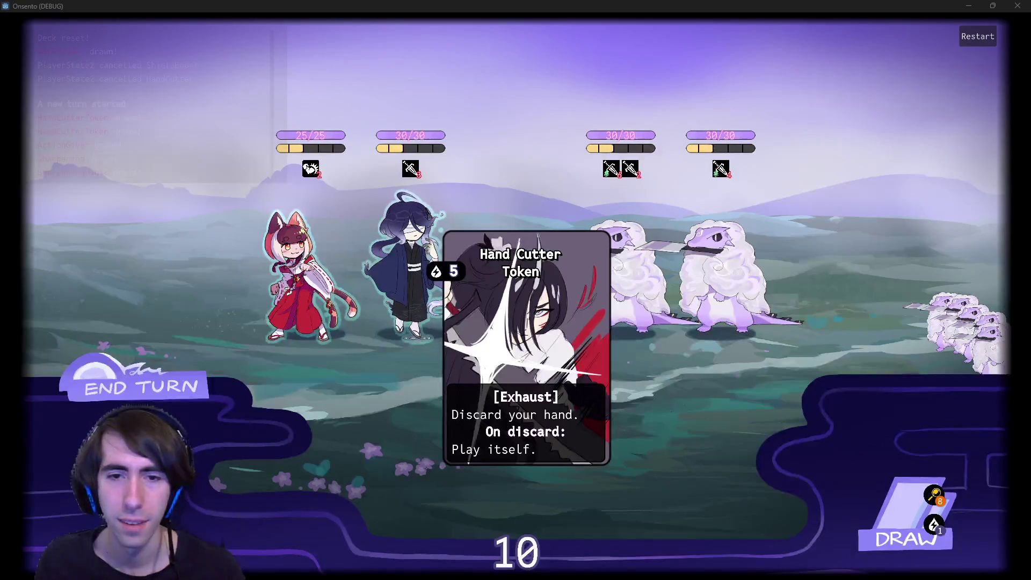
{"action": "key", "text": "alt+Tab"}
{"action": "left_click", "coordinate": [603, 268]}
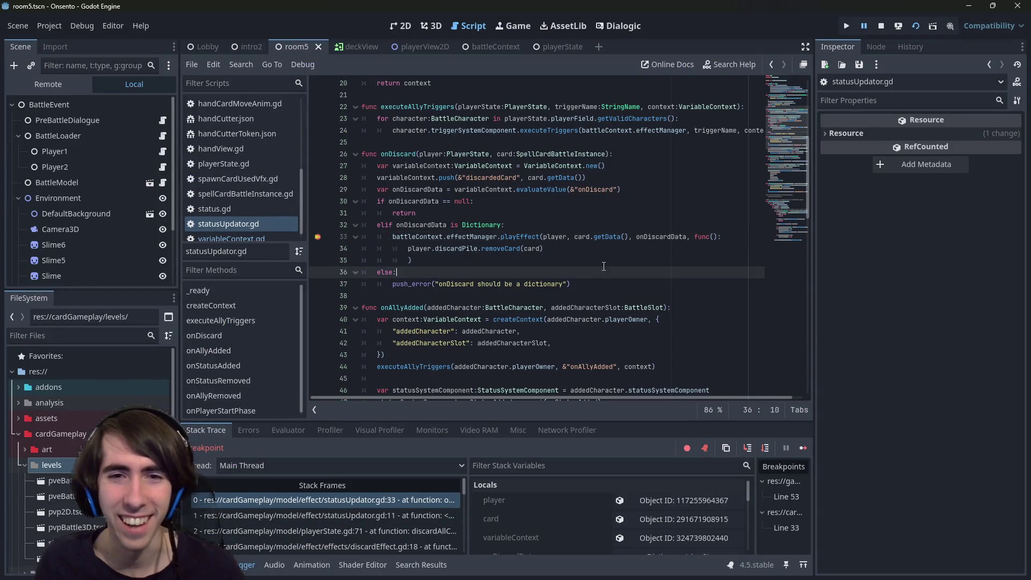
- Continue execution to the failing onResult call, then return to the onDiscard code
{"action": "left_click", "coordinate": [803, 448]}
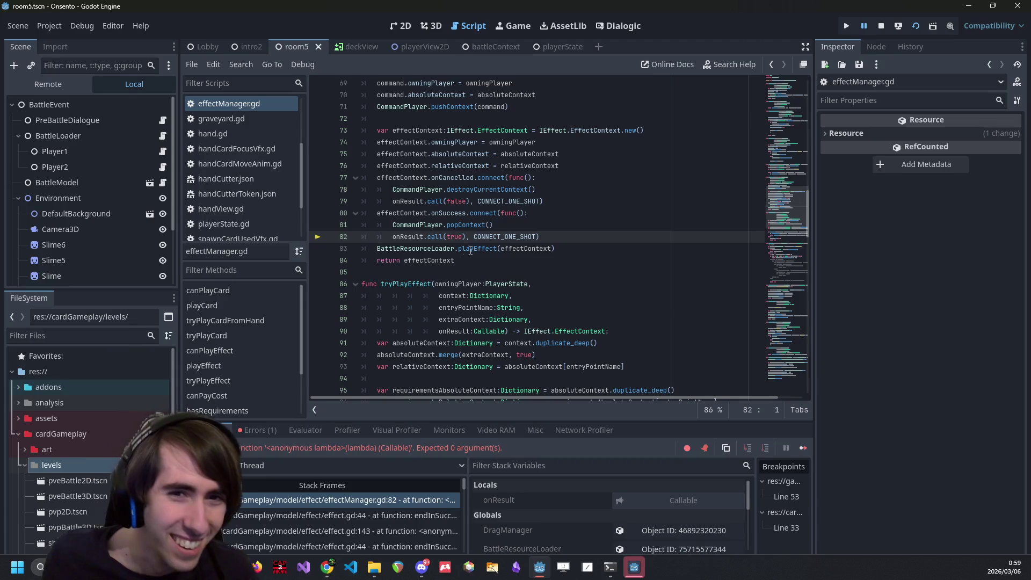
{"action": "left_click", "coordinate": [418, 237]}
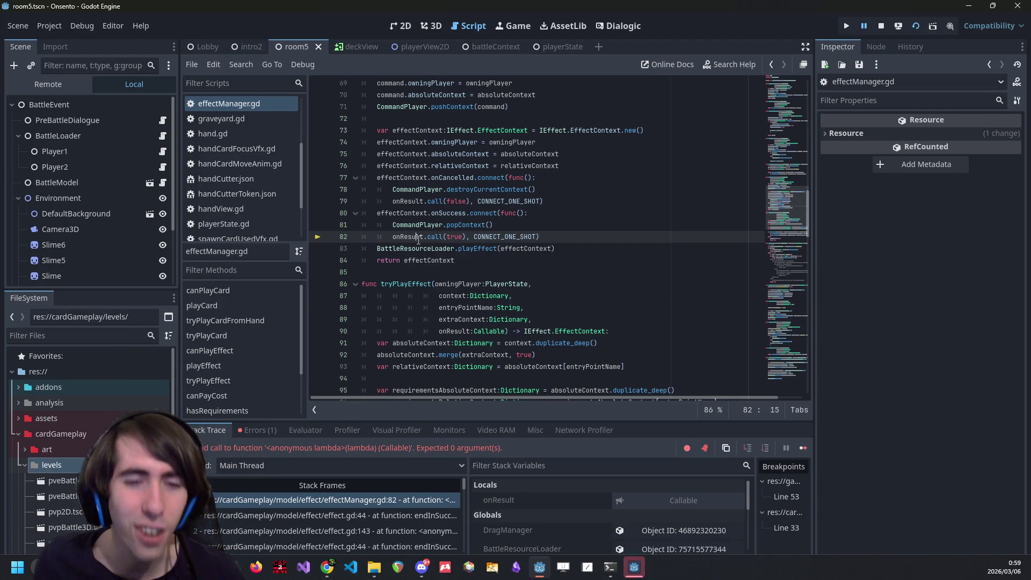
{"action": "key", "text": "alt+Left"}
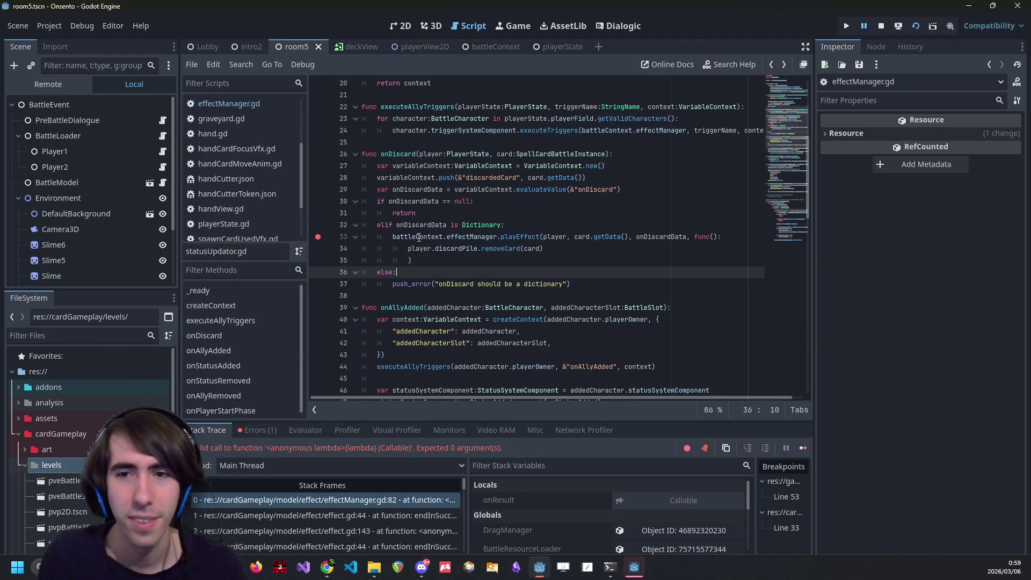
- Make the line 33 callback take isSuccess, save, remove its breakpoint, and relaunch the game
{"action": "left_click", "coordinate": [711, 237]}
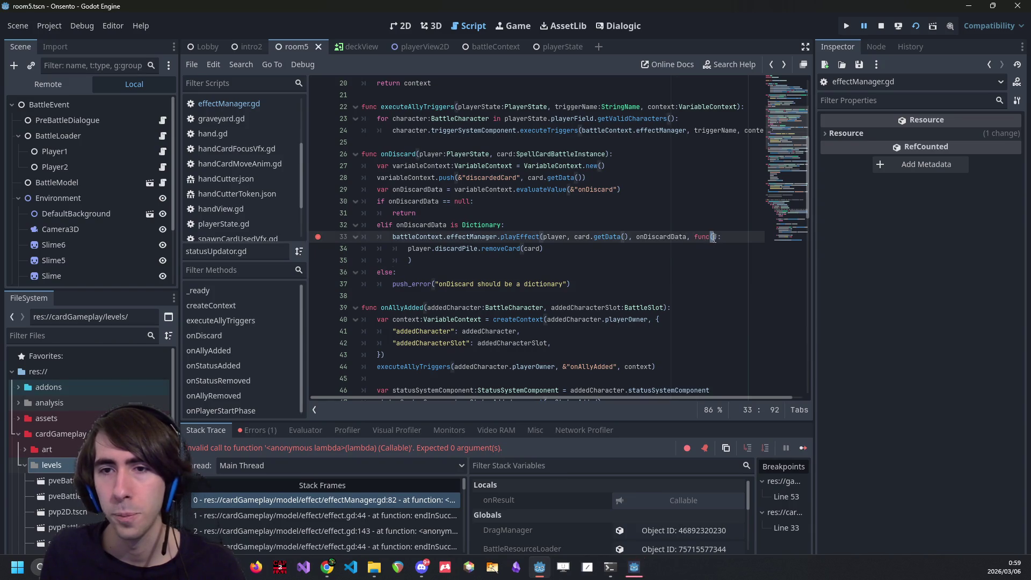
{"action": "type", "text": "isSuccess"}
{"action": "key", "text": "ctrl+s"}
{"action": "key", "text": "F9"}
{"action": "left_click", "coordinate": [878, 26]}
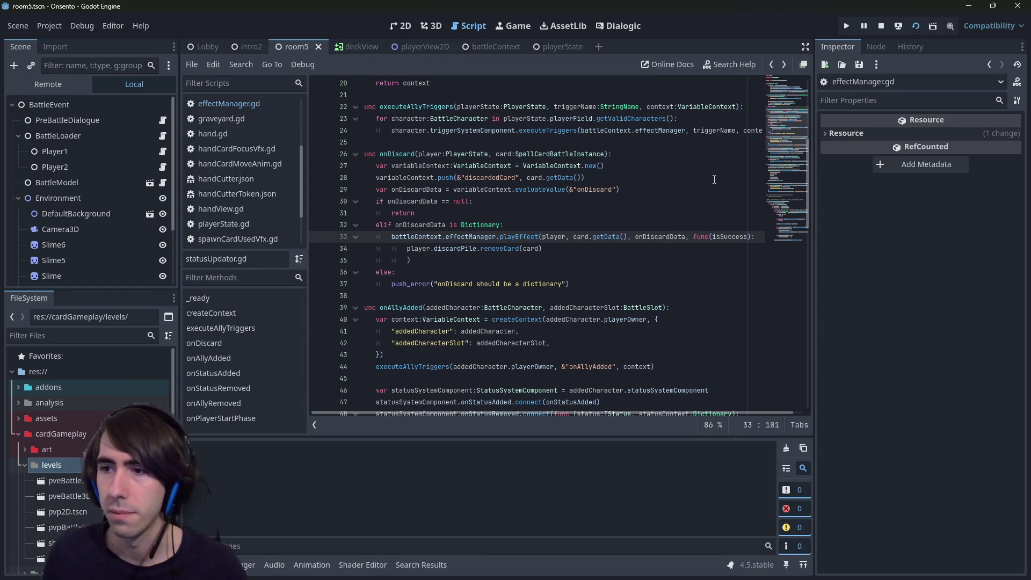
{"action": "key", "text": "F5"}
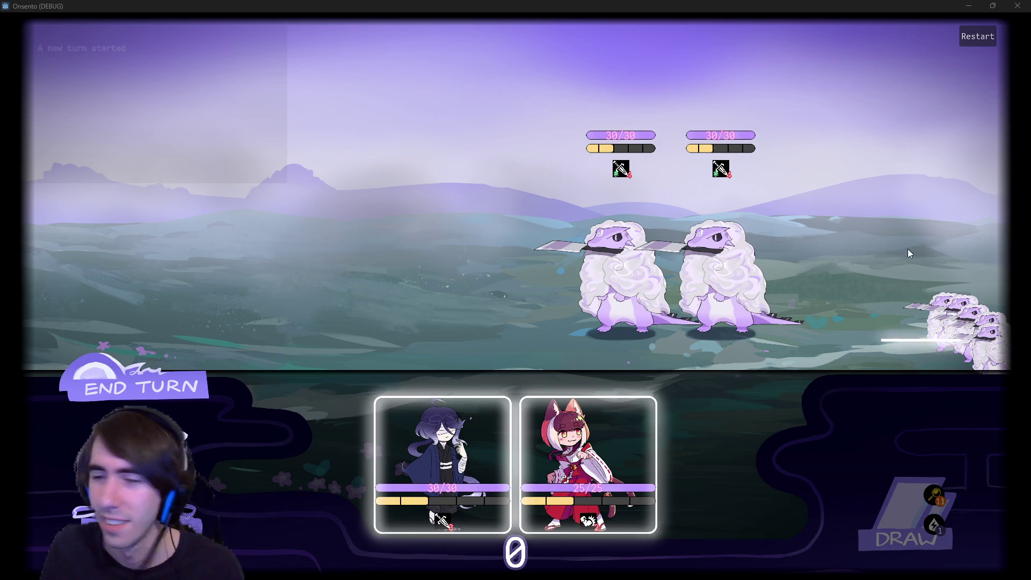
- Deploy both heroes, play the second Hand Cutter Token, close the discard pile, and restart the battle
{"action": "left_click", "coordinate": [478, 437]}
{"action": "left_click", "coordinate": [516, 465]}
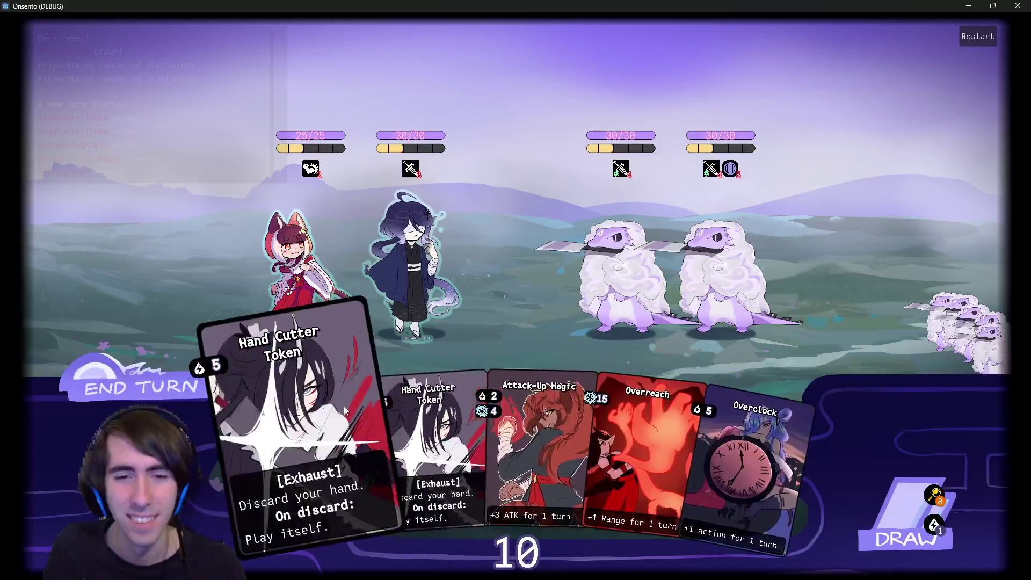
{"action": "mouse_move", "coordinate": [419, 430]}
{"action": "left_mouse_down"}
{"action": "mouse_move", "coordinate": [525, 220]}
{"action": "mouse_move", "coordinate": [512, 224]}
{"action": "mouse_move", "coordinate": [414, 431]}
{"action": "mouse_move", "coordinate": [485, 221]}
{"action": "left_mouse_up"}
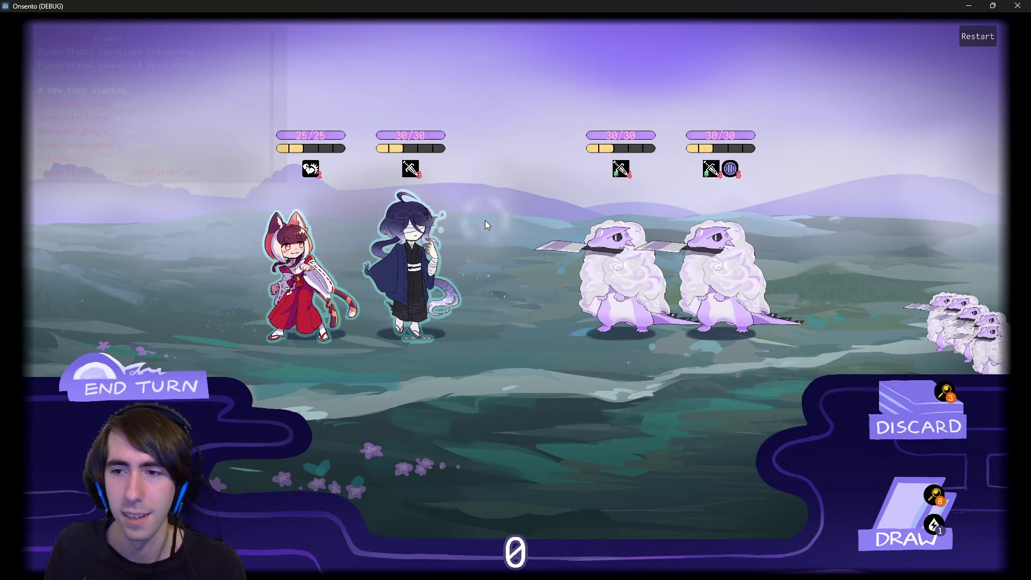
{"action": "left_click", "coordinate": [931, 381]}
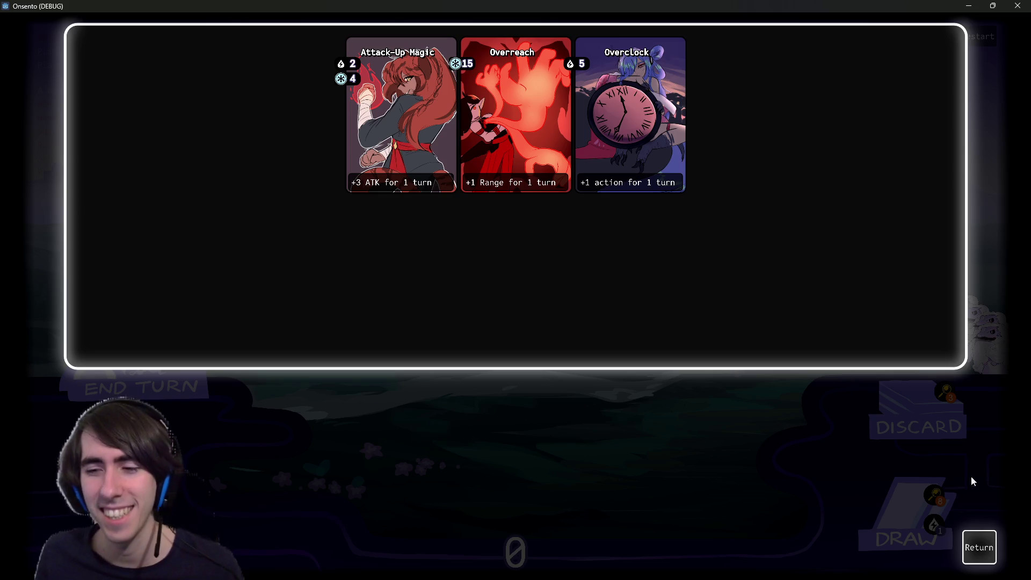
{"action": "left_click", "coordinate": [979, 547]}
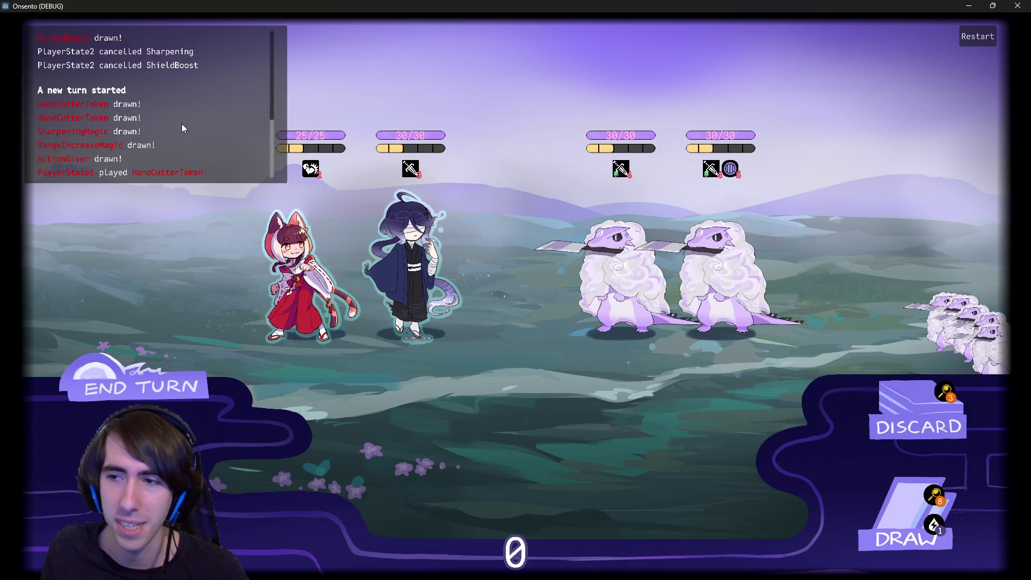
{"action": "left_click", "coordinate": [978, 38]}
- Drag the git status terminal over the game window
{"action": "key", "text": "alt+Tab"}
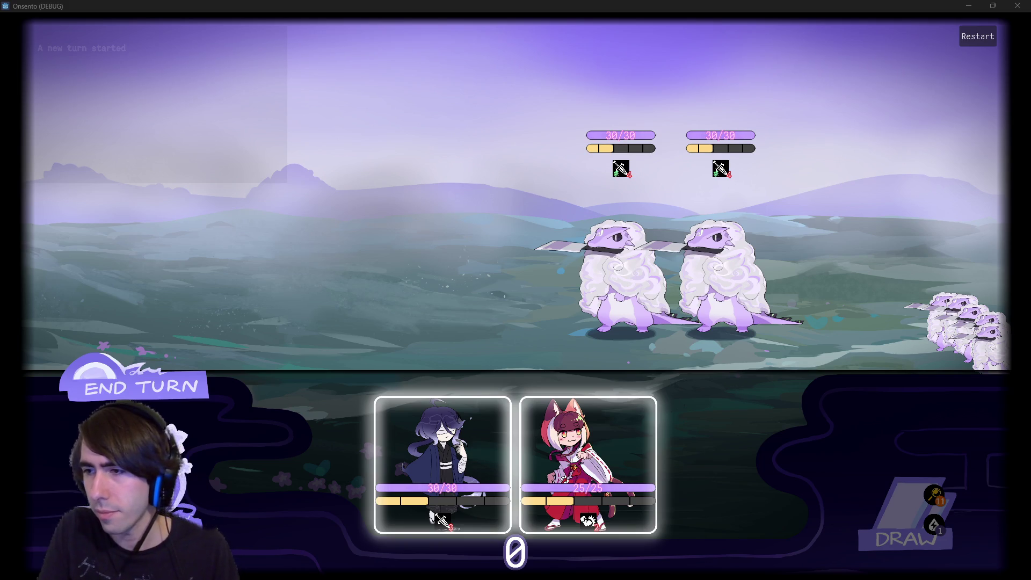
{"action": "left_click_drag", "start_coordinate": [1030, 181], "coordinate": [654, 184]}
{"action": "key", "text": "alt+Tab"}
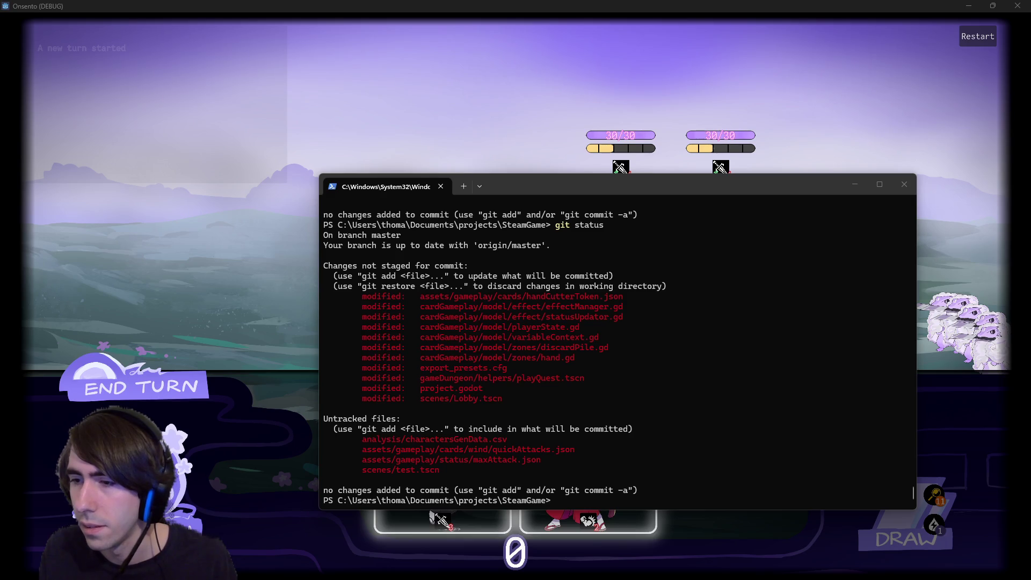
- Stage the cardGameplay folder and run git status
{"action": "left_click", "coordinate": [711, 404]}
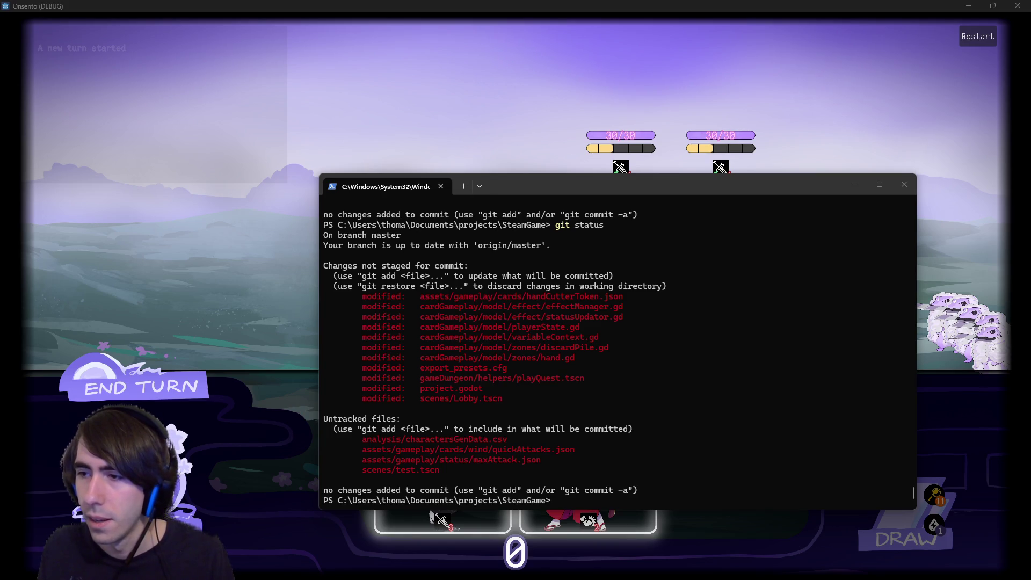
{"action": "left_click", "coordinate": [634, 345]}
{"action": "type", "text": "git add cardGameplay"}
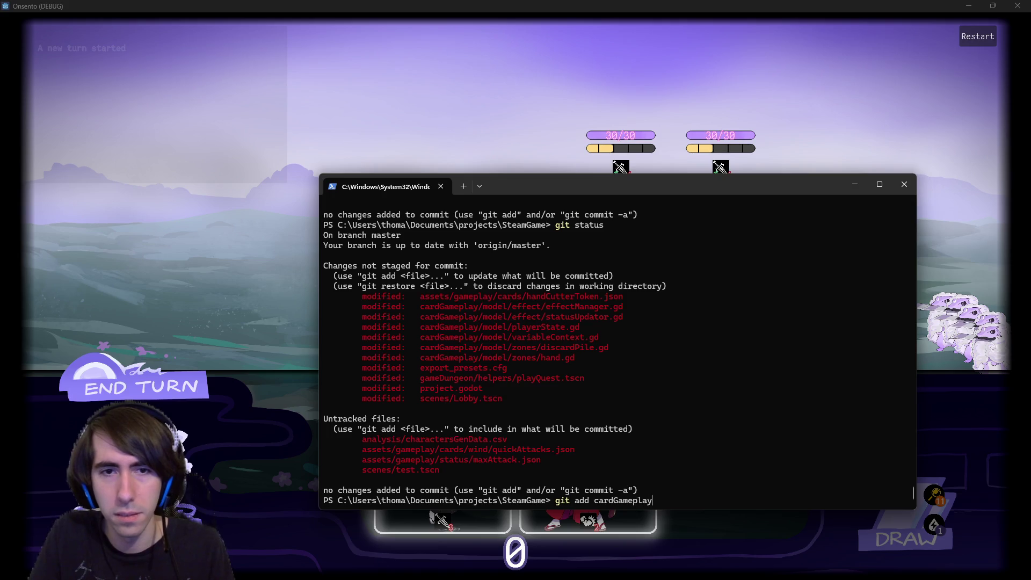
{"action": "key", "text": "Return"}
{"action": "type", "text": "git"}
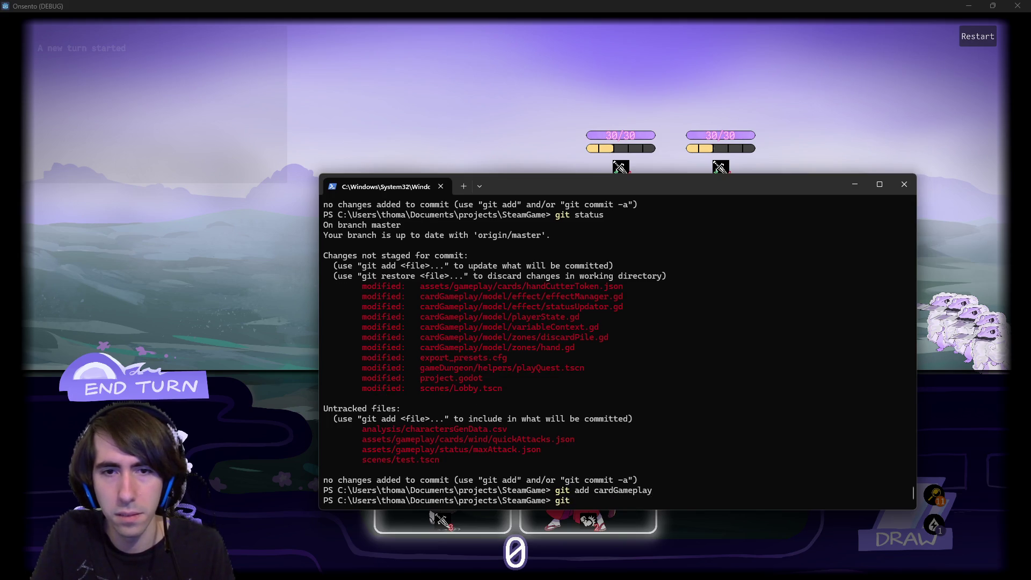
{"action": "type", "text": "us"}
{"action": "key", "text": "Return"}
- Stage handCutterToken.json with git add, copying its path from the status output
{"action": "type", "text": "git add"}
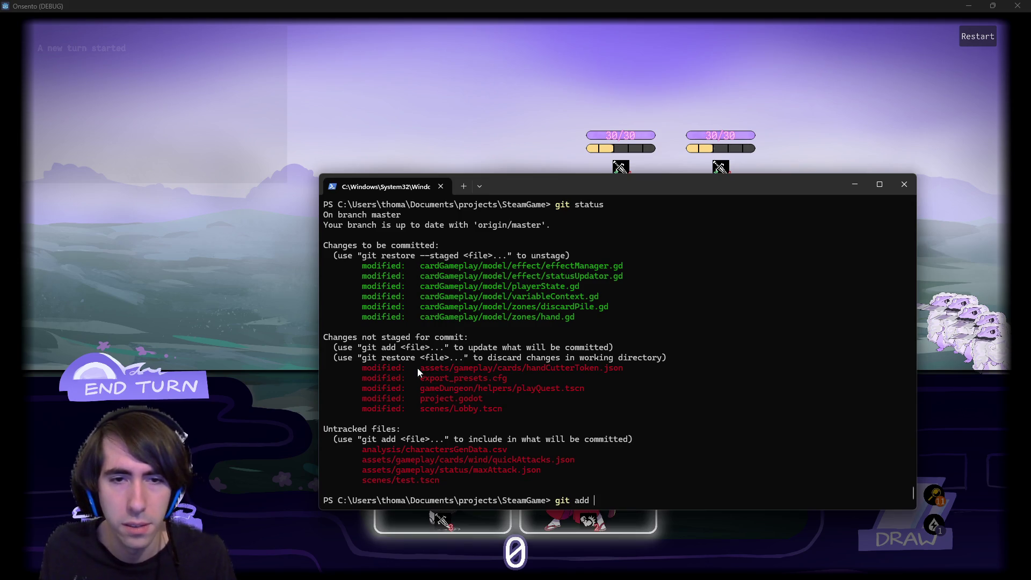
{"action": "mouse_move", "coordinate": [637, 367]}
{"action": "left_mouse_down"}
{"action": "mouse_move", "coordinate": [691, 369]}
{"action": "mouse_move", "coordinate": [626, 363]}
{"action": "mouse_move", "coordinate": [441, 386]}
{"action": "mouse_move", "coordinate": [420, 371]}
{"action": "left_mouse_up"}
{"action": "key", "text": "ctrl+c"}
{"action": "key", "text": "ctrl+v"}
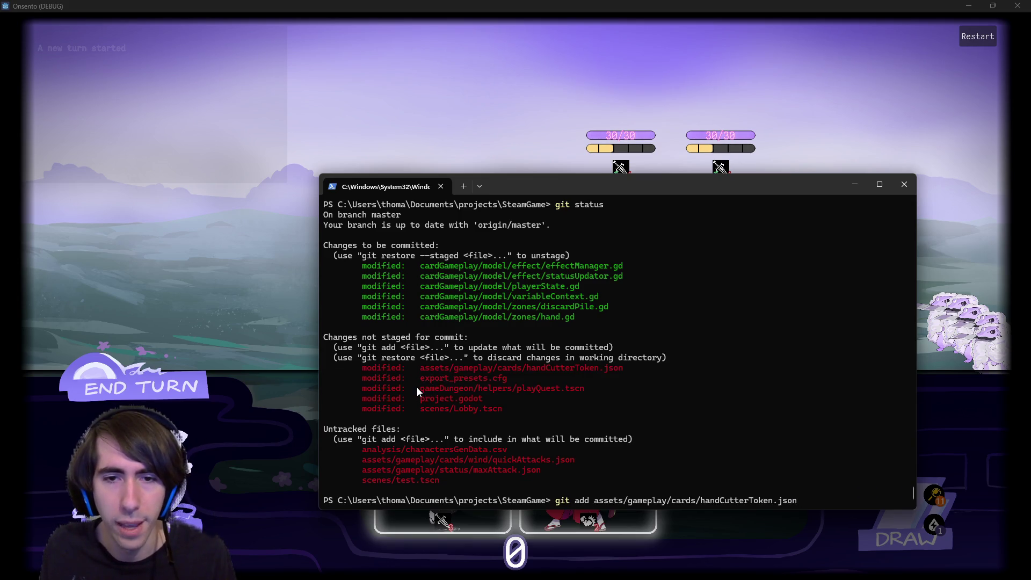
{"action": "left_click_drag", "start_coordinate": [420, 408], "coordinate": [507, 405]}
{"action": "key", "text": "ctrl+c"}
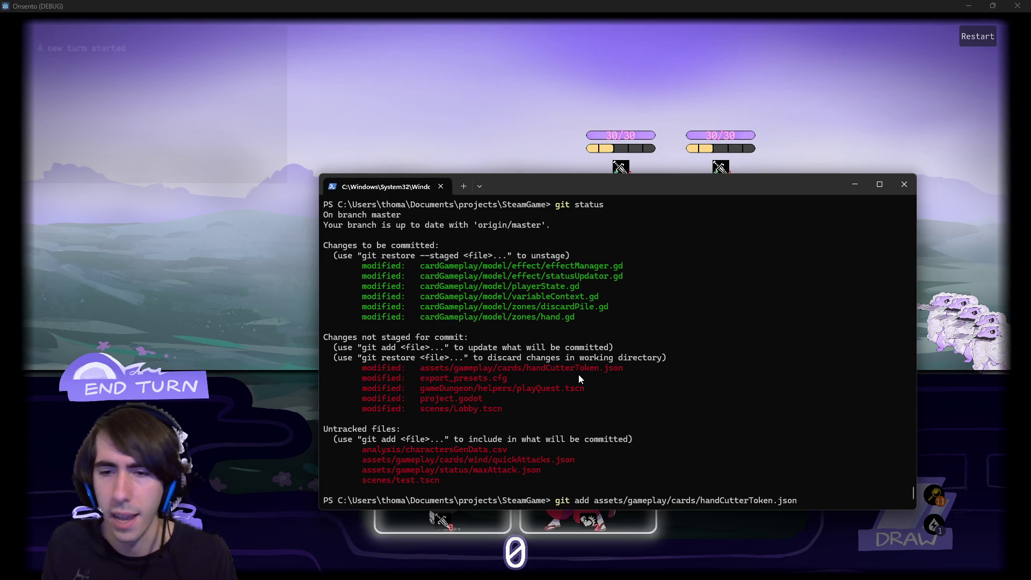
{"action": "key", "text": "Return"}
- Review the git diff of scenes/Lobby.tscn, then run git status again
{"action": "type", "text": "git diff"}
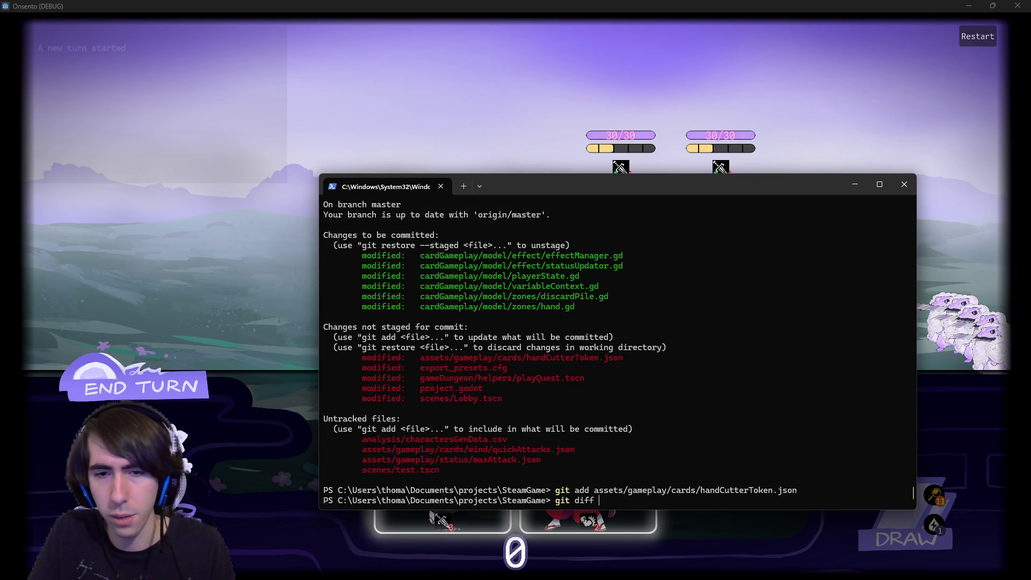
{"action": "key", "text": "ctrl+v"}
{"action": "key", "text": "Return"}
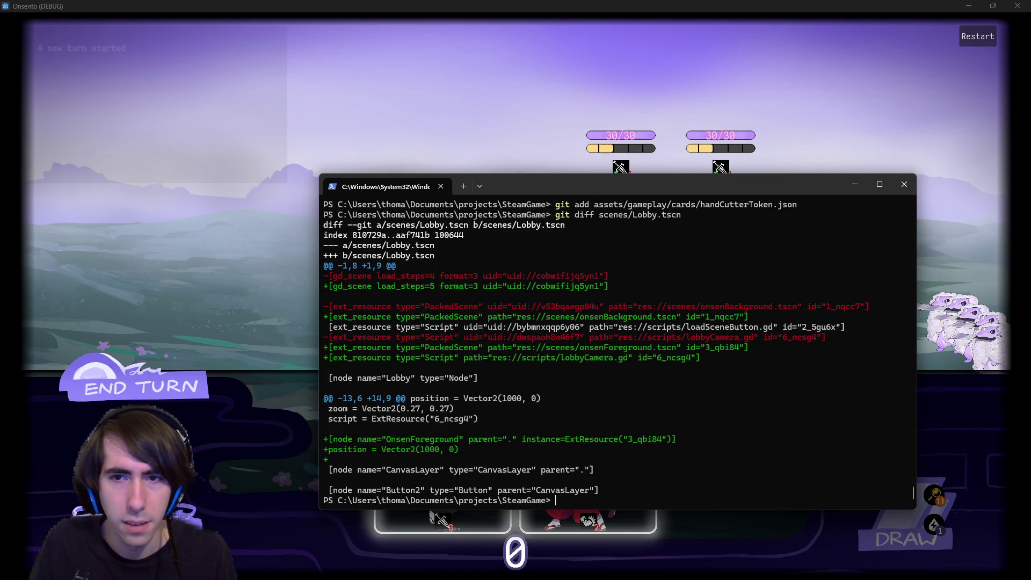
{"action": "type", "text": "qgit"}
{"action": "key", "text": "BackSpace"}
{"action": "key", "text": "BackSpace"}
{"action": "key", "text": "BackSpace"}
{"action": "type", "text": "git add scenes/"}
{"action": "key", "text": "BackSpace"}
{"action": "key", "text": "BackSpace"}
{"action": "key", "text": "BackSpace"}
{"action": "type", "text": "git status"}
{"action": "key", "text": "Return"}
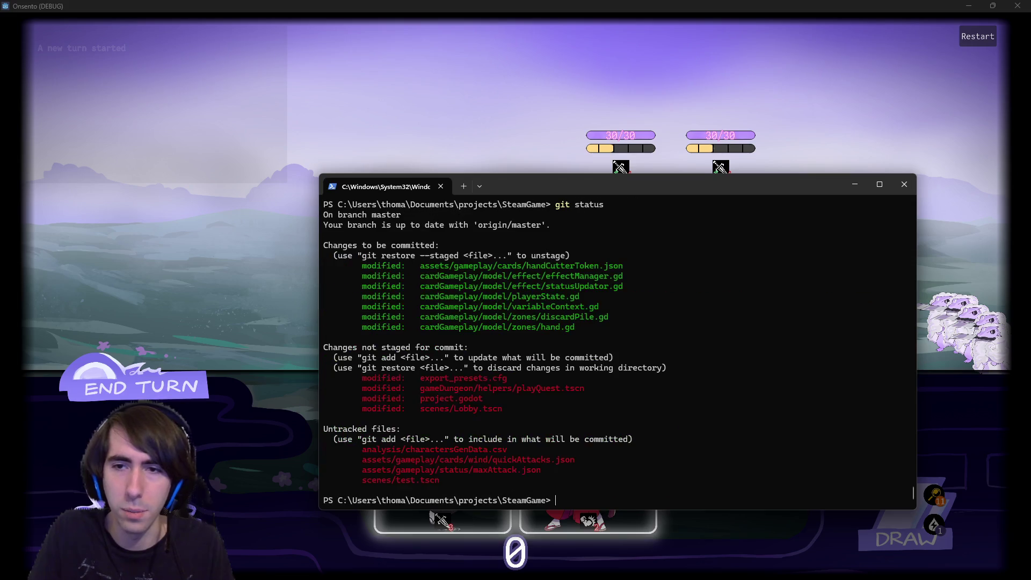
- Commit '[MAD-207] onDiscard card callback added, HandCutterToken now finished' and push it
{"action": "type", "text": "git commit -m "}
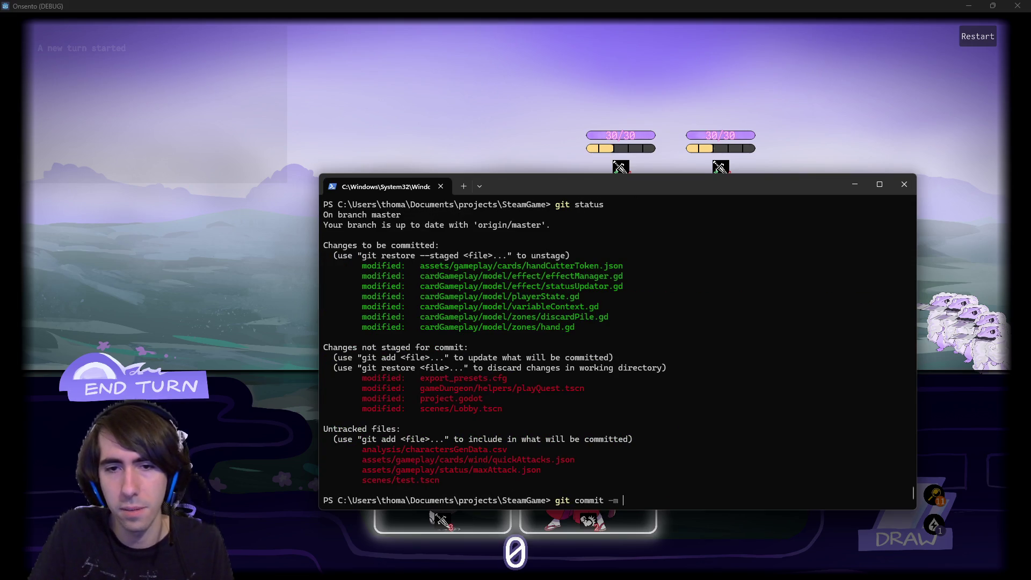
{"action": "type", "text": "\"[MAD-"}
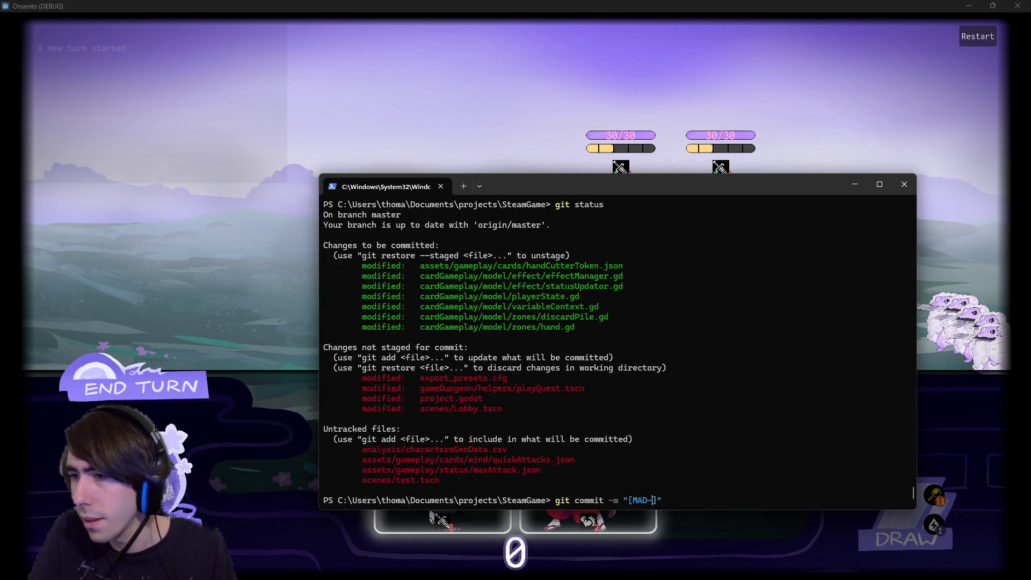
{"action": "type", "text": "207] "}
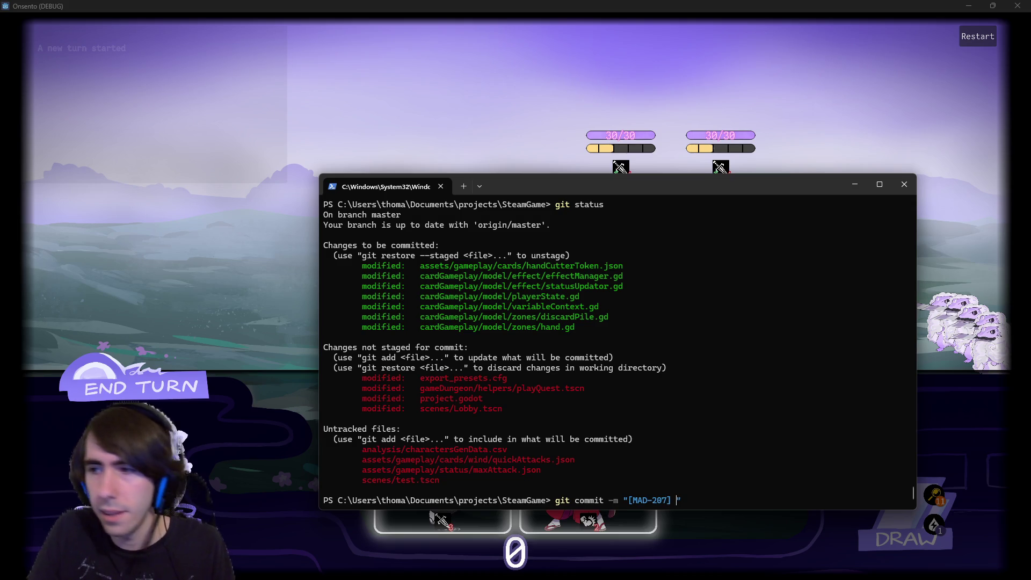
{"action": "type", "text": "onDiscard card callback added, "}
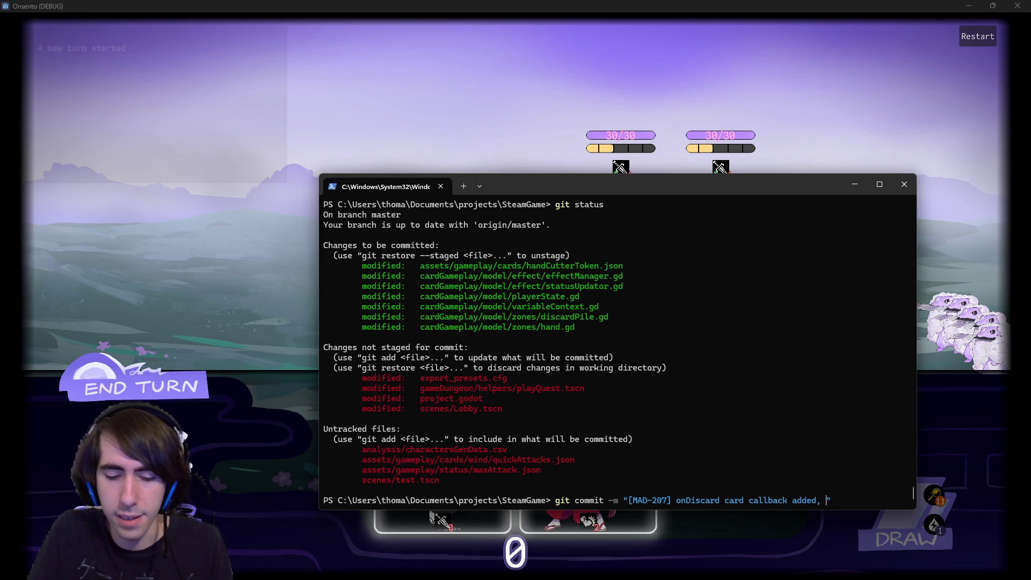
{"action": "type", "text": "HandCutterToken now behaving"}
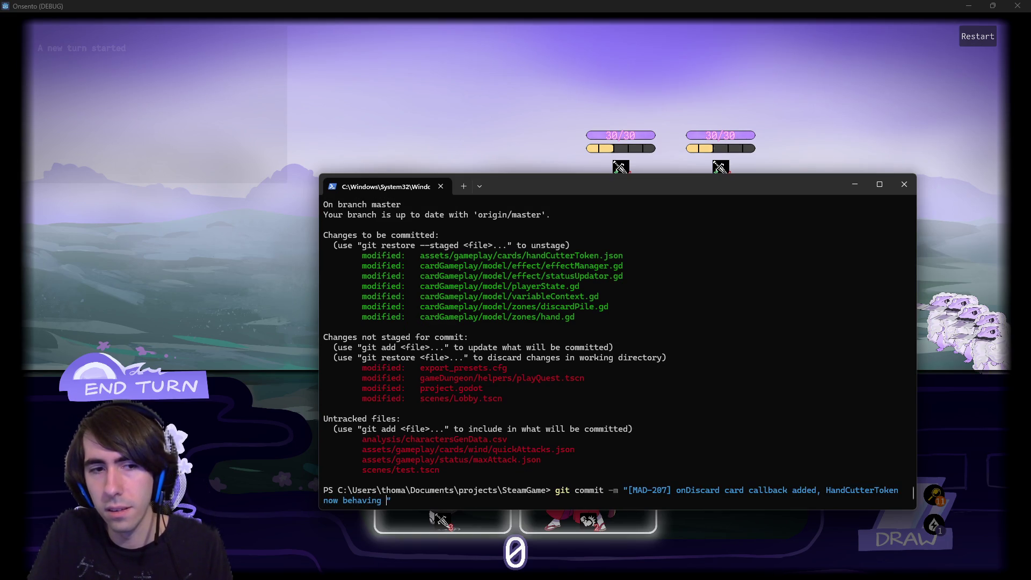
{"action": "key", "text": "BackSpace"}
{"action": "key", "text": "BackSpace"}
{"action": "key", "text": "BackSpace"}
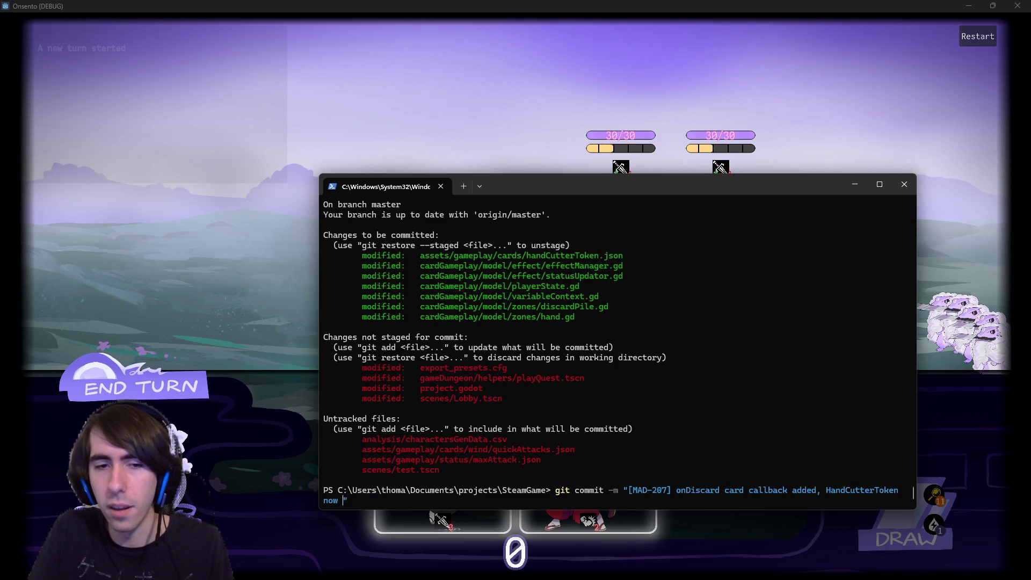
{"action": "type", "text": "finished"}
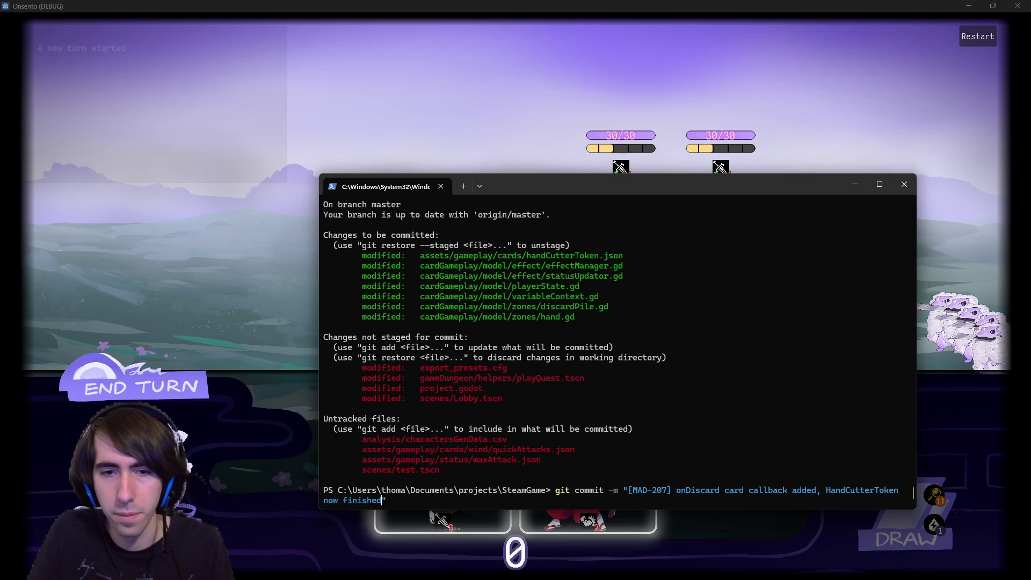
{"action": "key", "text": "Return"}
{"action": "type", "text": "git push"}
{"action": "key", "text": "Return"}
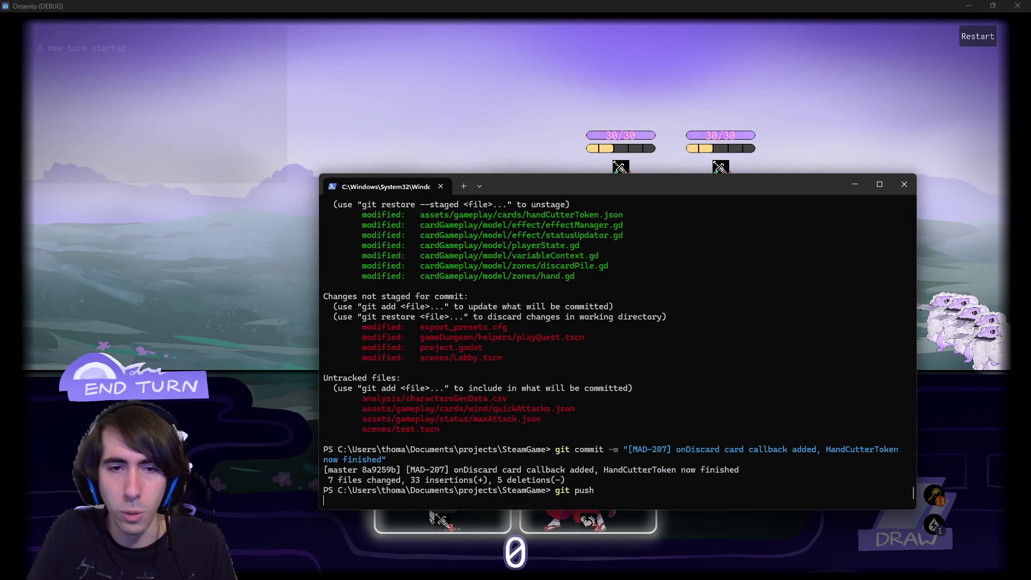
- Stage scenes/Lobby*, commit the 'lobby: foreground added back' hotfix, push it, and leave the terminal
{"action": "type", "text": "git add scenes/Lobby*"}
{"action": "key", "text": "Return"}
{"action": "type", "text": "git status"}
{"action": "key", "text": "Return"}
{"action": "type", "text": "git commit -"}
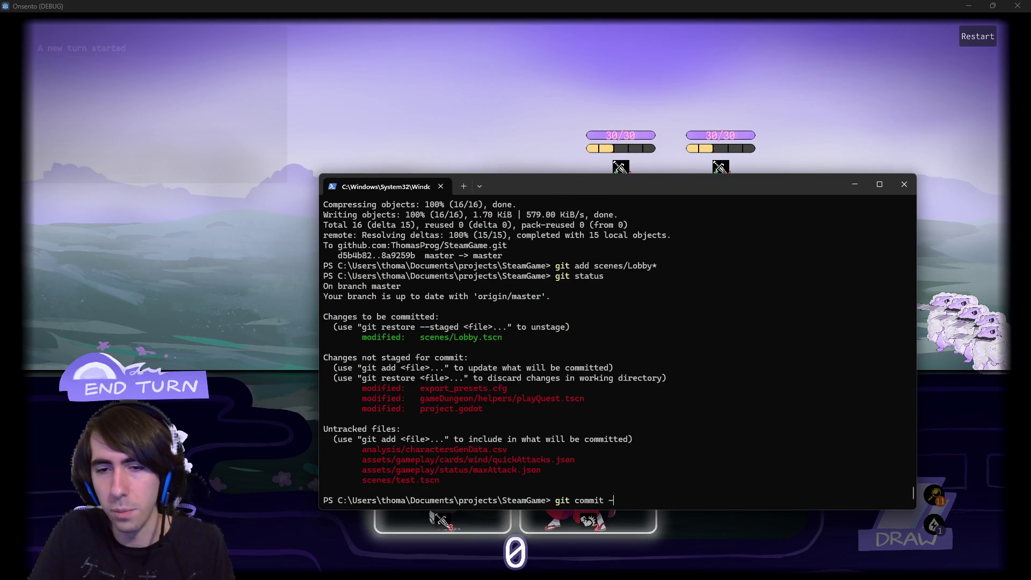
{"action": "type", "text": "m \"[]\""}
{"action": "type", "text": "tfix] "}
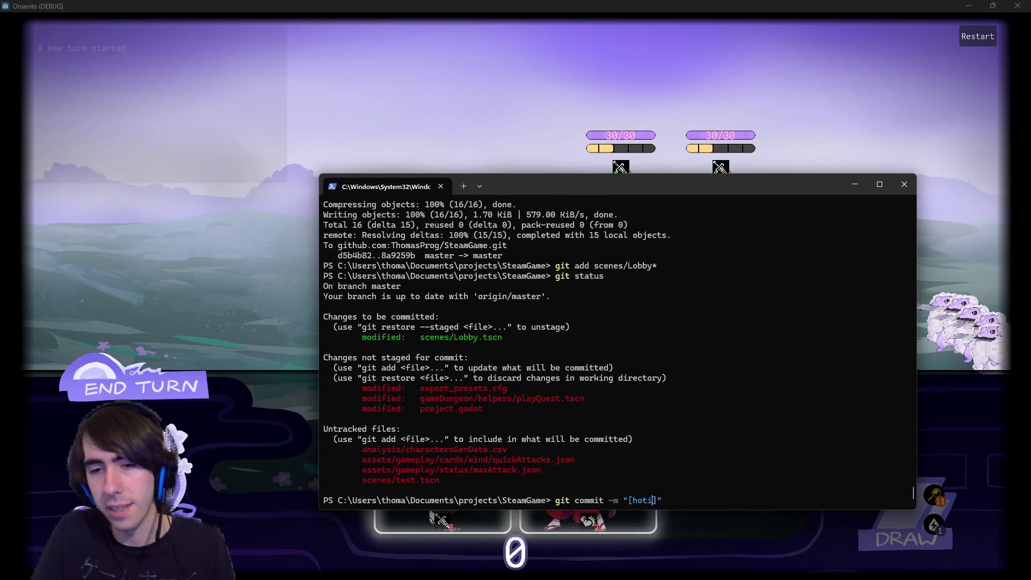
{"action": "type", "text": "lobby: foreground added back"}
{"action": "key", "text": "Return"}
{"action": "type", "text": "git push"}
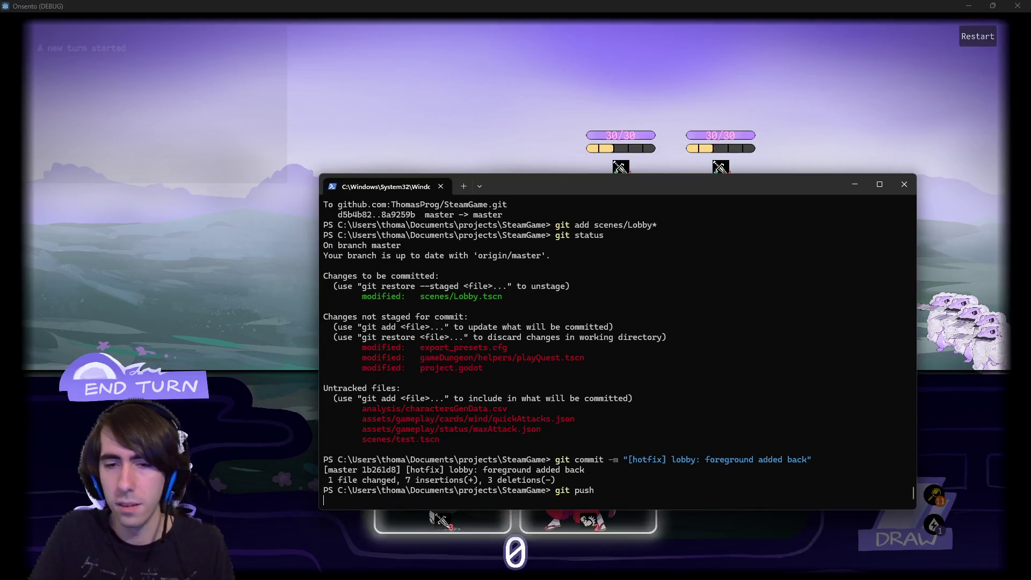
{"action": "key", "text": "Return"}
{"action": "key", "text": "alt+Tab"}
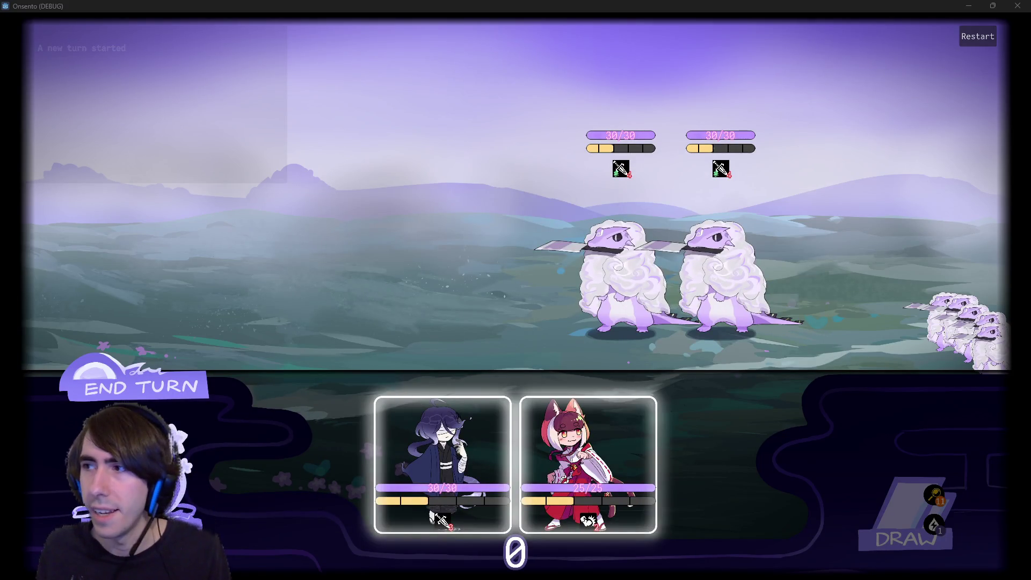
- Place the dark-haired and red-haired heroes, confirm two Hand Cutter Tokens in hand, then close the game
{"action": "left_click_drag", "start_coordinate": [435, 471], "coordinate": [418, 223]}
{"action": "mouse_move", "coordinate": [515, 461]}
{"action": "left_mouse_down"}
{"action": "mouse_move", "coordinate": [382, 315]}
{"action": "mouse_move", "coordinate": [312, 269]}
{"action": "left_mouse_up"}
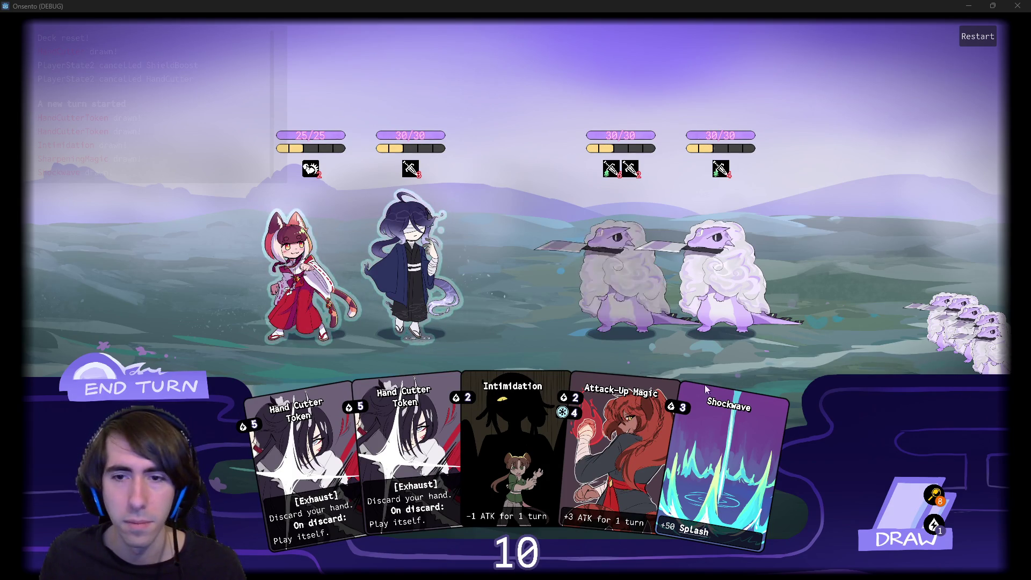
{"action": "mouse_move", "coordinate": [789, 463]}
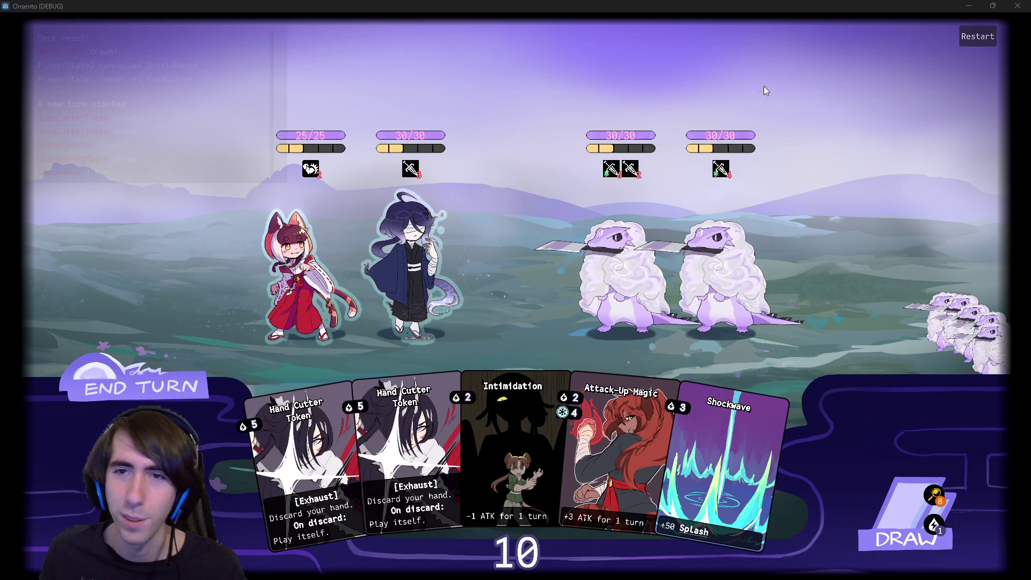
{"action": "left_click", "coordinate": [1019, 5]}
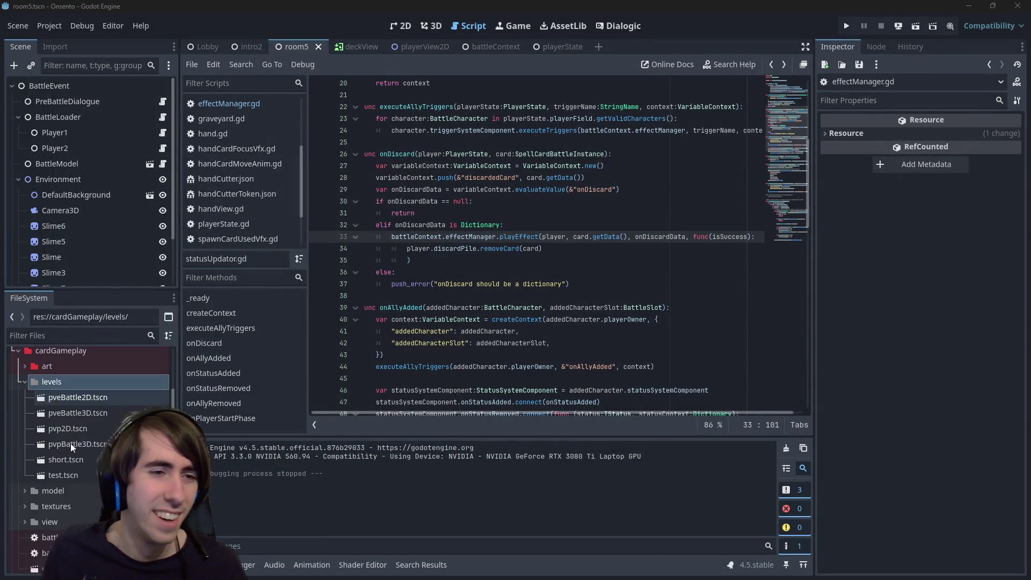
- Browse gameDungeon > plains > events > quest1 > room5 and open room5Battle.json
{"action": "scroll", "coordinate": [65, 397], "scroll_direction": "up", "scroll_amount": 5}
{"action": "double_click", "coordinate": [74, 402]}
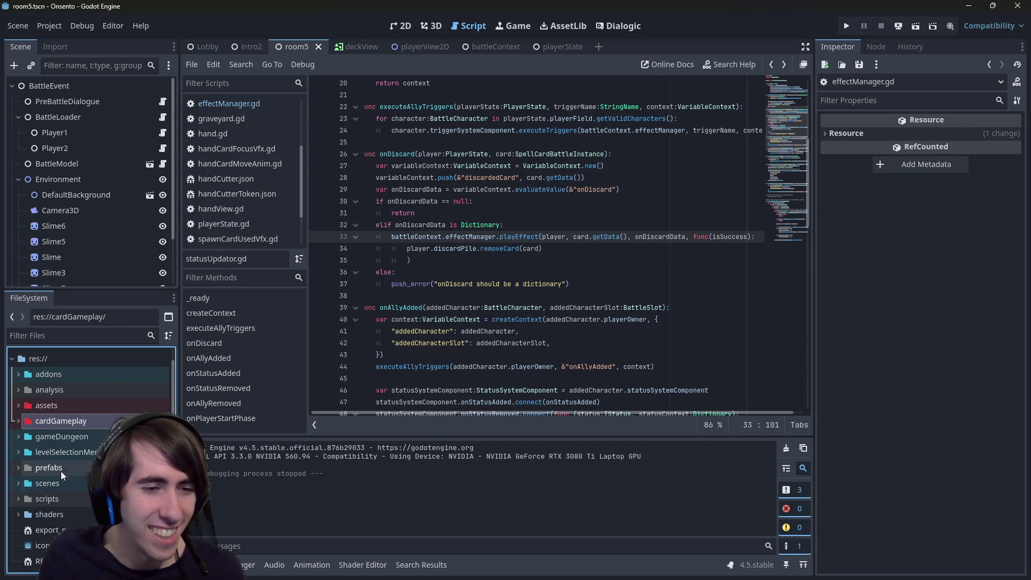
{"action": "double_click", "coordinate": [62, 440]}
{"action": "scroll", "coordinate": [63, 440], "scroll_direction": "down", "scroll_amount": 2}
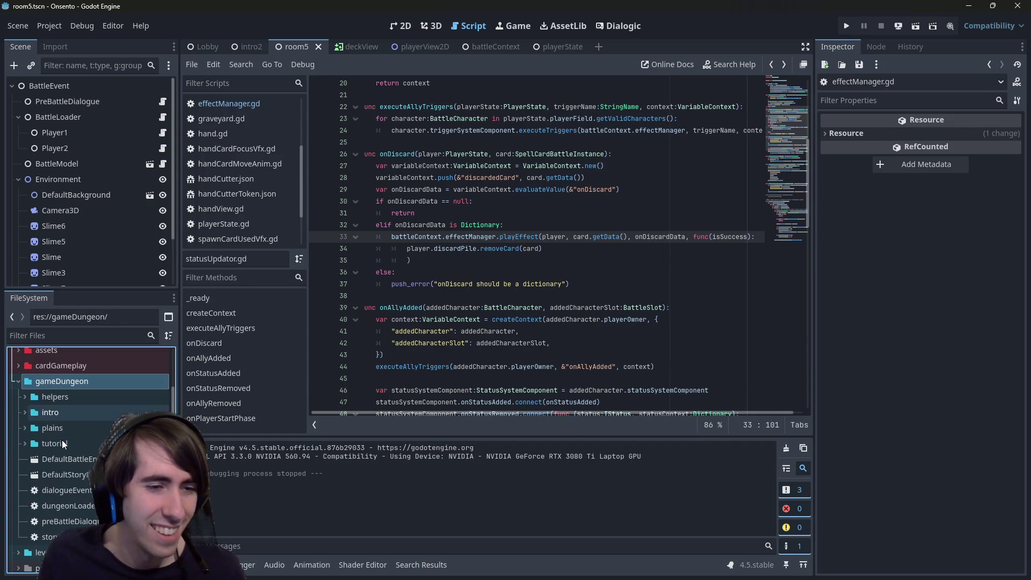
{"action": "double_click", "coordinate": [69, 430]}
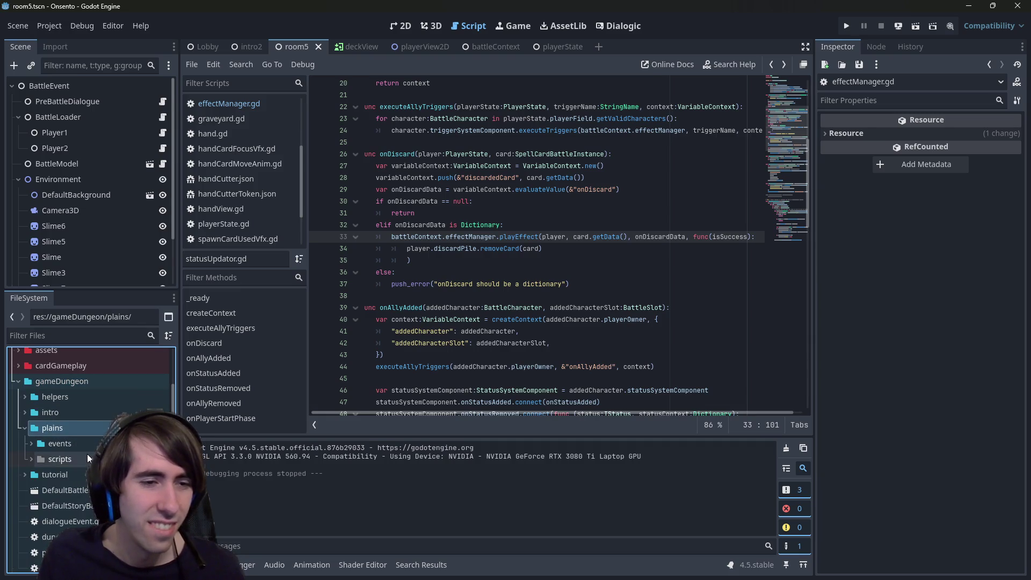
{"action": "double_click", "coordinate": [81, 443]}
{"action": "scroll", "coordinate": [82, 447], "scroll_direction": "down", "scroll_amount": 2}
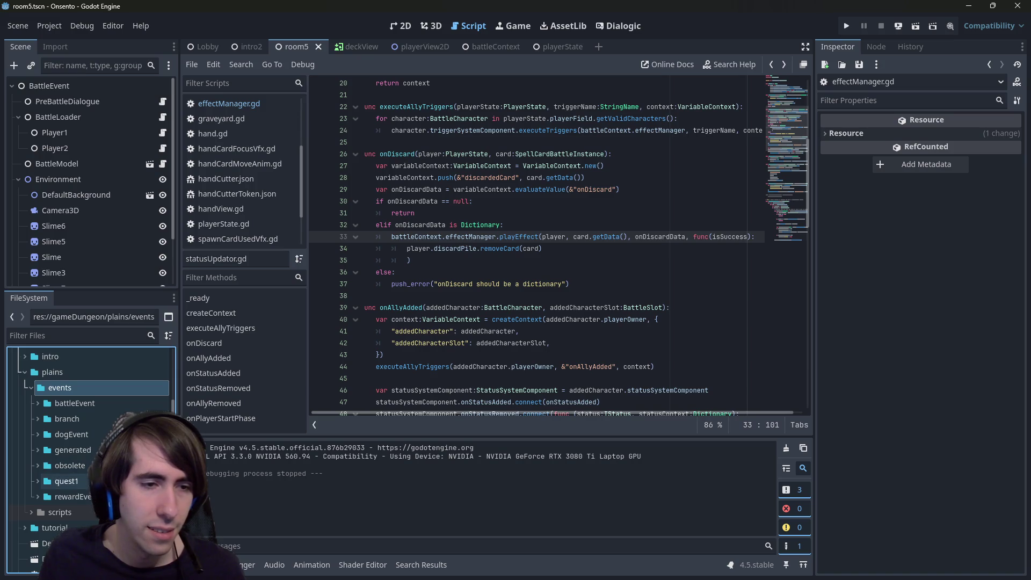
{"action": "double_click", "coordinate": [66, 481]}
{"action": "scroll", "coordinate": [75, 456], "scroll_direction": "down", "scroll_amount": 3}
{"action": "double_click", "coordinate": [72, 474]}
{"action": "scroll", "coordinate": [75, 456], "scroll_direction": "down", "scroll_amount": 1}
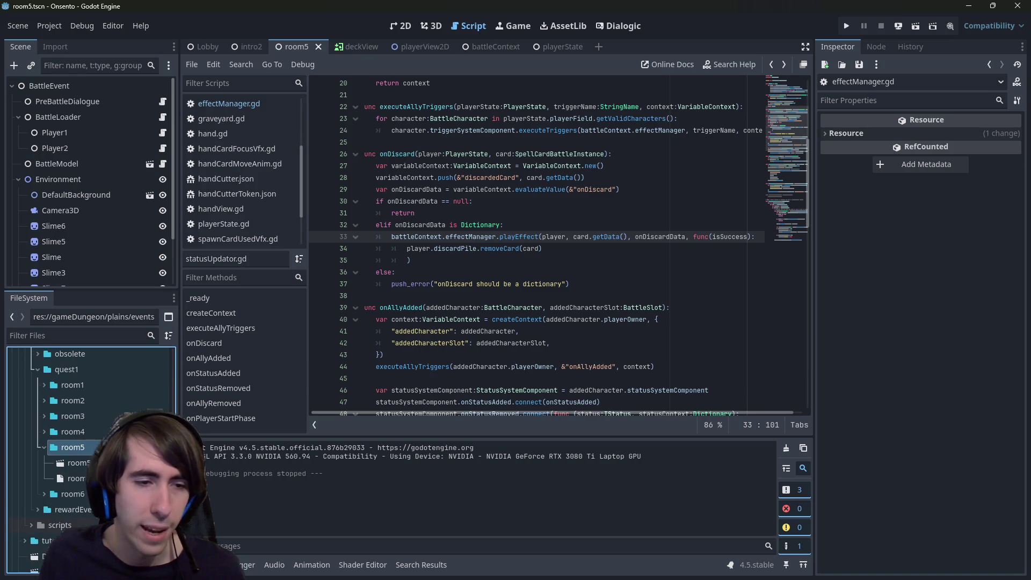
{"action": "double_click", "coordinate": [75, 478]}
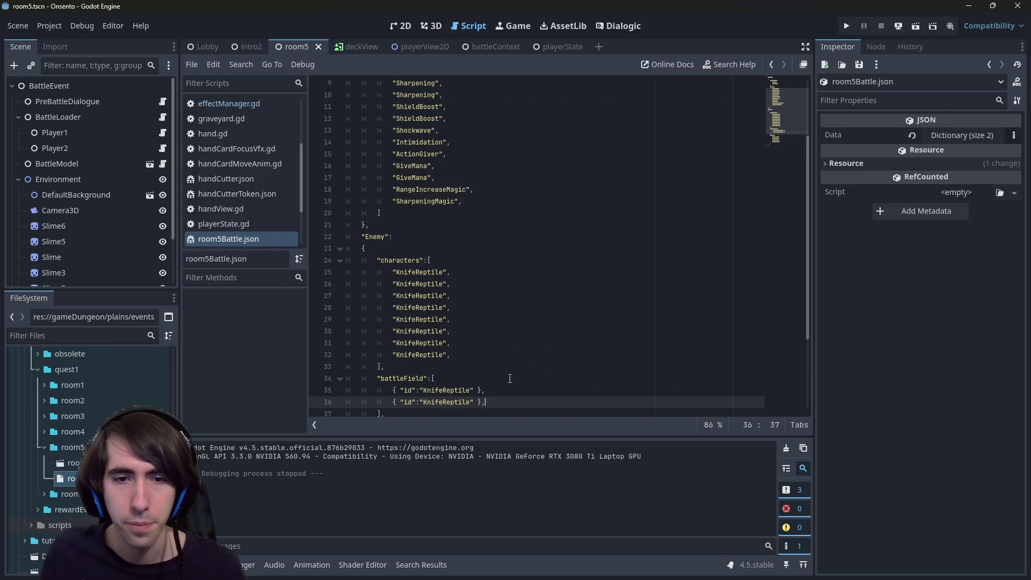
- Open room2Battle.json to compare enemies, selecting the MistySlime hp override
{"action": "scroll", "coordinate": [510, 377], "scroll_direction": "down", "scroll_amount": 3}
{"action": "scroll", "coordinate": [502, 378], "scroll_direction": "up", "scroll_amount": 6}
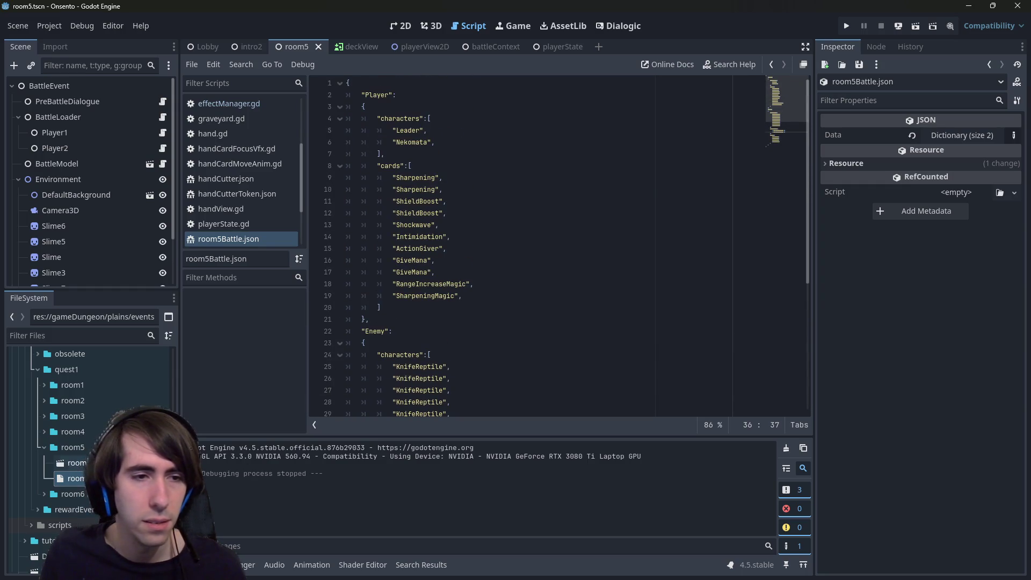
{"action": "double_click", "coordinate": [72, 494]}
{"action": "scroll", "coordinate": [93, 430], "scroll_direction": "up", "scroll_amount": 2}
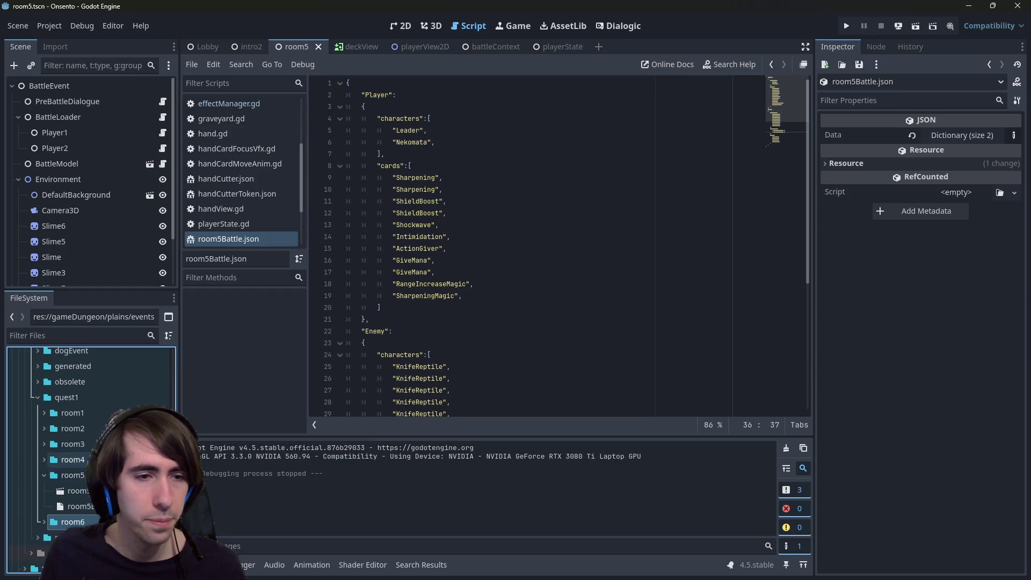
{"action": "double_click", "coordinate": [93, 429]}
{"action": "double_click", "coordinate": [76, 459]}
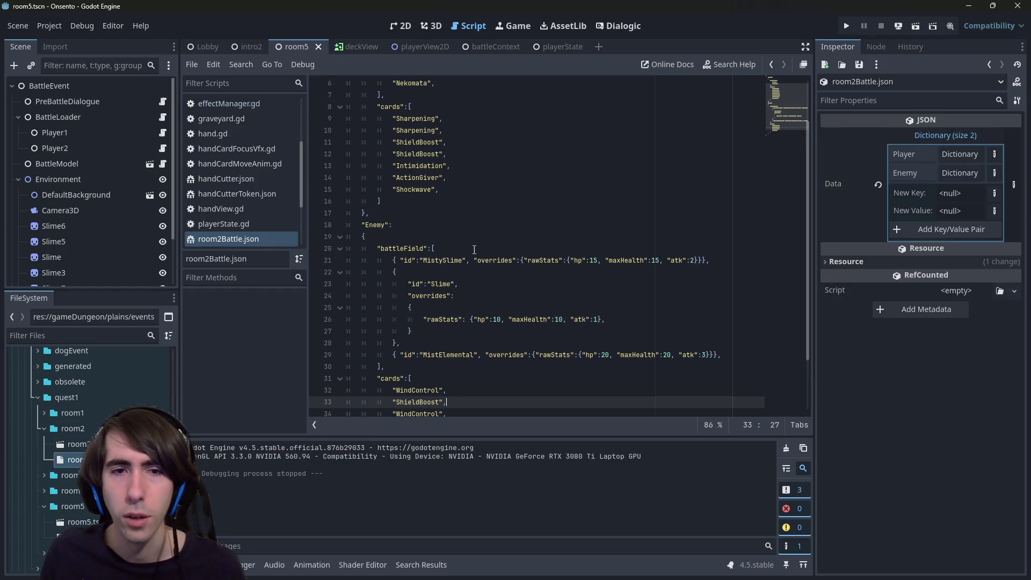
{"action": "double_click", "coordinate": [580, 261]}
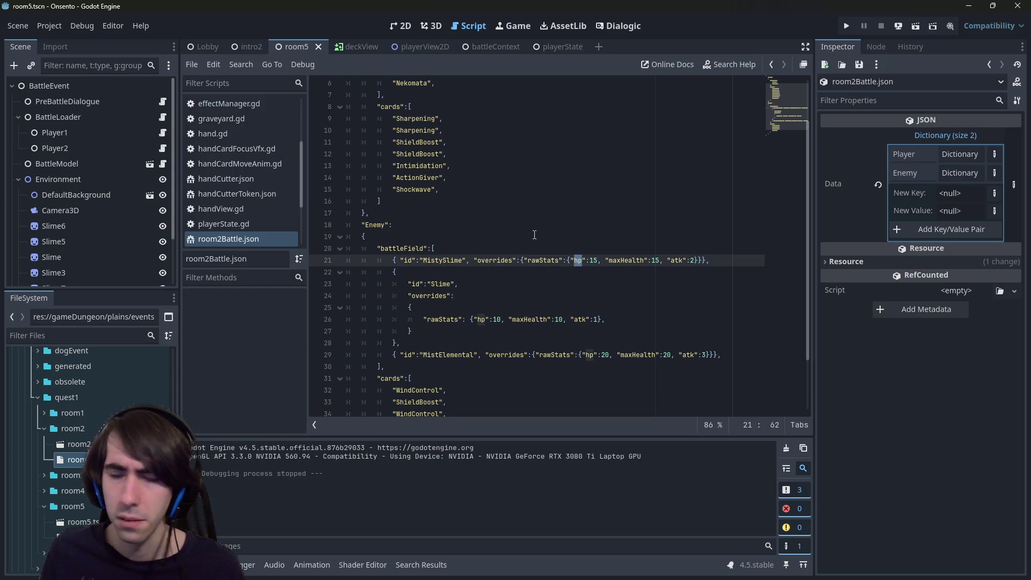
- Open knifeReptile.json from res://assets/gameplay/characters
{"action": "scroll", "coordinate": [89, 456], "scroll_direction": "up", "scroll_amount": 10}
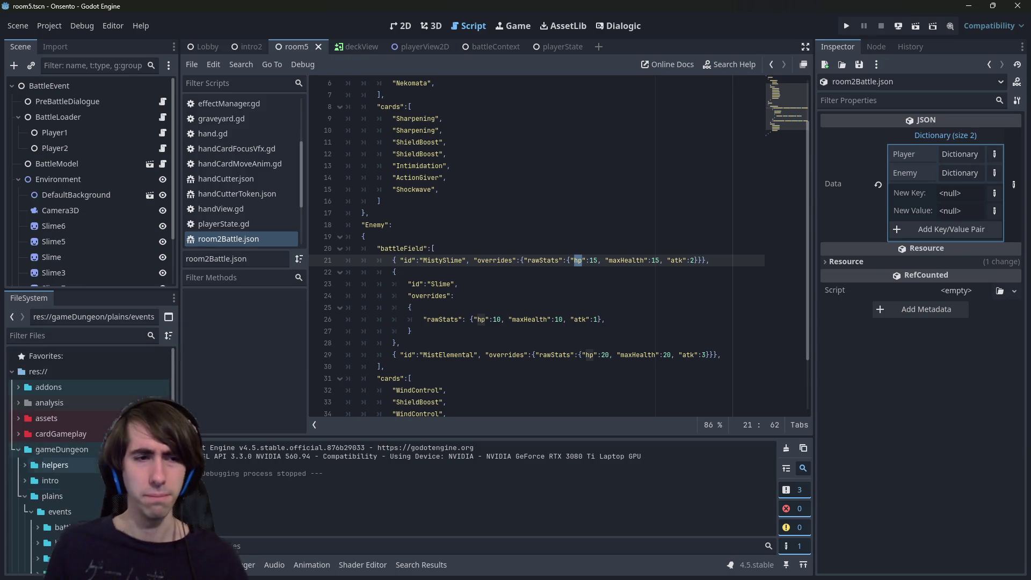
{"action": "scroll", "coordinate": [89, 456], "scroll_direction": "down", "scroll_amount": 1}
{"action": "double_click", "coordinate": [76, 391]}
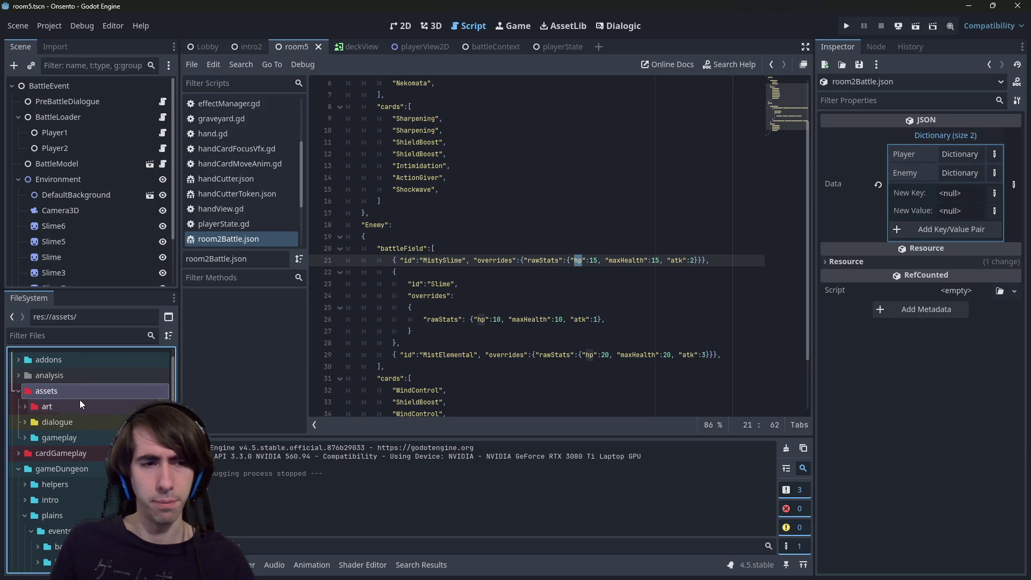
{"action": "double_click", "coordinate": [85, 434]}
{"action": "double_click", "coordinate": [93, 482]}
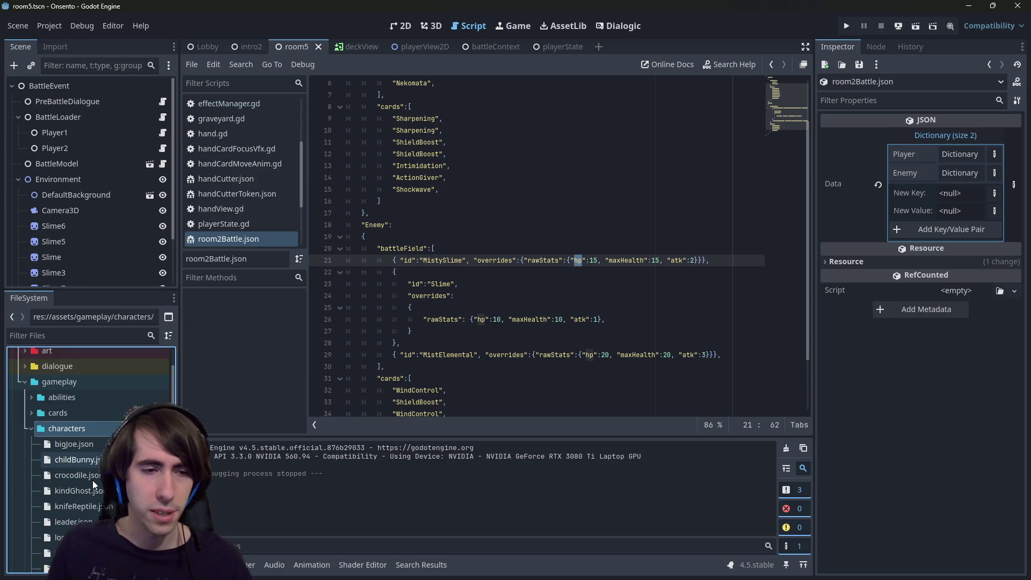
{"action": "scroll", "coordinate": [90, 480], "scroll_direction": "down", "scroll_amount": 3}
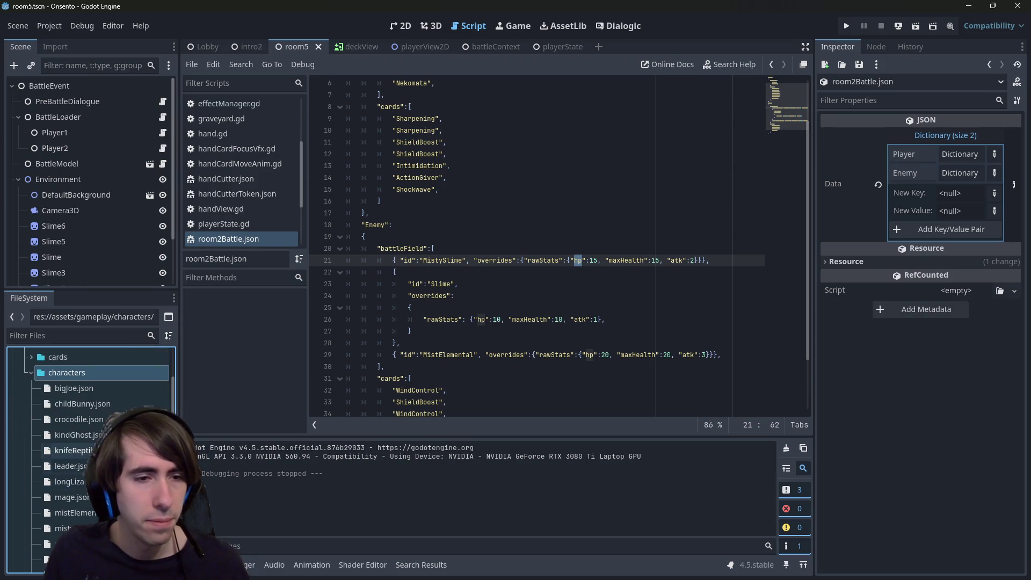
{"action": "double_click", "coordinate": [71, 450]}
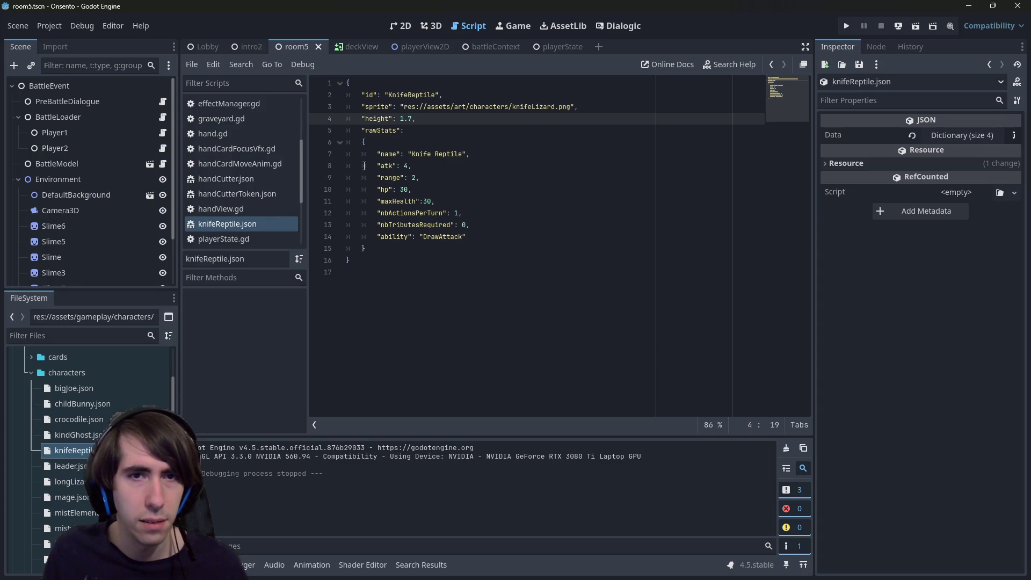
- Set the Knife Reptile's hp and maxHealth to 25, save, and run the battle scene with F6
{"action": "double_click", "coordinate": [406, 189]}
{"action": "type", "text": "25"}
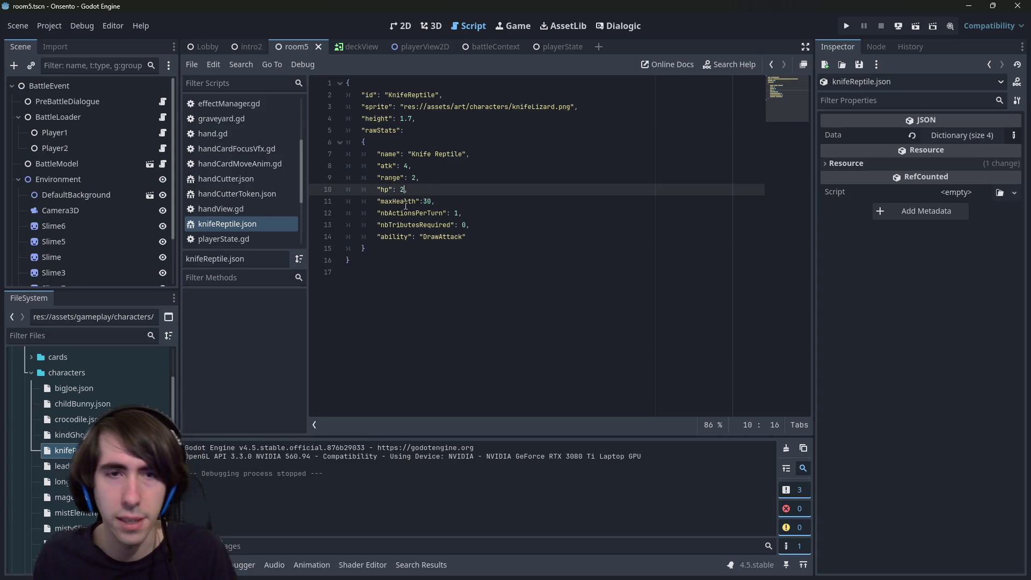
{"action": "double_click", "coordinate": [427, 202]}
{"action": "type", "text": "25"}
{"action": "left_click", "coordinate": [445, 194]}
{"action": "key", "text": "ctrl+s"}
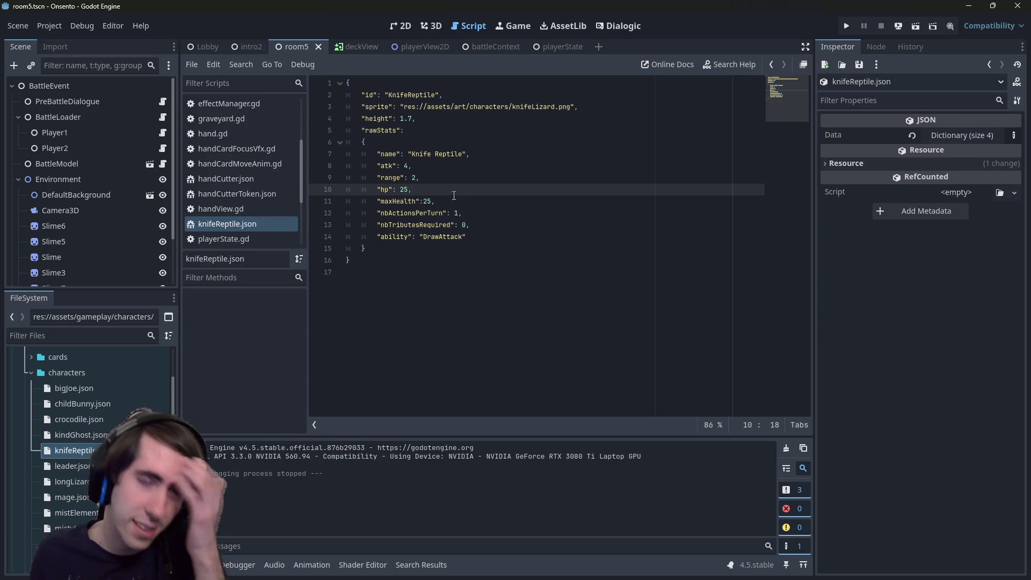
{"action": "key", "text": "F6"}
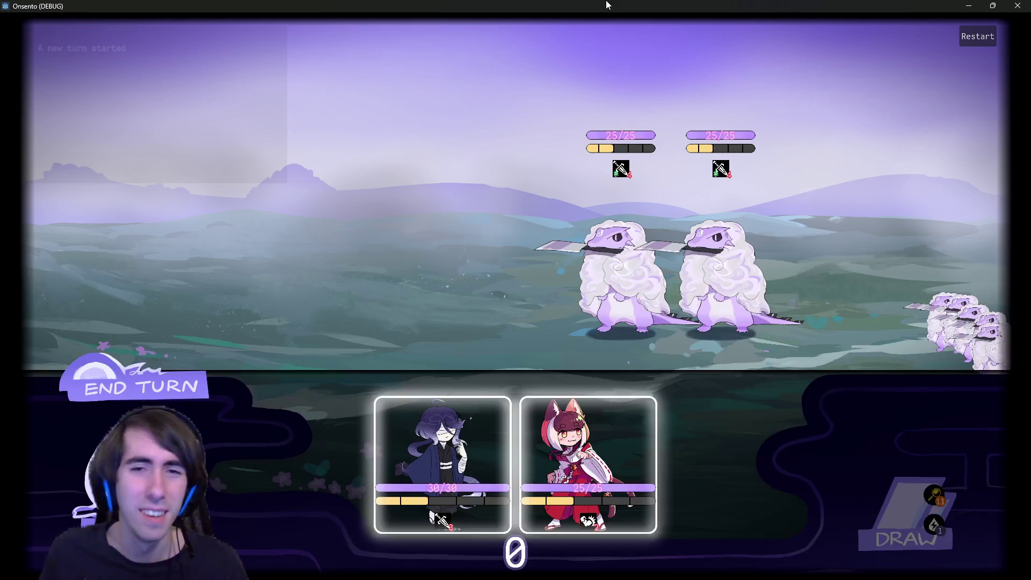
- Deploy both allies, drawing cards and playing Guard Up and Motivation on the blindfolded ally
{"action": "left_click", "coordinate": [442, 440]}
{"action": "left_click", "coordinate": [457, 429]}
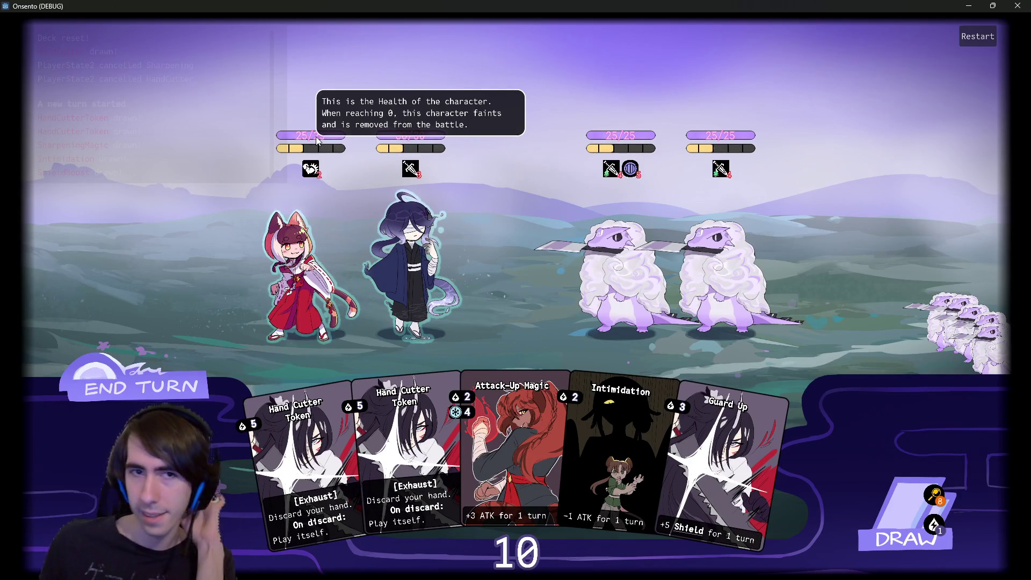
{"action": "mouse_move", "coordinate": [307, 185]}
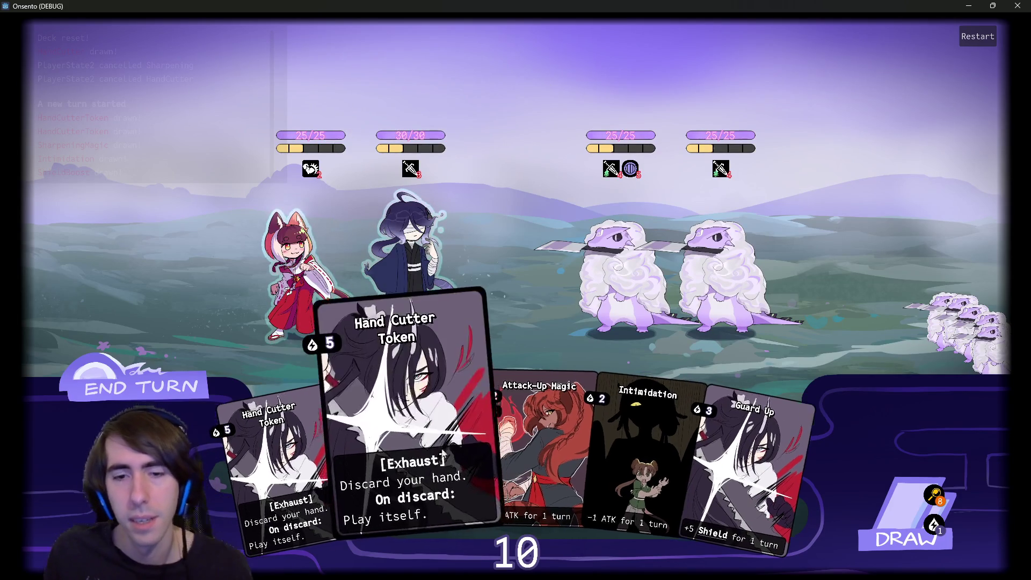
{"action": "left_click_drag", "start_coordinate": [746, 494], "coordinate": [499, 312]}
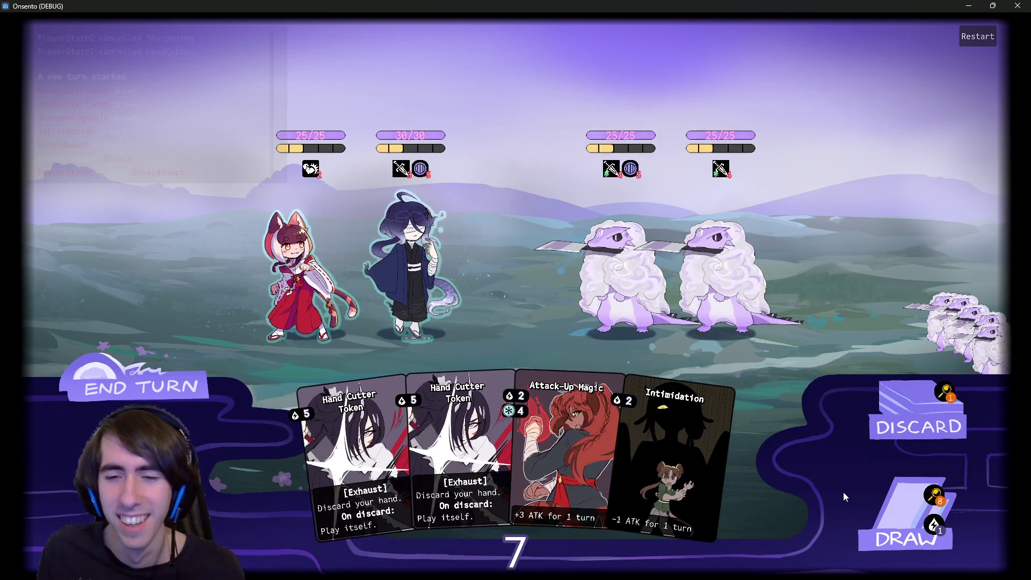
{"action": "left_click", "coordinate": [870, 493]}
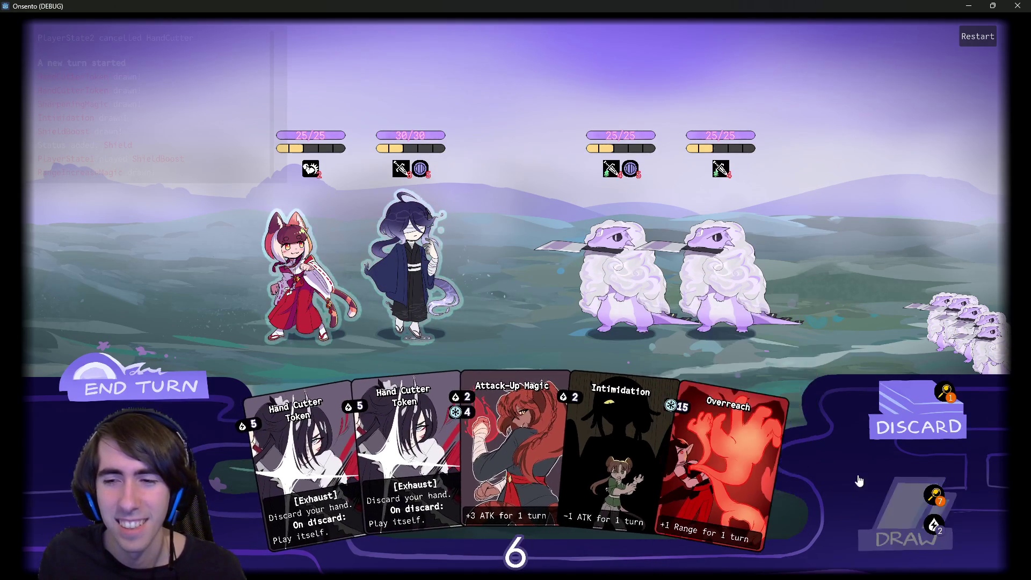
{"action": "left_click_drag", "start_coordinate": [565, 425], "coordinate": [609, 312]}
{"action": "left_click_drag", "start_coordinate": [633, 266], "coordinate": [614, 439]}
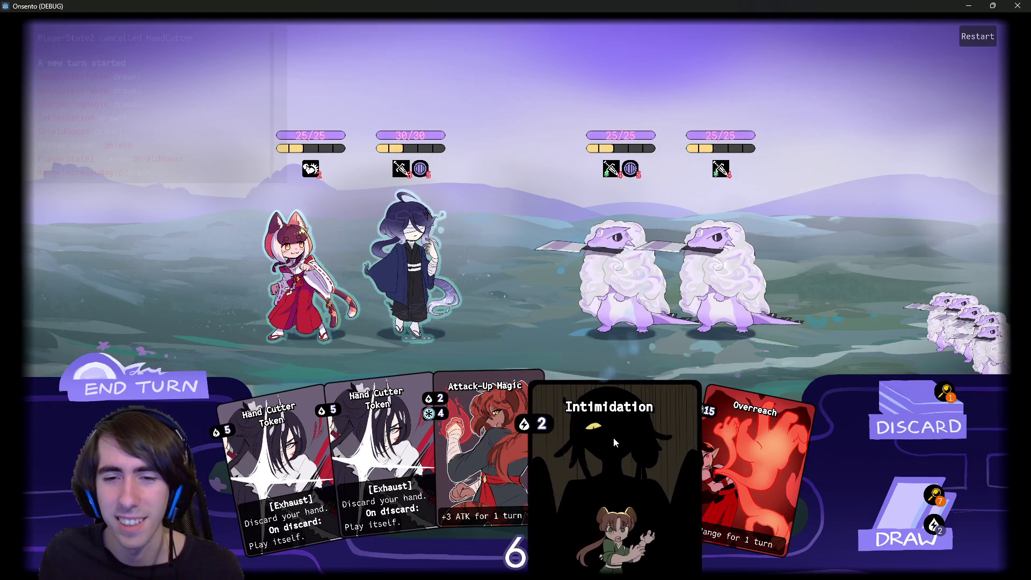
{"action": "left_click", "coordinate": [883, 516]}
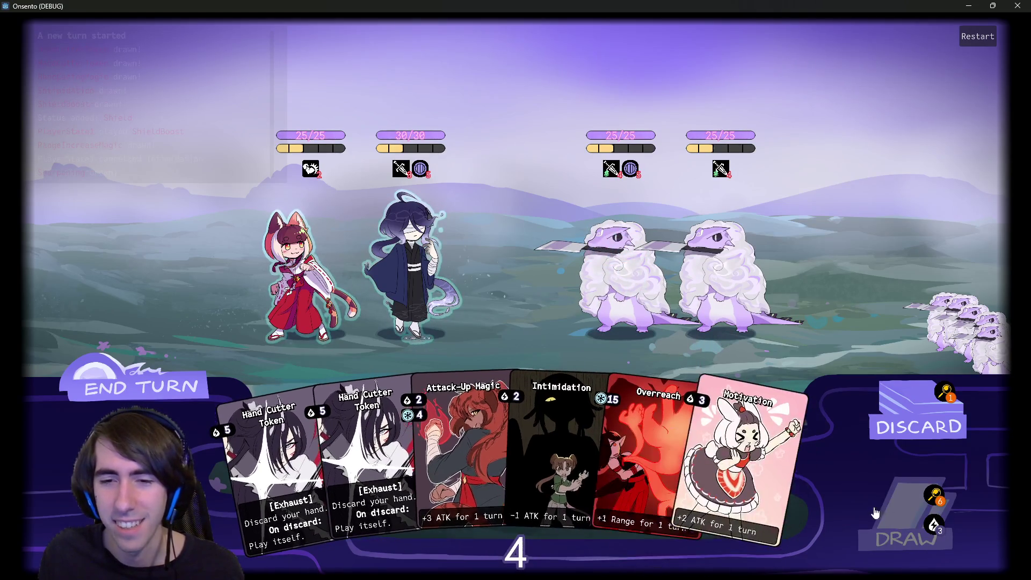
{"action": "mouse_move", "coordinate": [774, 479]}
{"action": "left_mouse_down"}
{"action": "mouse_move", "coordinate": [512, 292]}
{"action": "mouse_move", "coordinate": [434, 282]}
{"action": "left_mouse_up"}
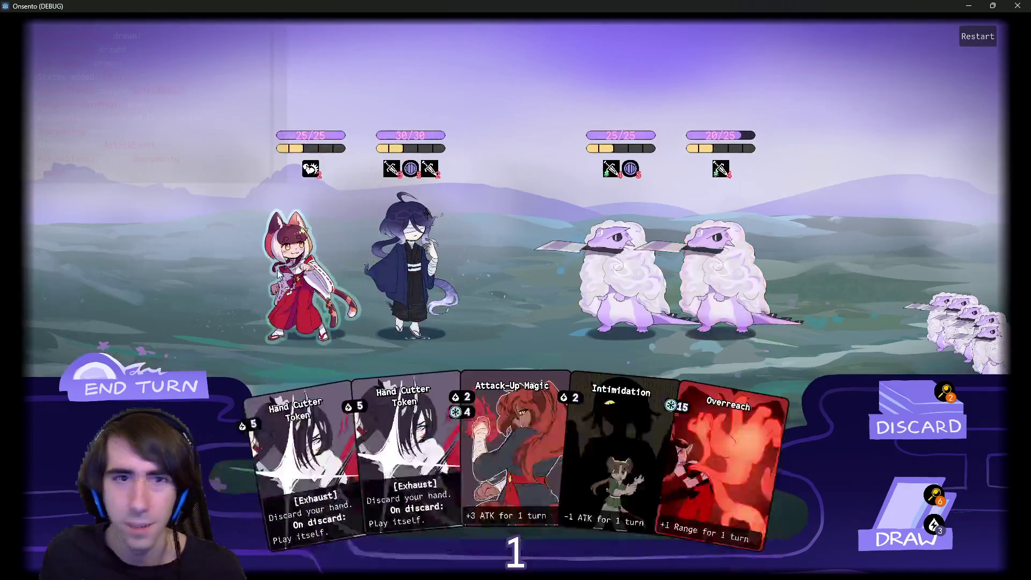
- Attack the right Knife Reptile down to 18/25, end the turn, then try Intimidation and draw
{"action": "left_click", "coordinate": [278, 273]}
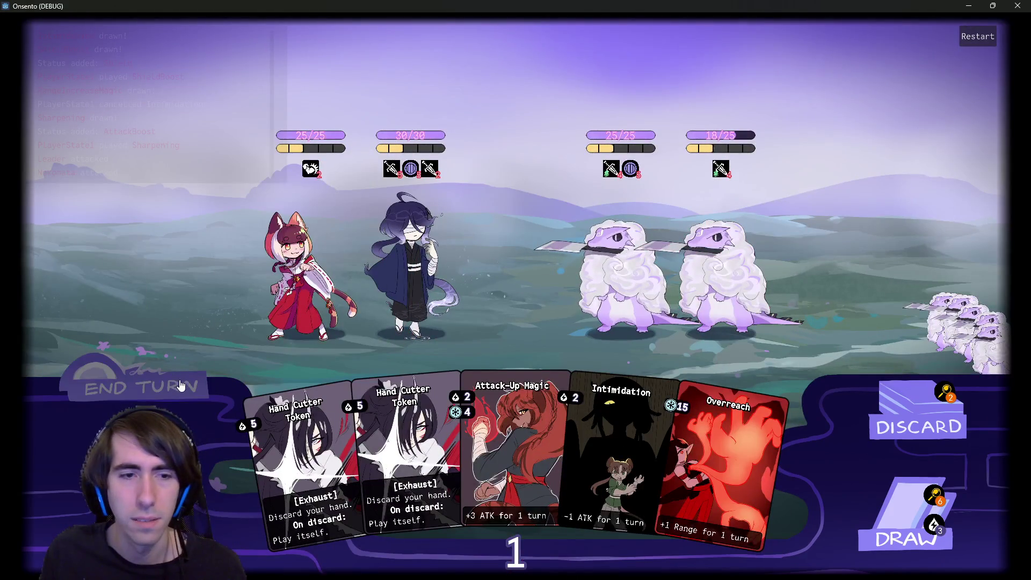
{"action": "left_click", "coordinate": [179, 386]}
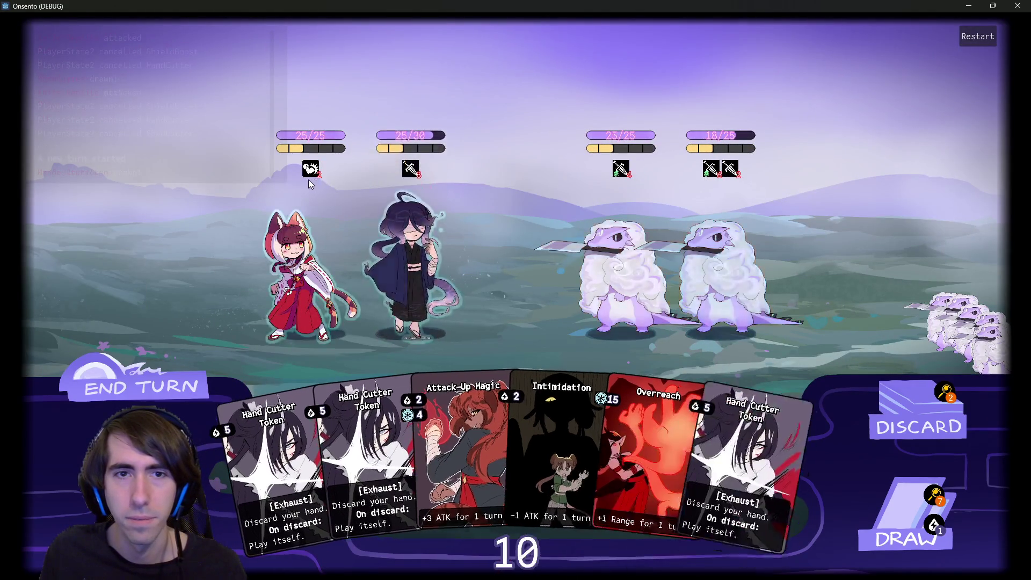
{"action": "mouse_move", "coordinate": [745, 445]}
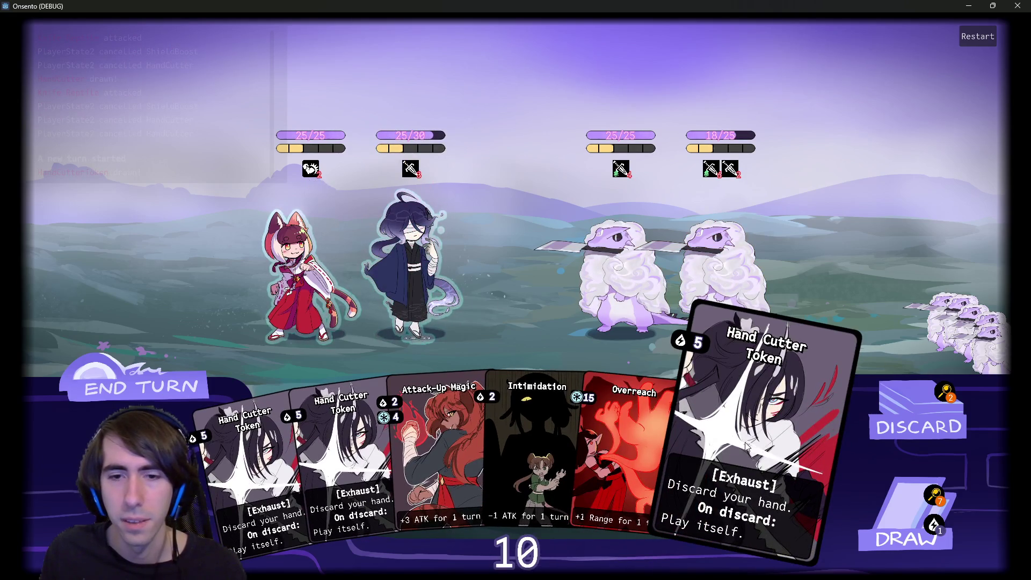
{"action": "mouse_move", "coordinate": [675, 459]}
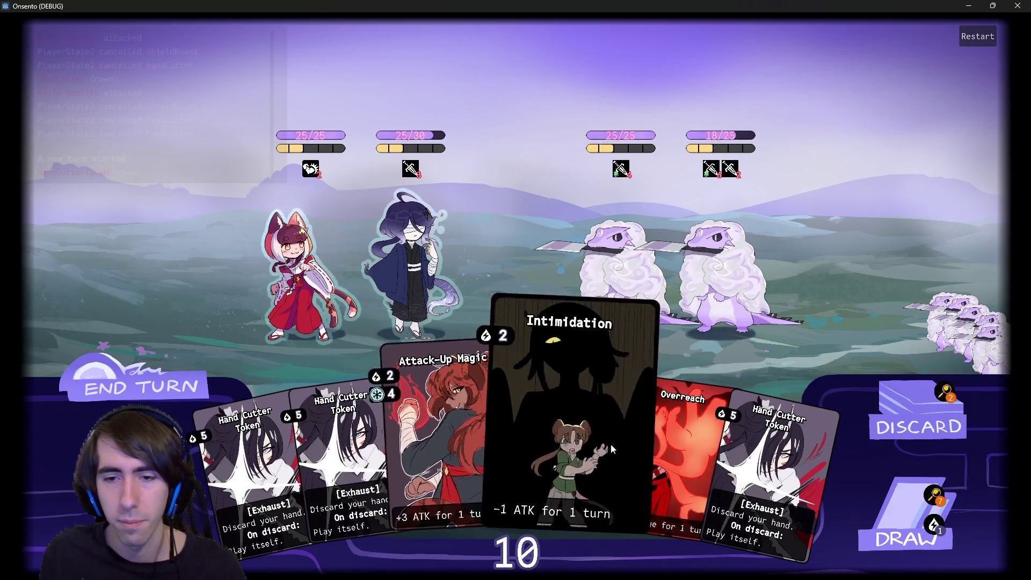
{"action": "mouse_move", "coordinate": [611, 439]}
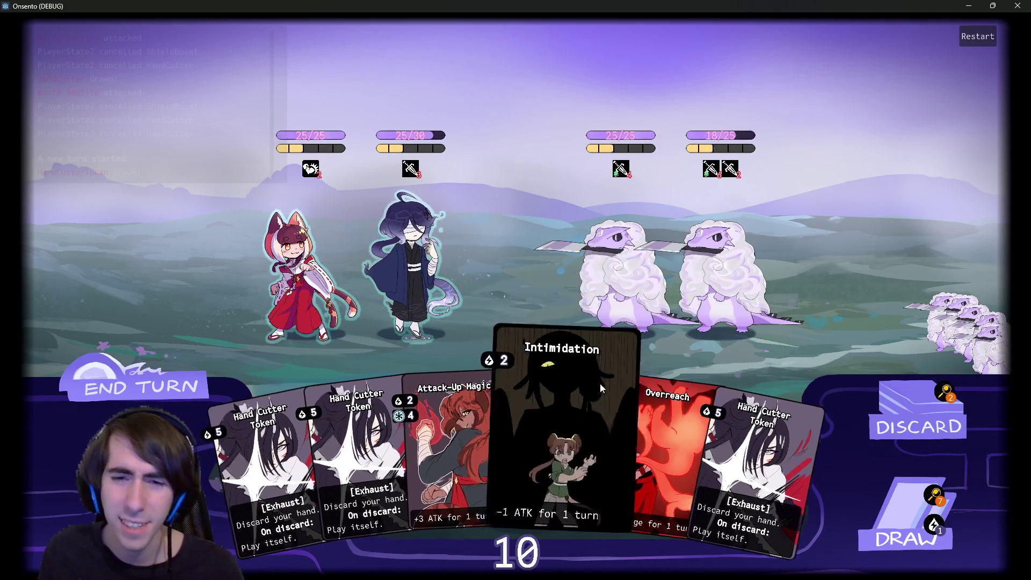
{"action": "mouse_move", "coordinate": [588, 336]}
{"action": "mouse_move", "coordinate": [531, 435]}
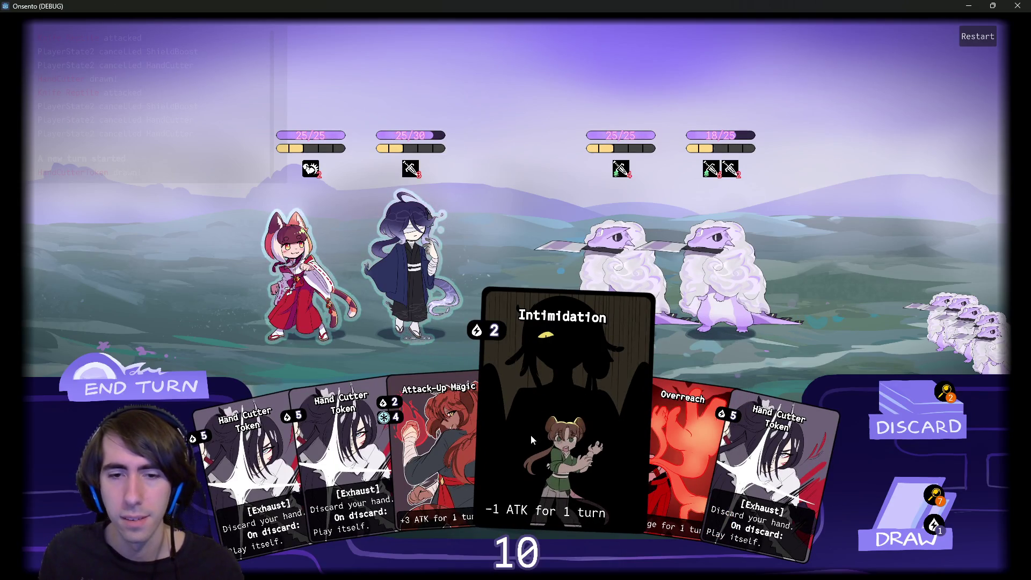
{"action": "mouse_move", "coordinate": [539, 433]}
{"action": "left_mouse_down"}
{"action": "mouse_move", "coordinate": [591, 301]}
{"action": "mouse_move", "coordinate": [573, 427]}
{"action": "left_mouse_up"}
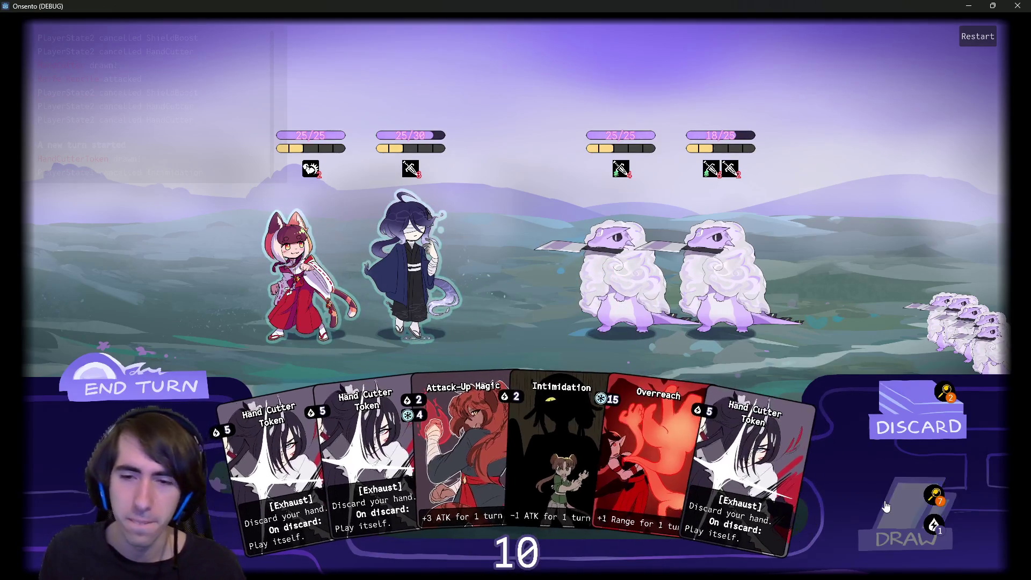
{"action": "left_click", "coordinate": [886, 506]}
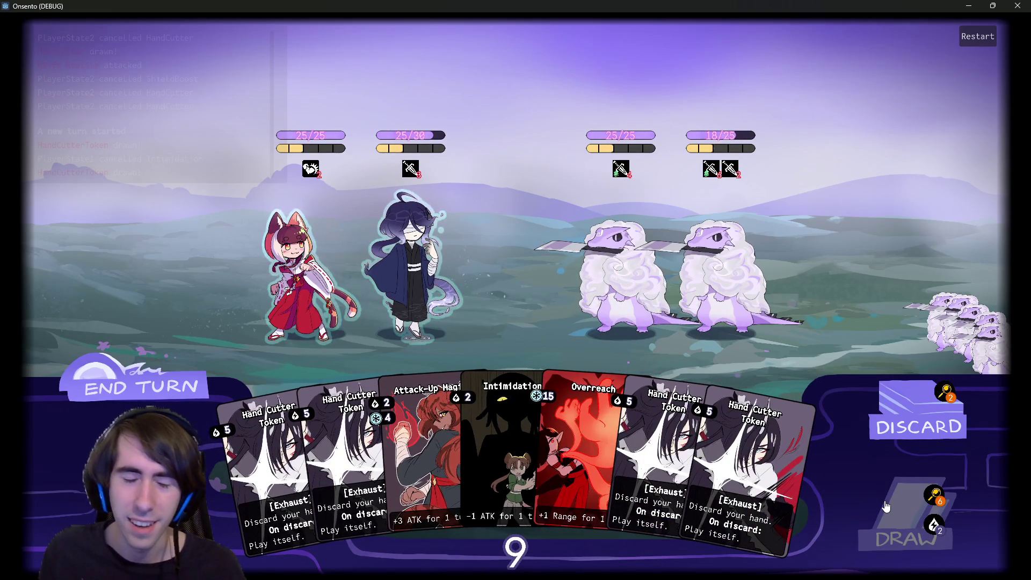
- Play Shockwave to drop the second Knife Reptile to 13/25, drawing until two Hand Cutter Tokens are held
{"action": "left_click", "coordinate": [885, 506]}
{"action": "mouse_move", "coordinate": [799, 481]}
{"action": "left_mouse_down"}
{"action": "mouse_move", "coordinate": [674, 366]}
{"action": "mouse_move", "coordinate": [436, 305]}
{"action": "left_mouse_up"}
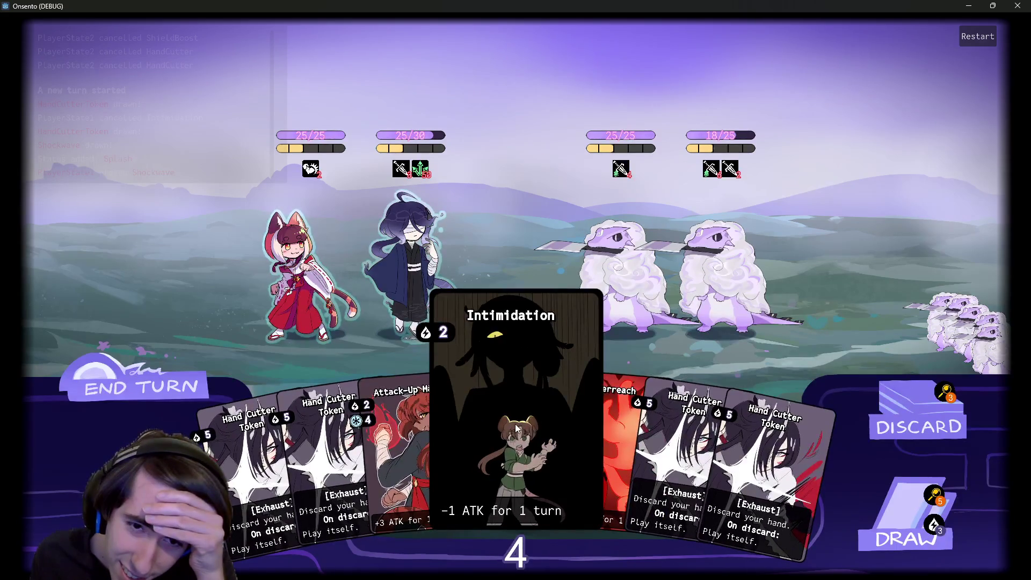
{"action": "left_click", "coordinate": [907, 516]}
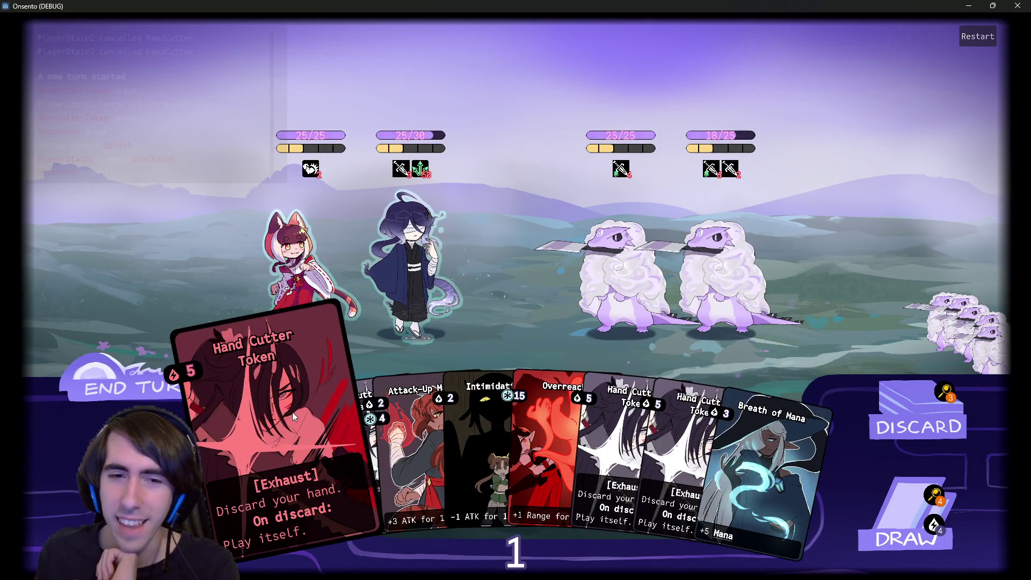
{"action": "left_click", "coordinate": [139, 388]}
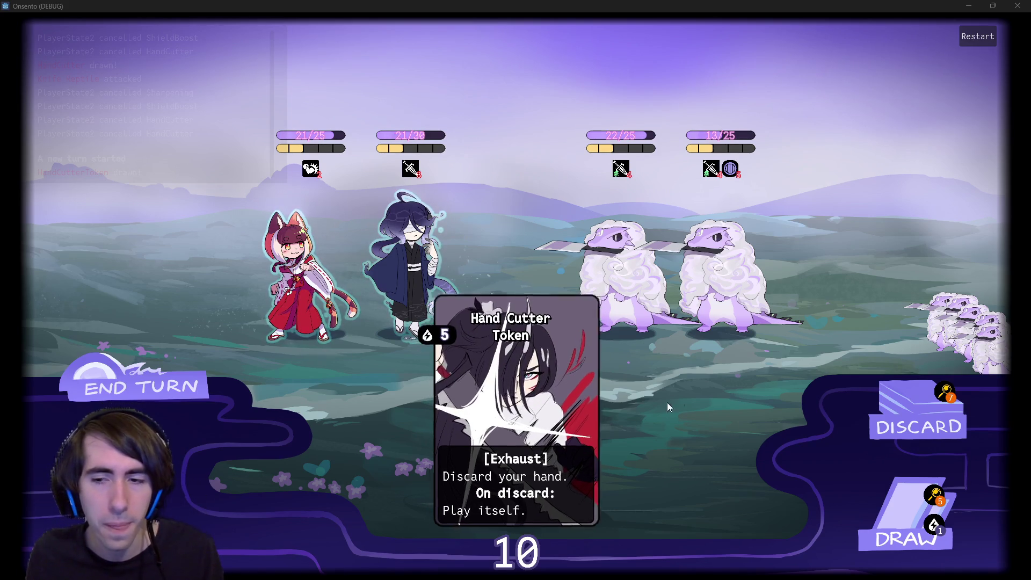
{"action": "left_click", "coordinate": [878, 502]}
- Play Motivation on the second ally, Guard Up and Breath of Mana on the hooded ally, draw Overclock, end turn
{"action": "left_click", "coordinate": [610, 460]}
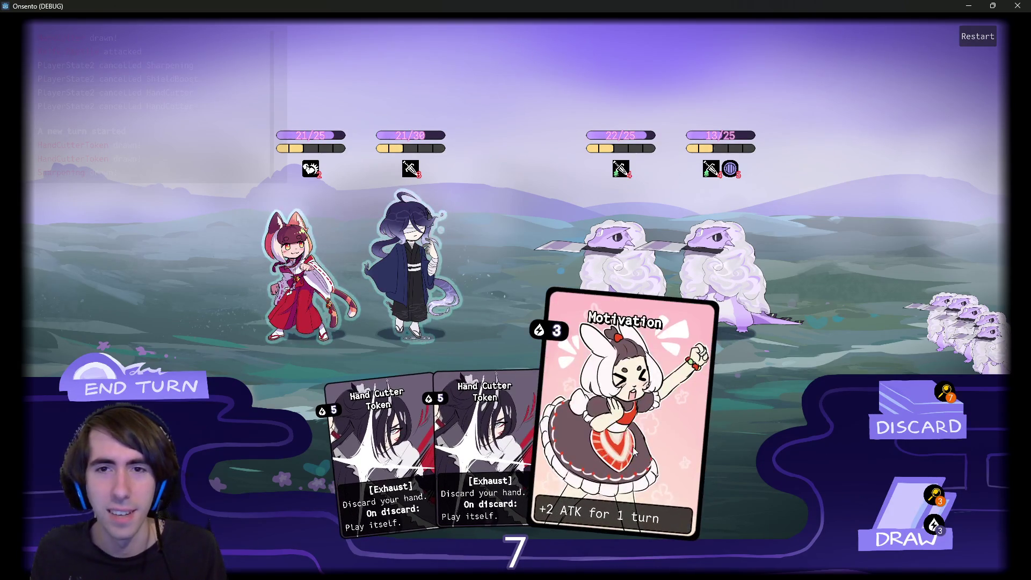
{"action": "left_click", "coordinate": [446, 262]}
{"action": "left_click", "coordinate": [890, 471]}
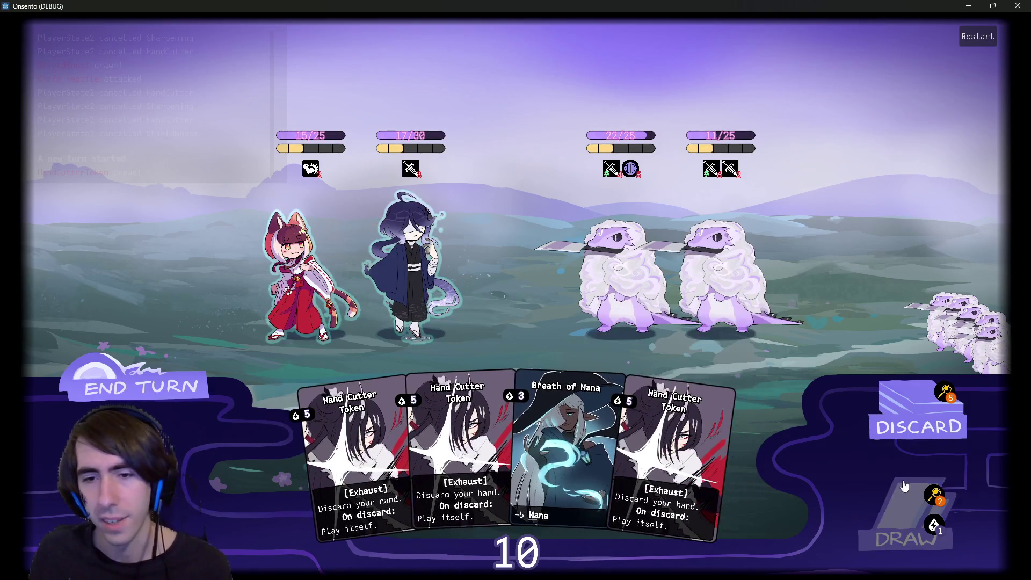
{"action": "left_click", "coordinate": [870, 508]}
{"action": "left_click", "coordinate": [725, 467]}
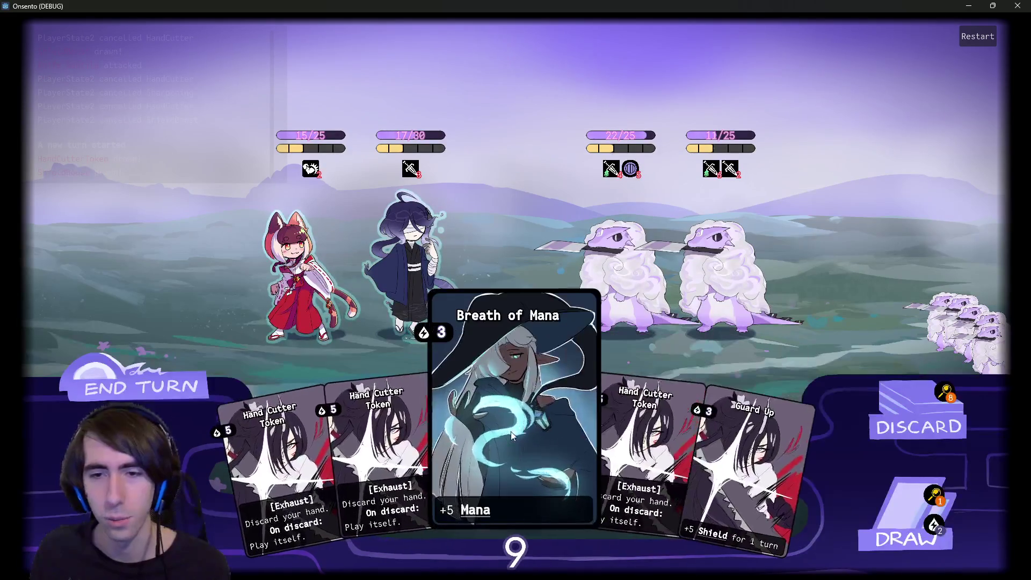
{"action": "left_click", "coordinate": [415, 262]}
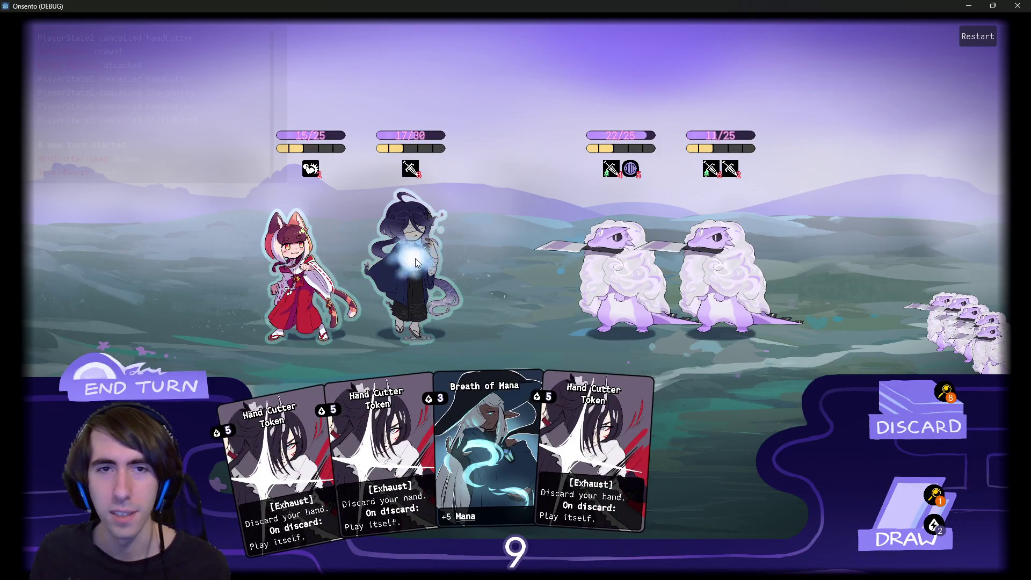
{"action": "left_click", "coordinate": [558, 420]}
{"action": "left_click", "coordinate": [415, 262]}
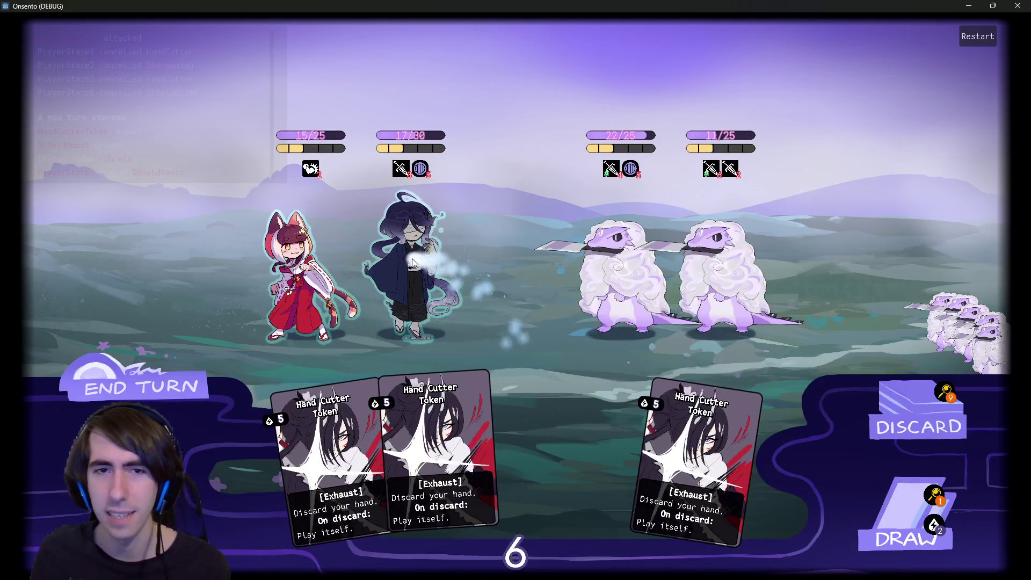
{"action": "left_click", "coordinate": [894, 499]}
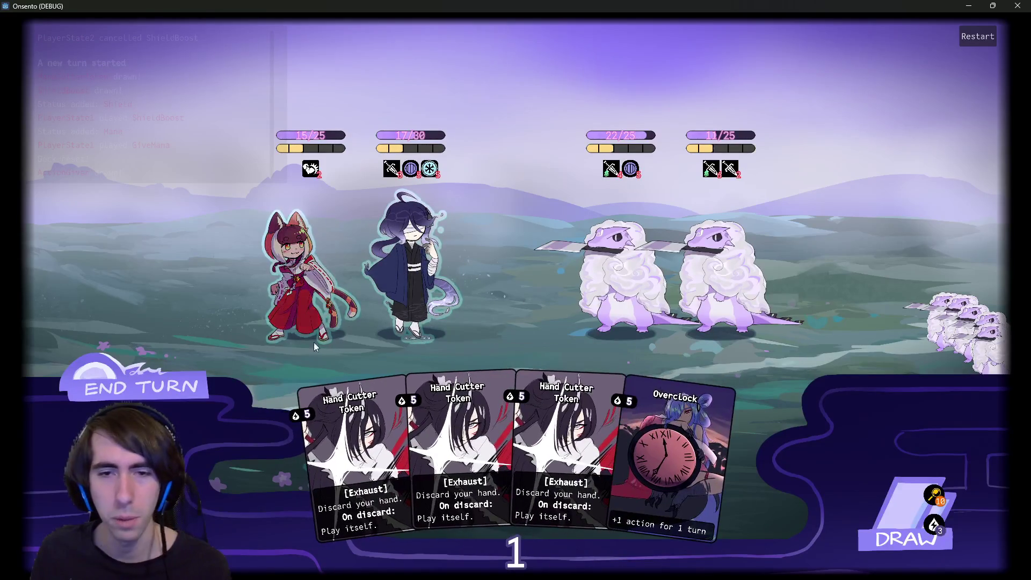
{"action": "left_click", "coordinate": [142, 387]}
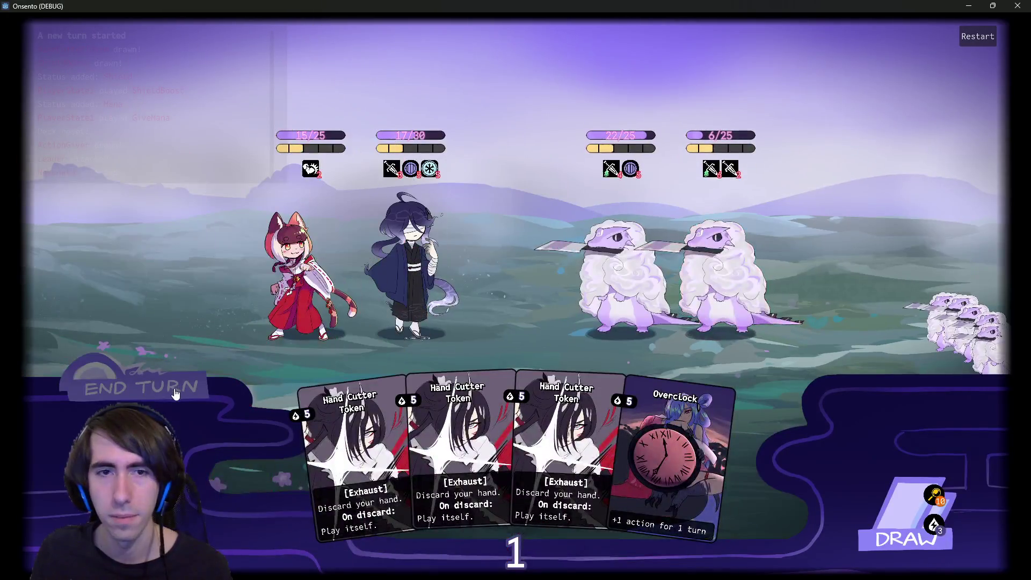
- Start the new turn, draw cards, play Shield on the fox girl, and end the turn
{"action": "left_click", "coordinate": [176, 394]}
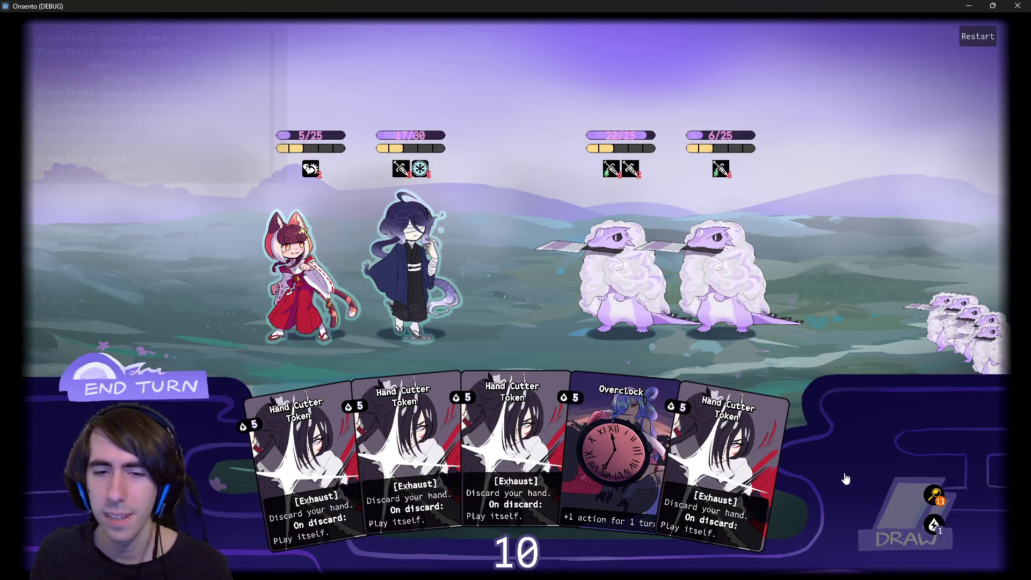
{"action": "left_click", "coordinate": [880, 518]}
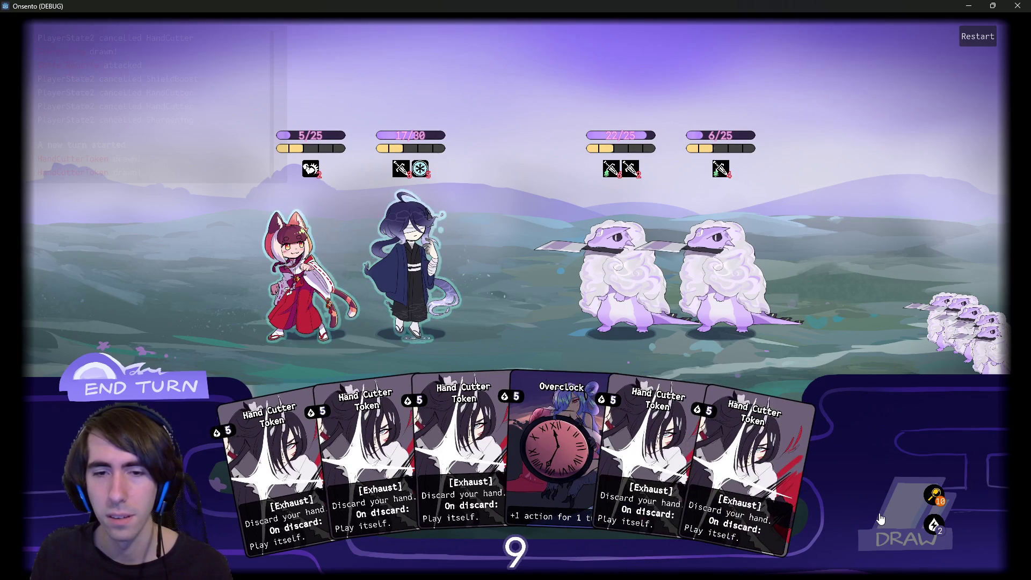
{"action": "left_click", "coordinate": [880, 518]}
{"action": "mouse_move", "coordinate": [881, 518]}
{"action": "left_mouse_down"}
{"action": "mouse_move", "coordinate": [760, 438]}
{"action": "mouse_move", "coordinate": [301, 311]}
{"action": "left_mouse_up"}
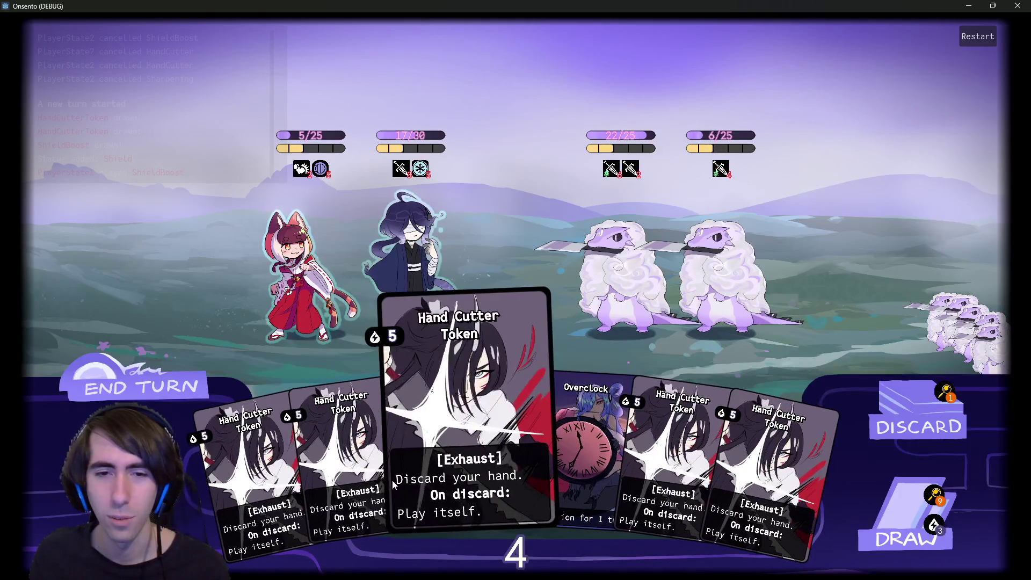
{"action": "left_click", "coordinate": [863, 540]}
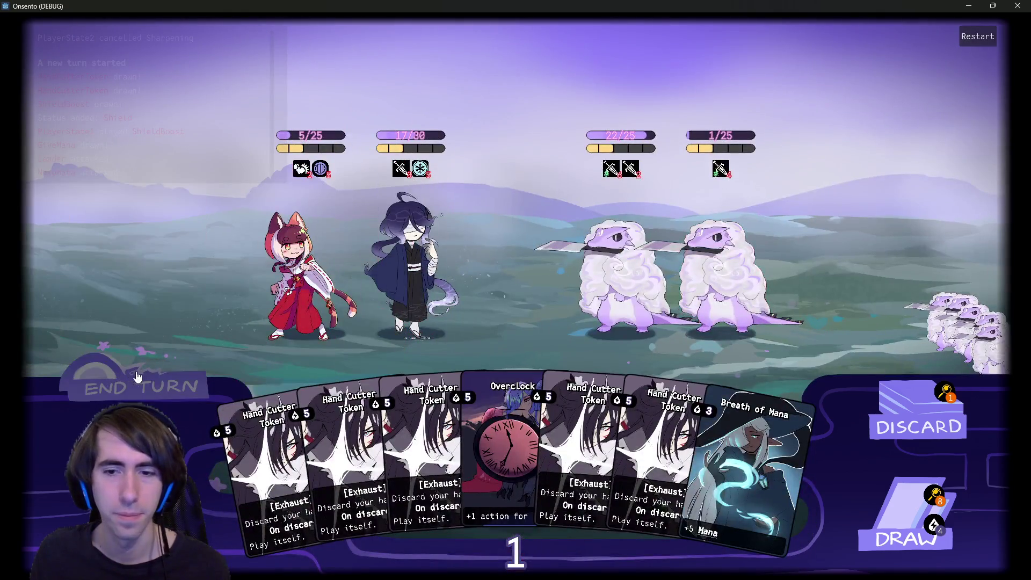
{"action": "left_click", "coordinate": [136, 378]}
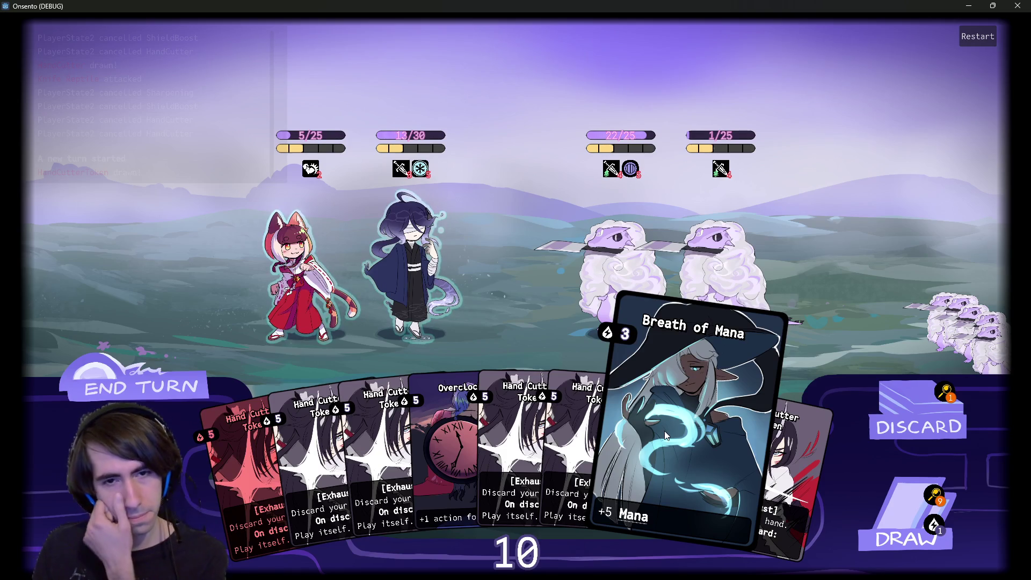
- Play Breath of Mana and Overclock on the hooded ally, draw once more, and end the turn
{"action": "left_click_drag", "start_coordinate": [664, 431], "coordinate": [476, 338]}
{"action": "left_click_drag", "start_coordinate": [505, 435], "coordinate": [423, 246]}
{"action": "left_click", "coordinate": [864, 509]}
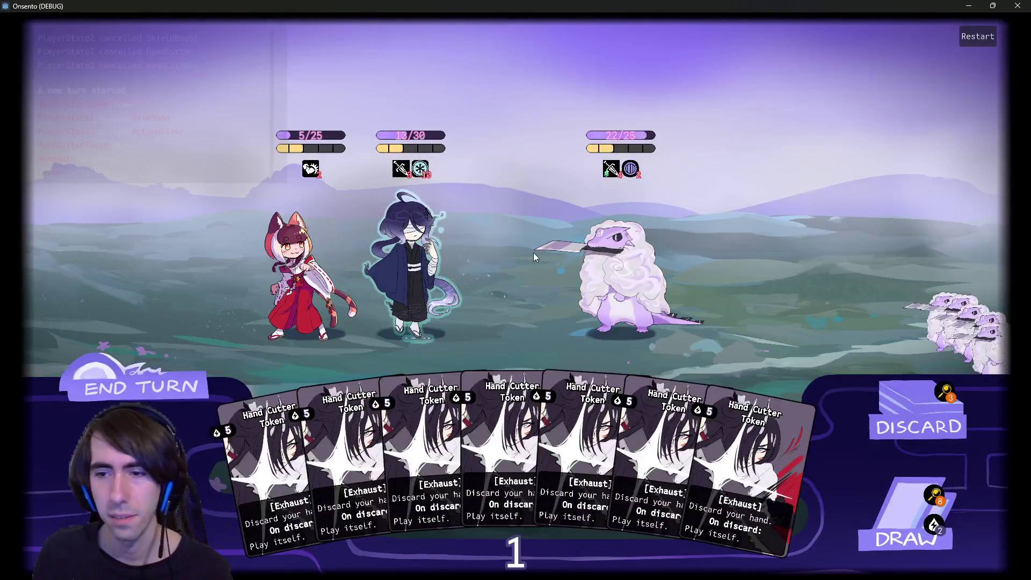
{"action": "left_click", "coordinate": [182, 373]}
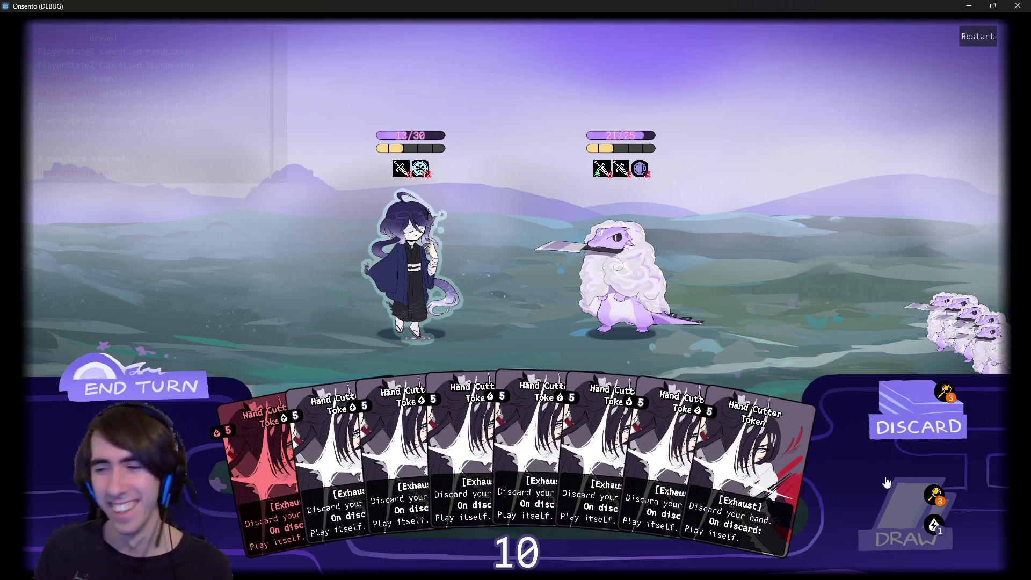
- Draw two cards, play Intimidation on the remaining enemy, and end the turn
{"action": "left_click", "coordinate": [887, 483]}
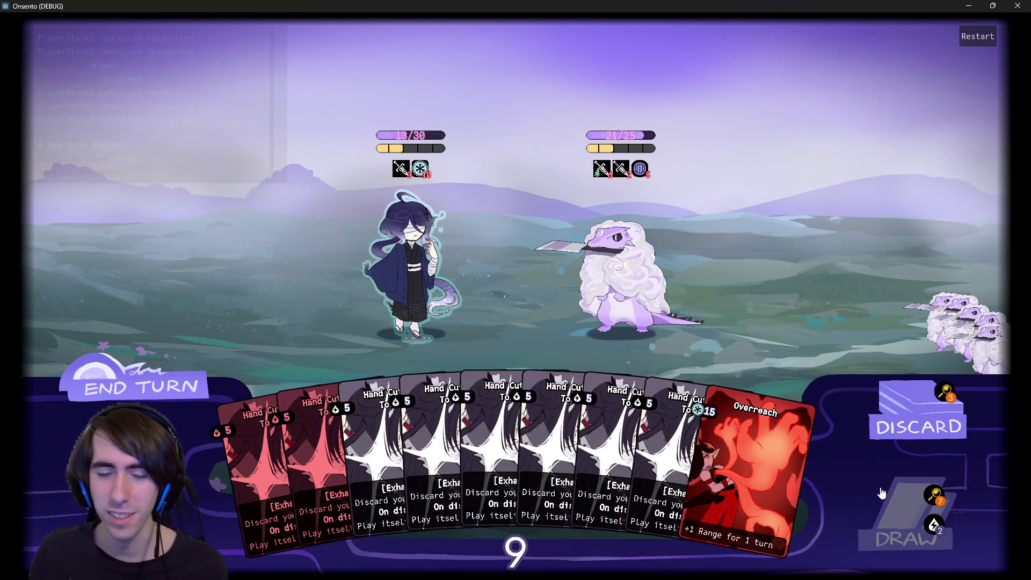
{"action": "left_click", "coordinate": [886, 489]}
{"action": "mouse_move", "coordinate": [795, 486]}
{"action": "left_mouse_down"}
{"action": "mouse_move", "coordinate": [785, 441]}
{"action": "mouse_move", "coordinate": [623, 288]}
{"action": "left_mouse_up"}
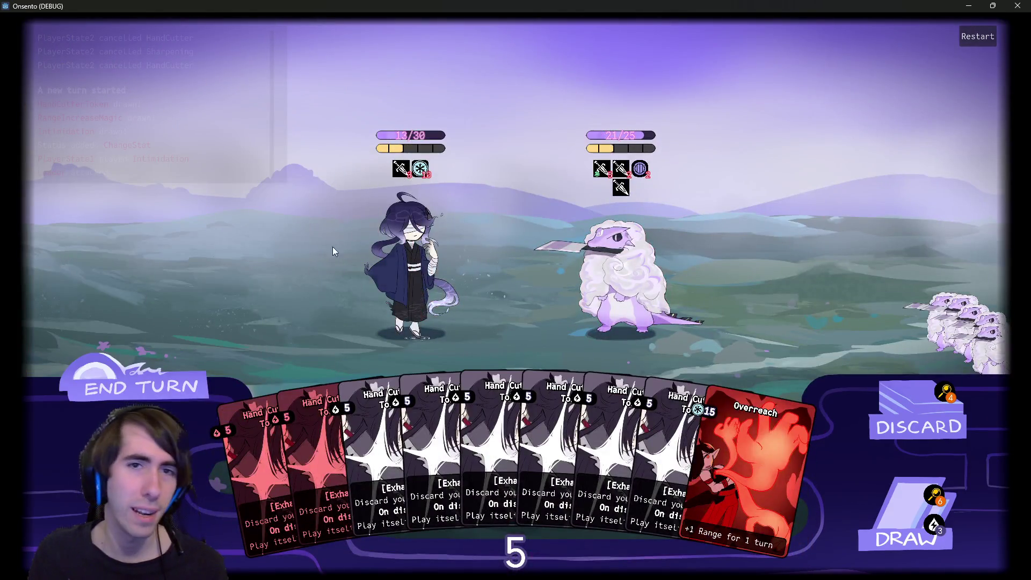
{"action": "left_click", "coordinate": [176, 373]}
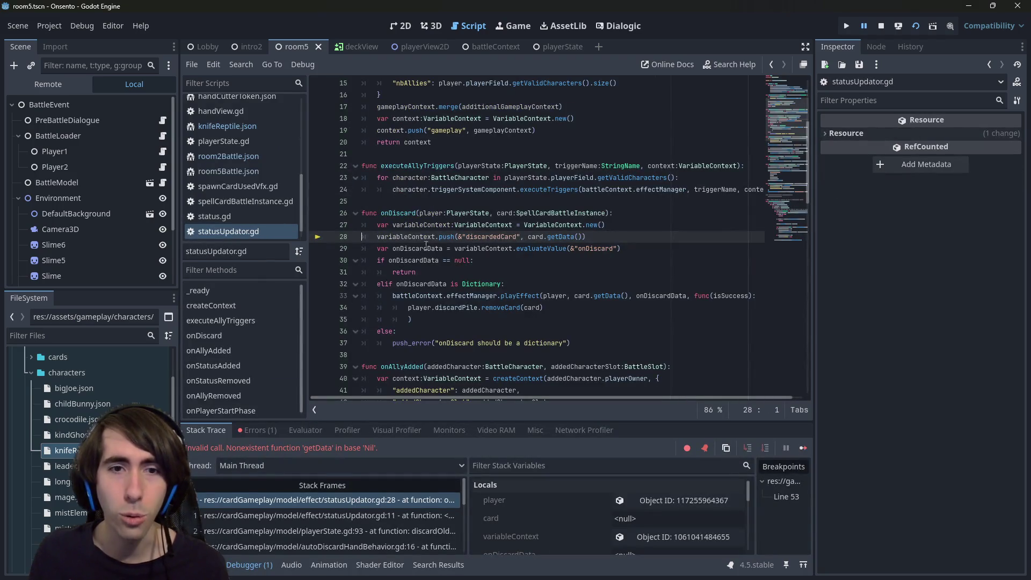
- Expand the getData on Nil error's stack trace and inspect onDiscard's card parameter at statusUpdator.gd line 28
{"action": "left_click", "coordinate": [528, 166]}
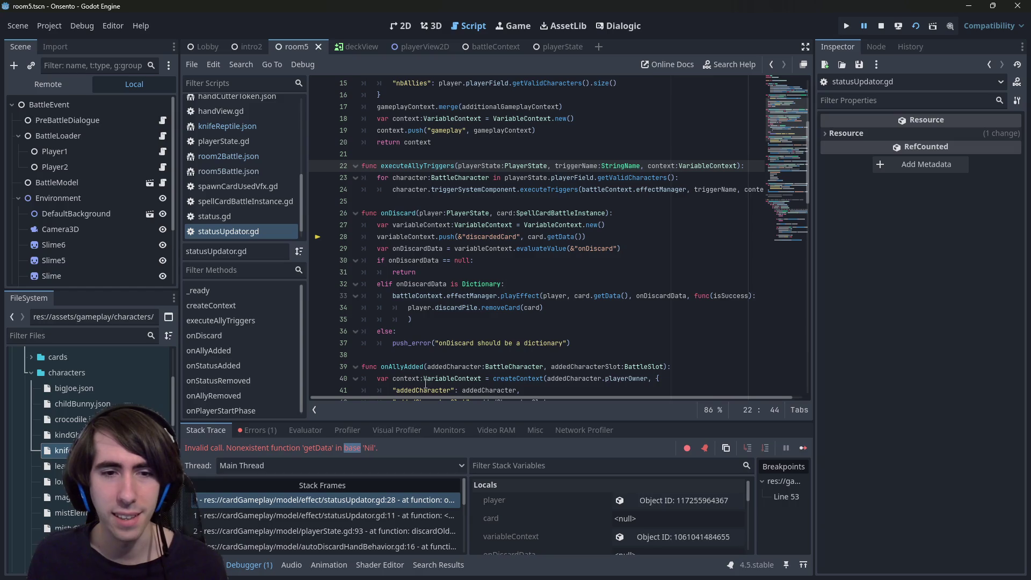
{"action": "left_click", "coordinate": [272, 430]}
{"action": "left_click", "coordinate": [397, 472]}
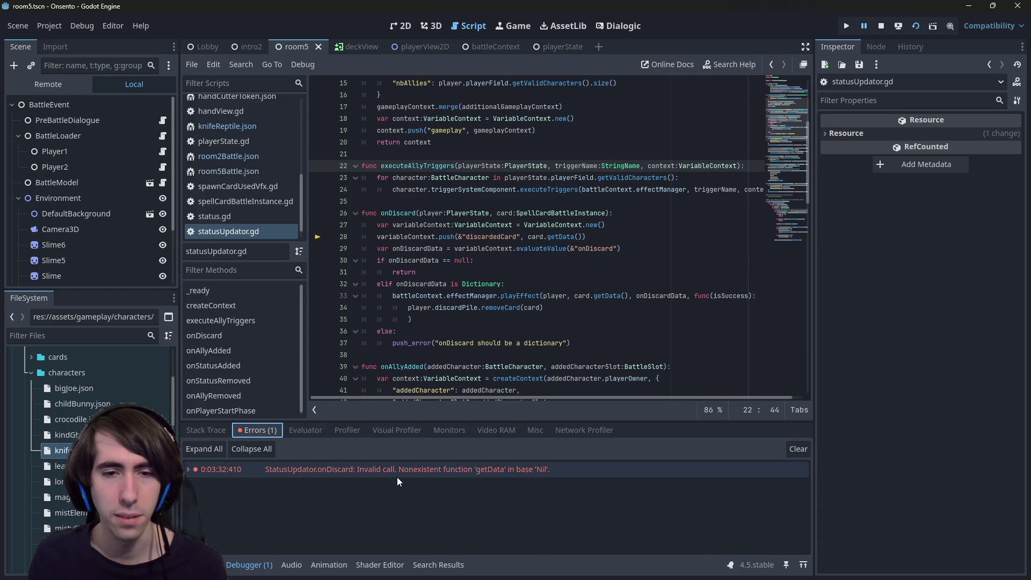
{"action": "double_click", "coordinate": [398, 476]}
{"action": "left_click", "coordinate": [398, 477]}
{"action": "scroll", "coordinate": [384, 468], "scroll_direction": "up", "scroll_amount": 3}
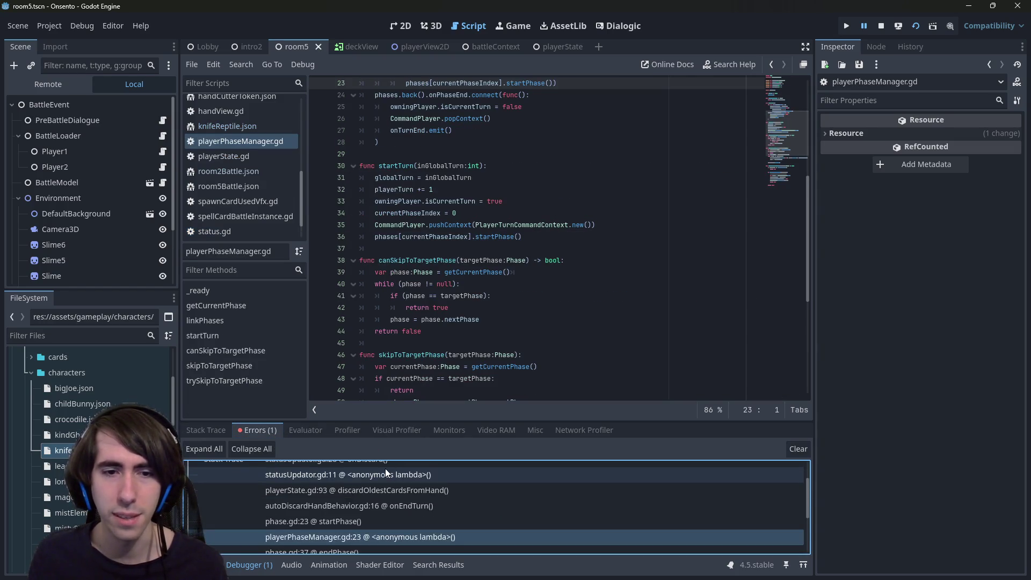
{"action": "left_click", "coordinate": [385, 468]}
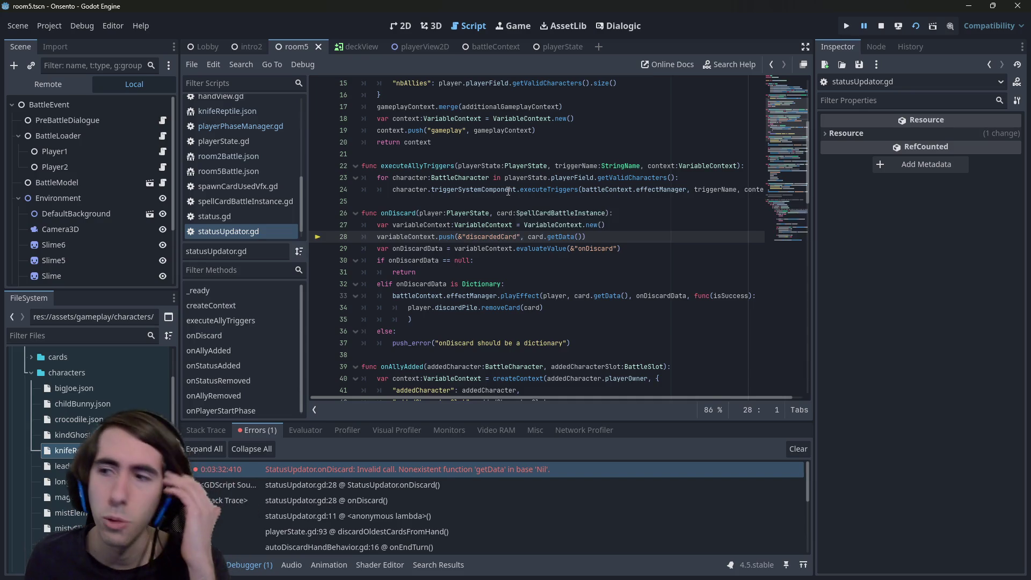
{"action": "left_click", "coordinate": [502, 211]}
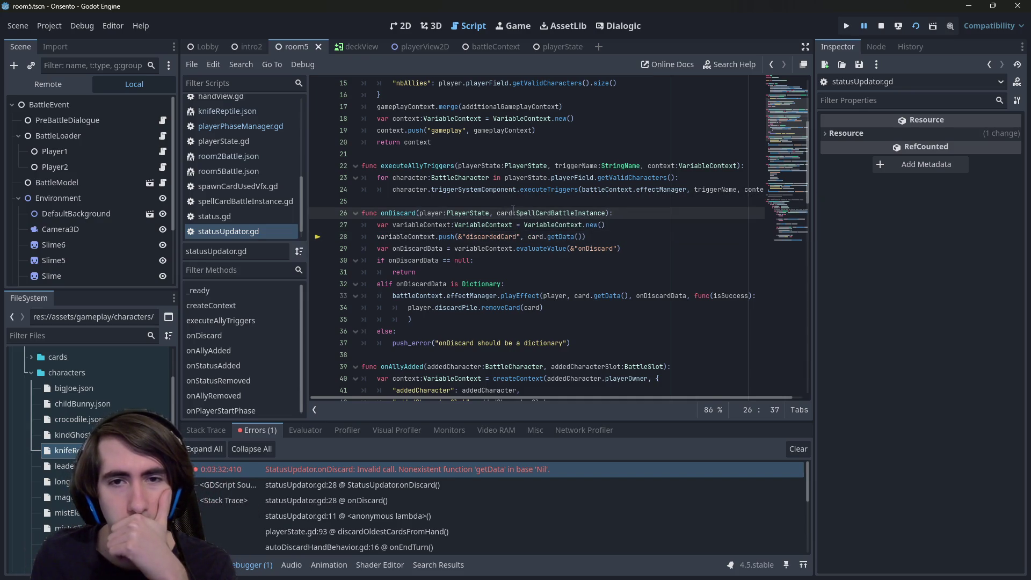
{"action": "mouse_move", "coordinate": [511, 210]}
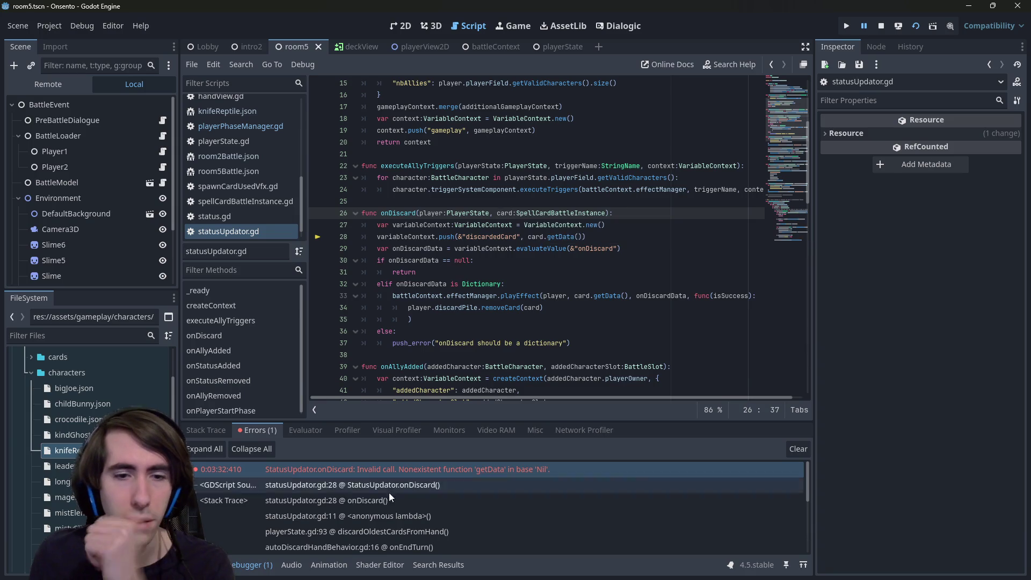
{"action": "left_click", "coordinate": [375, 468]}
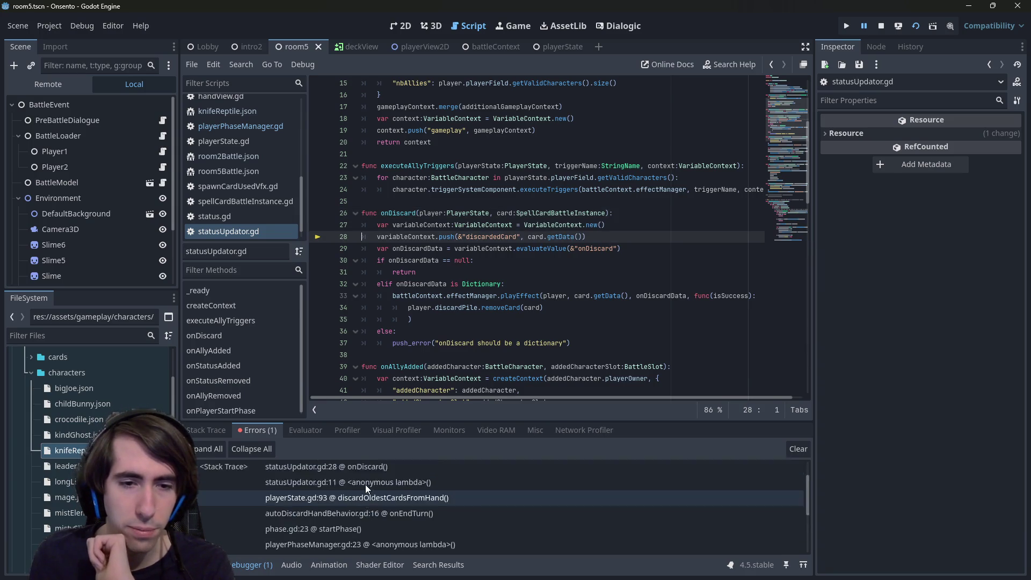
- Follow the trace through discardOldestCardsFromHand in playerState.gd to removeOldestUnplayedCard in hand.gd
{"action": "left_click", "coordinate": [395, 499]}
{"action": "left_click", "coordinate": [400, 511]}
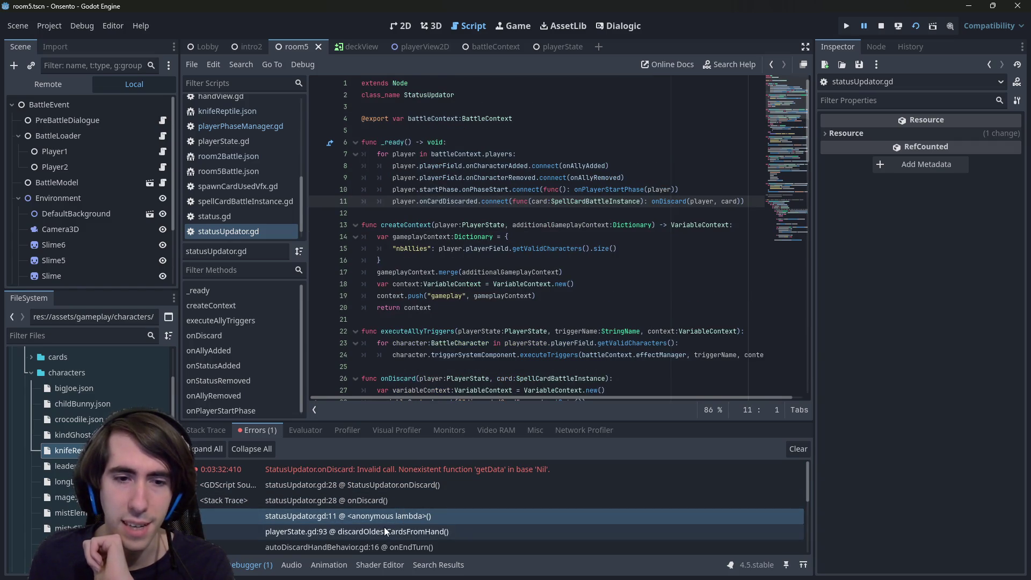
{"action": "left_click", "coordinate": [422, 531]}
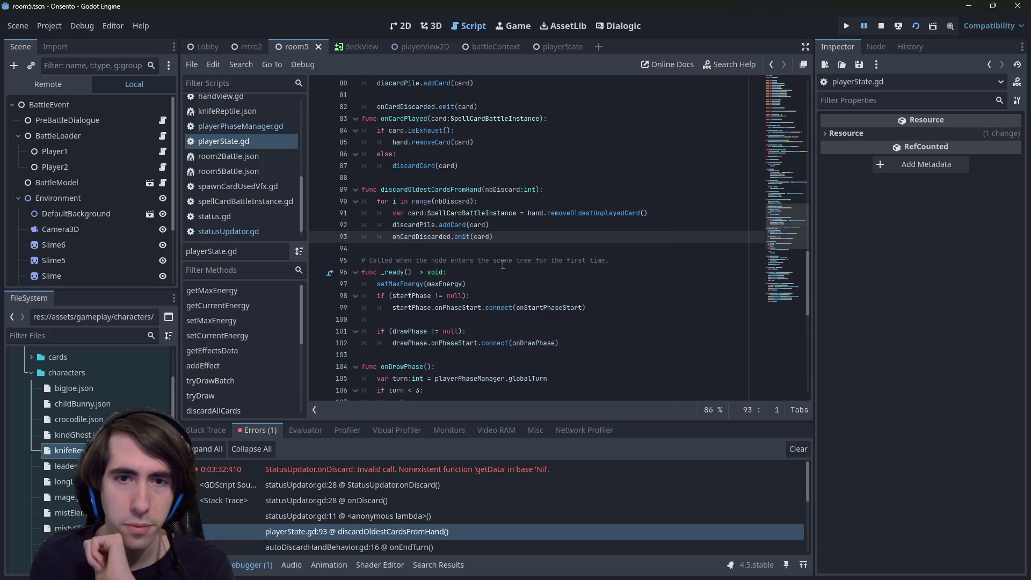
{"action": "double_click", "coordinate": [482, 238]}
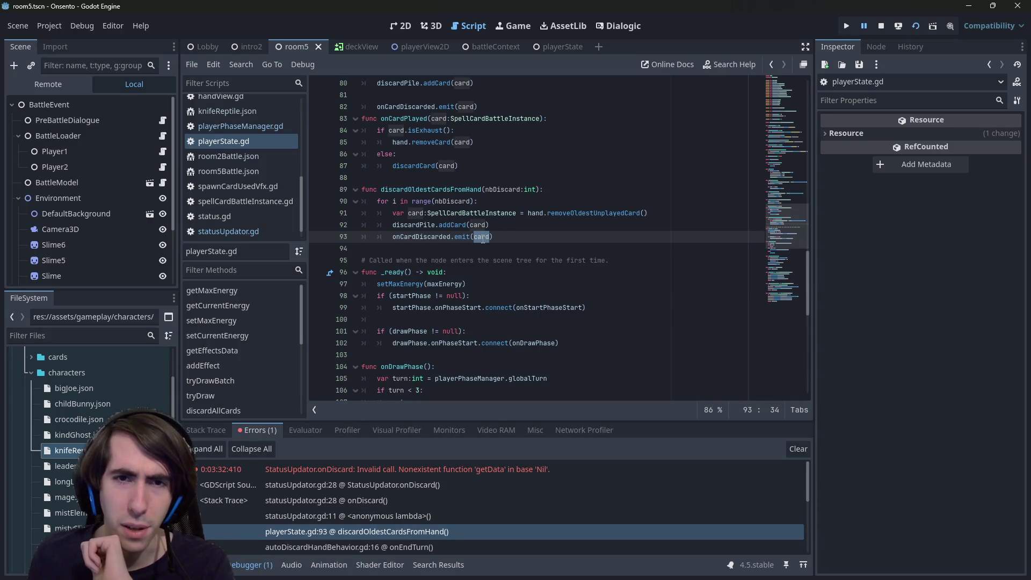
{"action": "key", "text": "Up"}
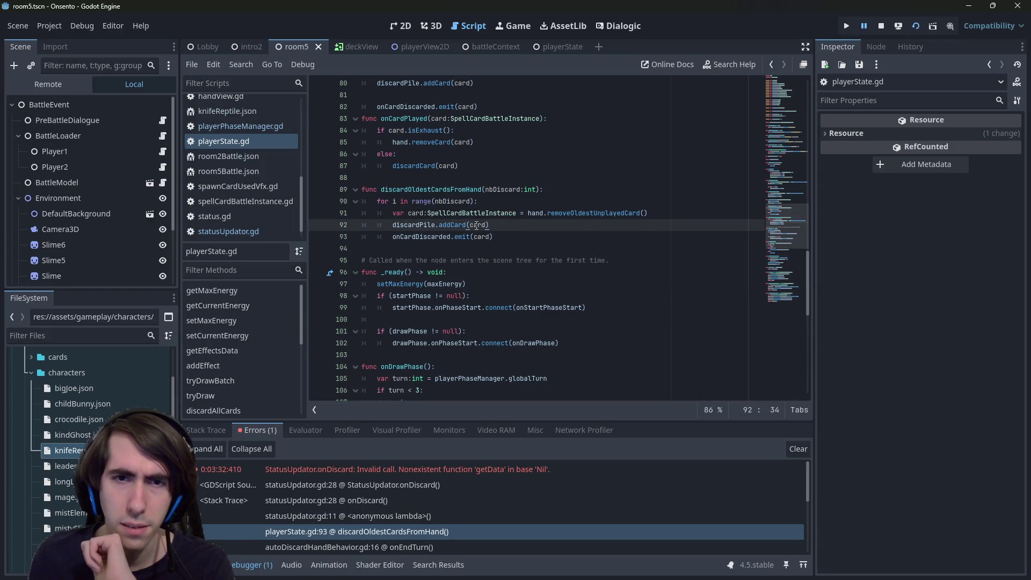
{"action": "mouse_move", "coordinate": [477, 226]}
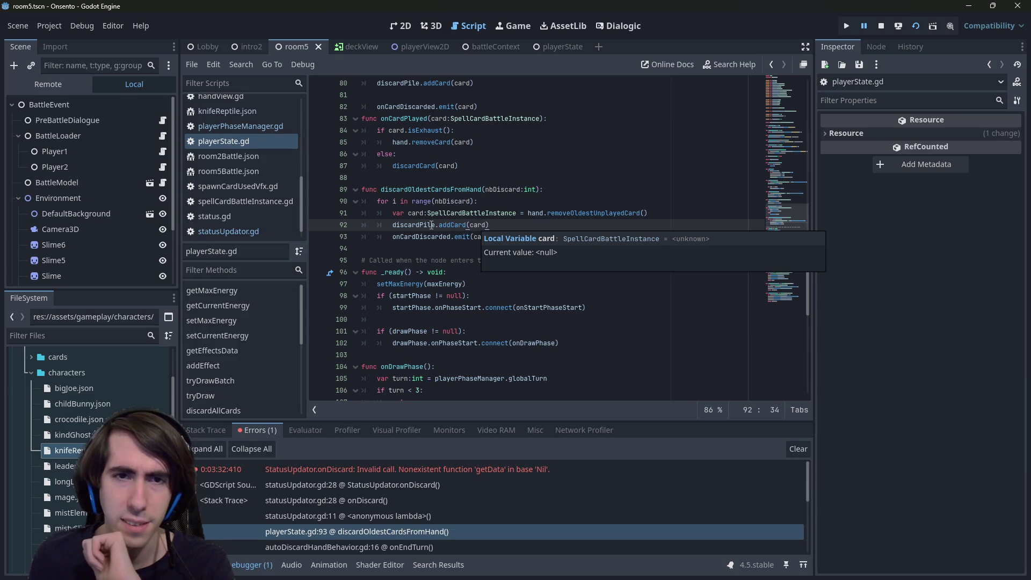
{"action": "mouse_move", "coordinate": [416, 211]}
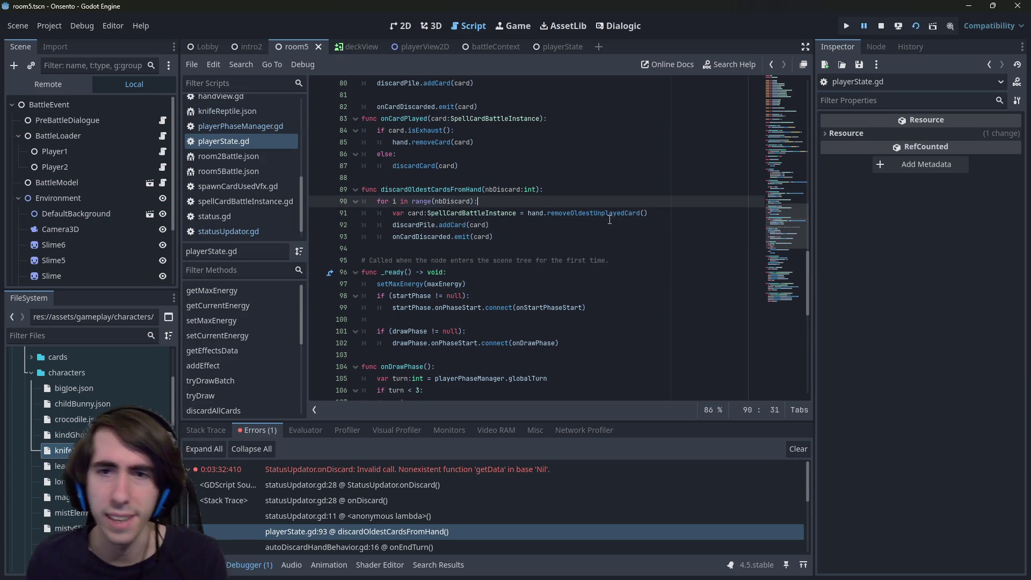
{"action": "left_click", "coordinate": [628, 212], "text": "ctrl"}
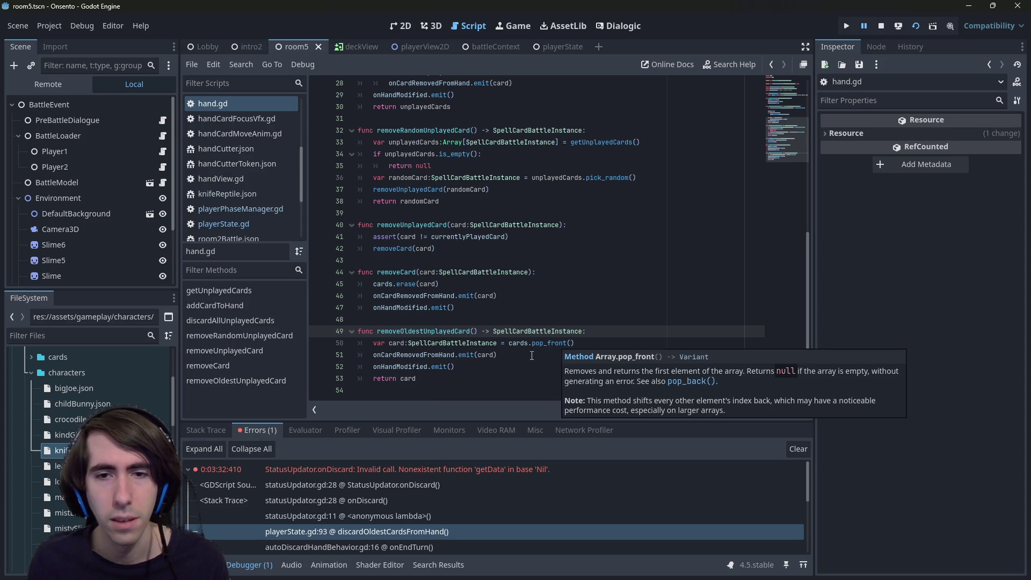
{"action": "mouse_move", "coordinate": [555, 344]}
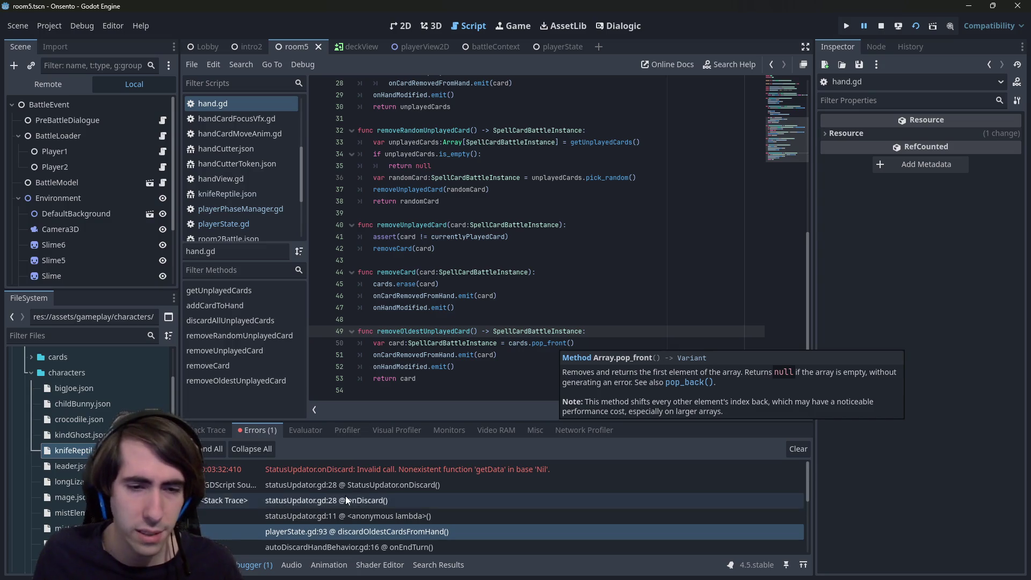
{"action": "scroll", "coordinate": [346, 498], "scroll_direction": "down", "scroll_amount": 3}
{"action": "left_click", "coordinate": [389, 514]}
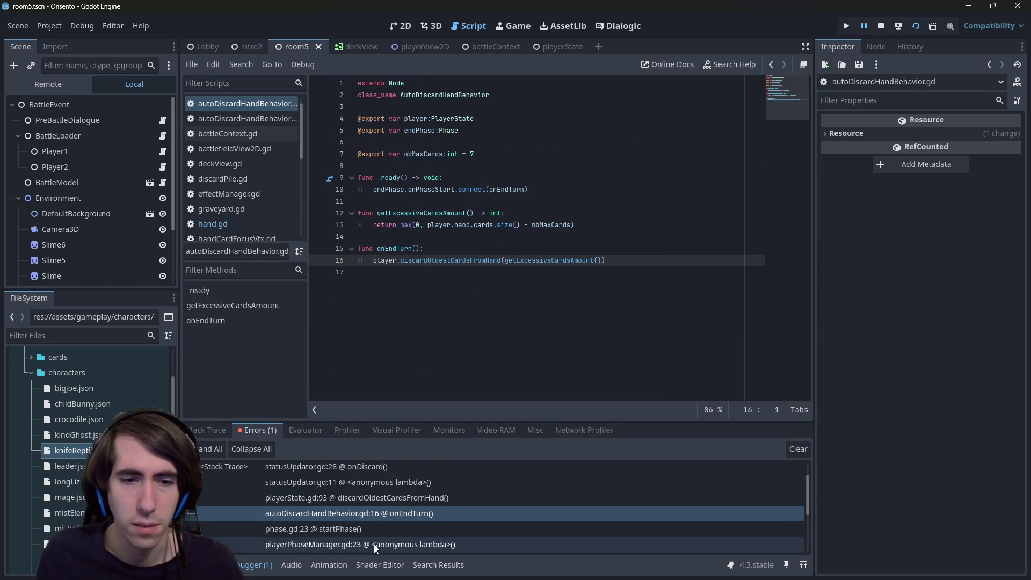
{"action": "left_click", "coordinate": [384, 497]}
{"action": "scroll", "coordinate": [431, 349], "scroll_direction": "up", "scroll_amount": 2}
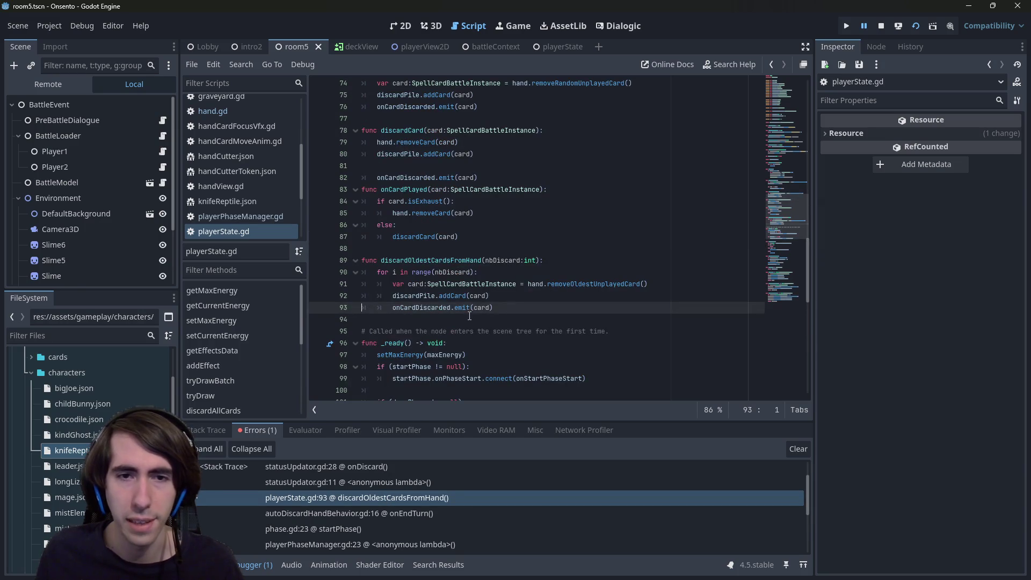
{"action": "double_click", "coordinate": [563, 286]}
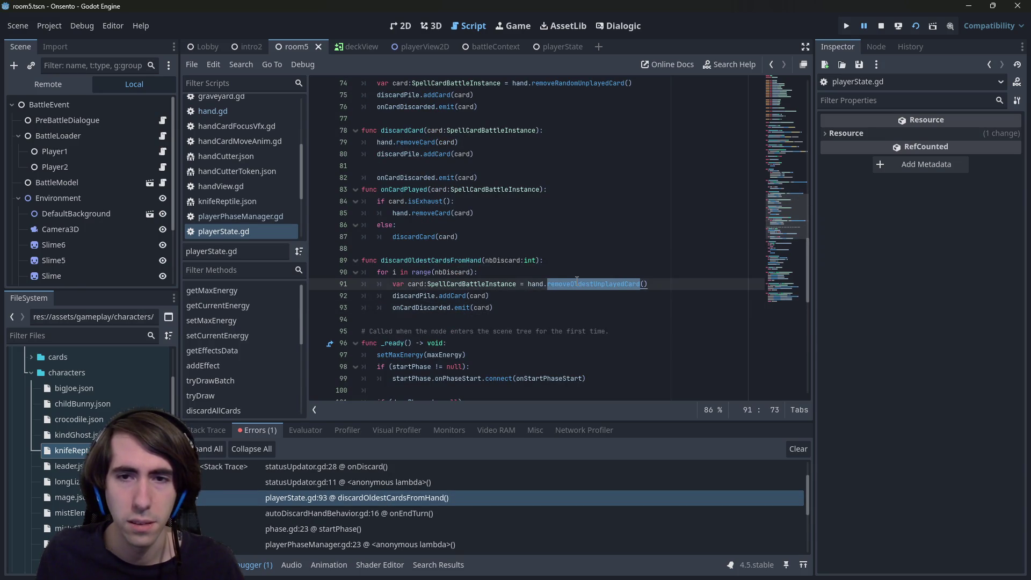
{"action": "left_click", "coordinate": [456, 486]}
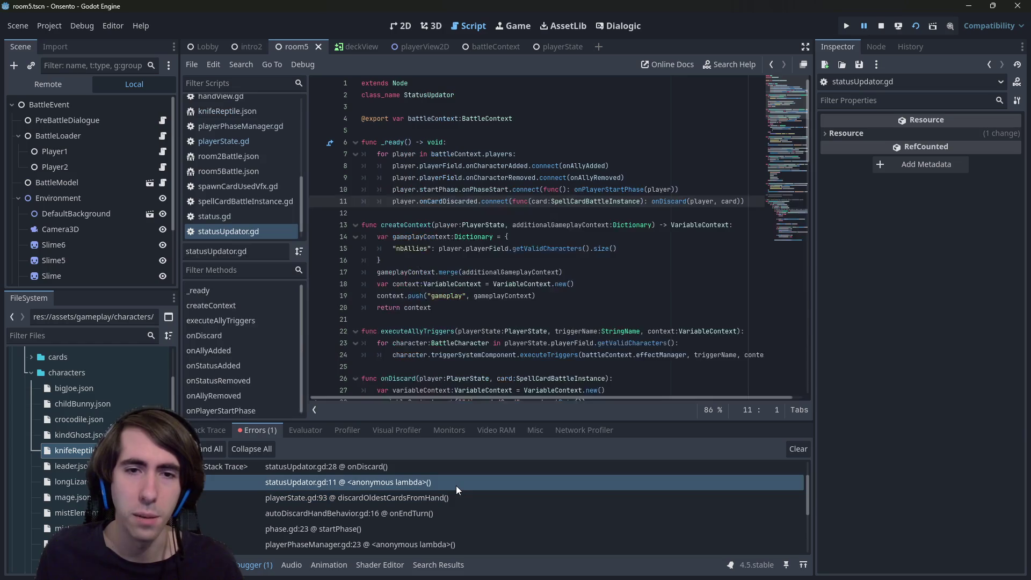
{"action": "left_click", "coordinate": [454, 492]}
{"action": "left_click", "coordinate": [447, 510]}
{"action": "left_click", "coordinate": [441, 497]}
{"action": "left_click", "coordinate": [438, 511]}
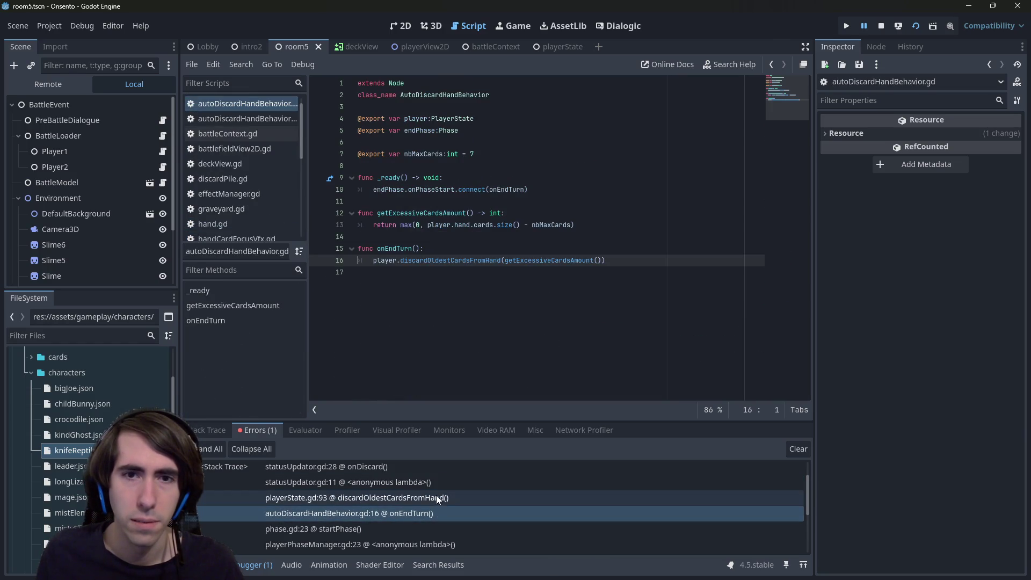
{"action": "left_click", "coordinate": [437, 497]}
{"action": "left_click_drag", "start_coordinate": [456, 189], "coordinate": [380, 189]}
{"action": "scroll", "coordinate": [450, 232], "scroll_direction": "up", "scroll_amount": 2}
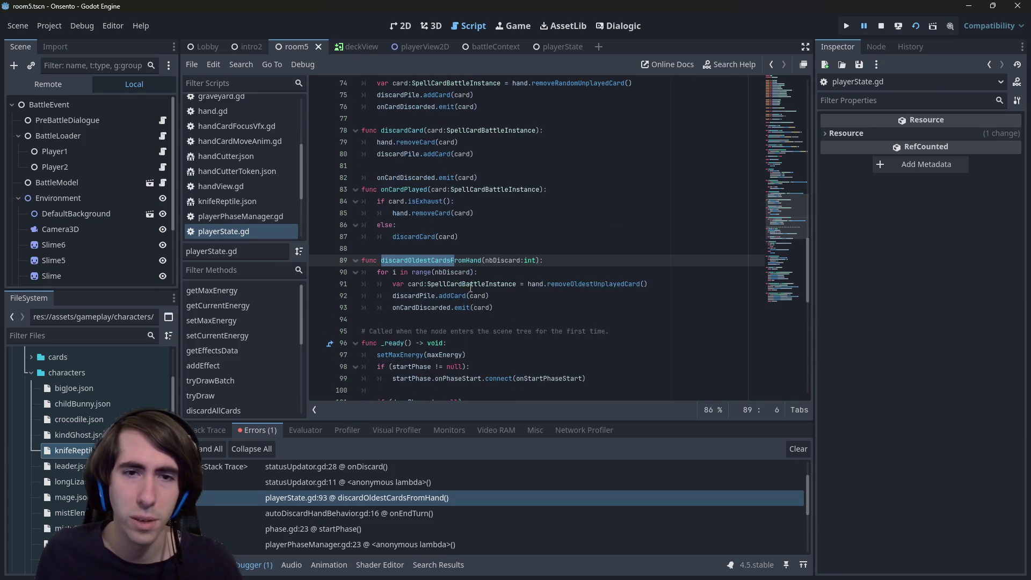
{"action": "double_click", "coordinate": [591, 284]}
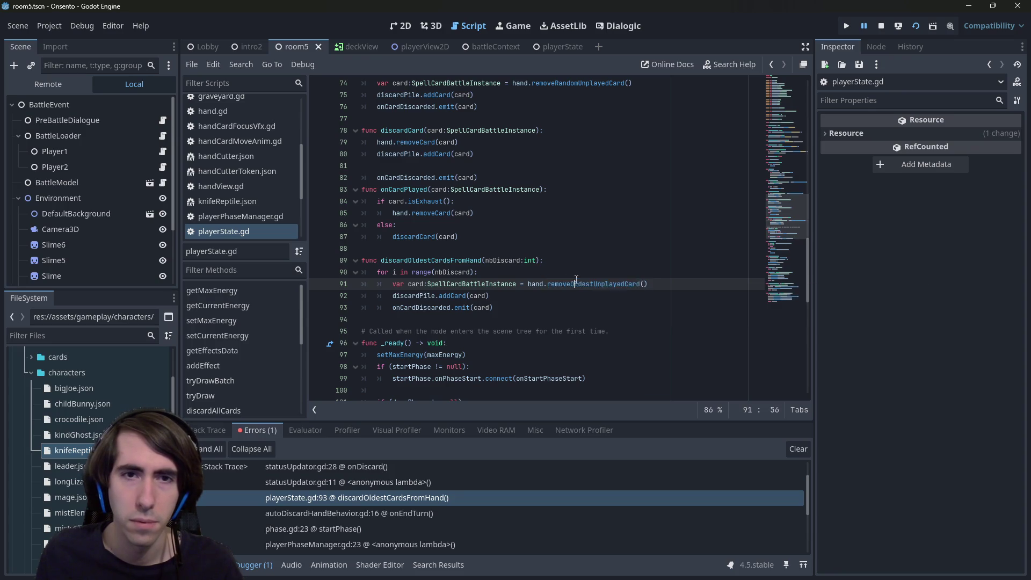
{"action": "scroll", "coordinate": [570, 306], "scroll_direction": "up", "scroll_amount": 12}
{"action": "scroll", "coordinate": [570, 305], "scroll_direction": "down", "scroll_amount": 20}
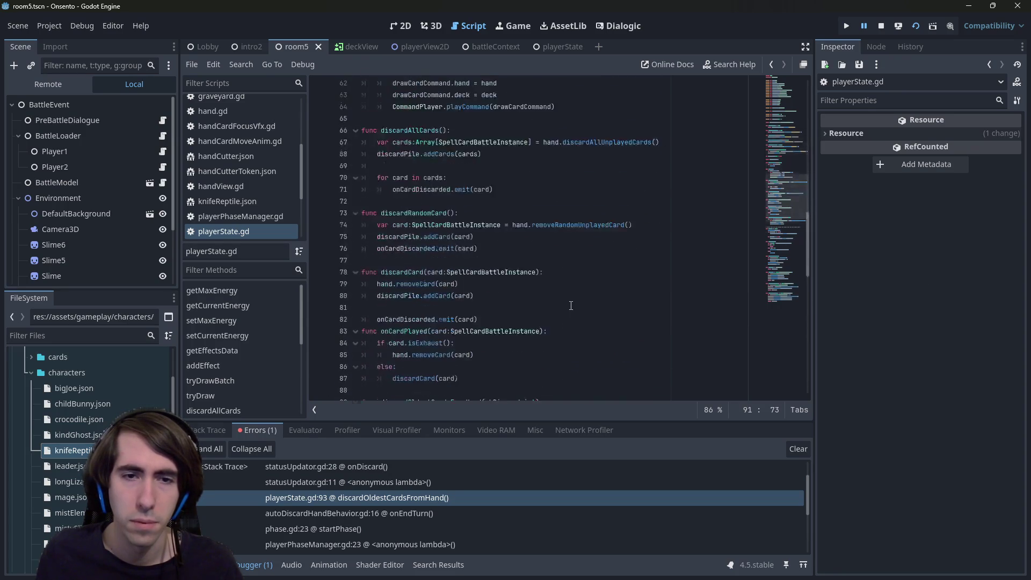
{"action": "scroll", "coordinate": [571, 305], "scroll_direction": "up", "scroll_amount": 13}
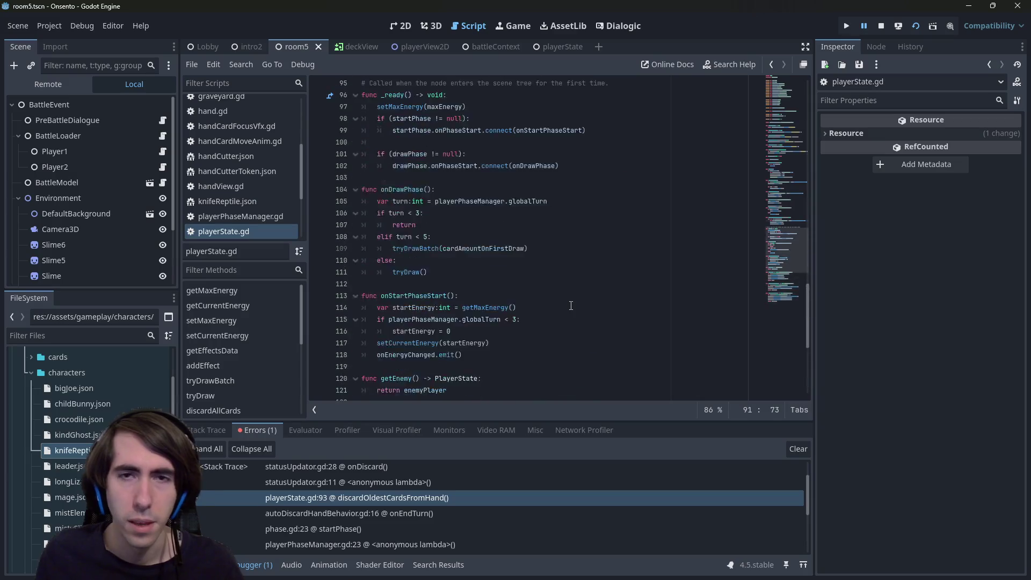
{"action": "left_click", "coordinate": [590, 248], "text": "ctrl"}
{"action": "scroll", "coordinate": [526, 281], "scroll_direction": "down", "scroll_amount": 1}
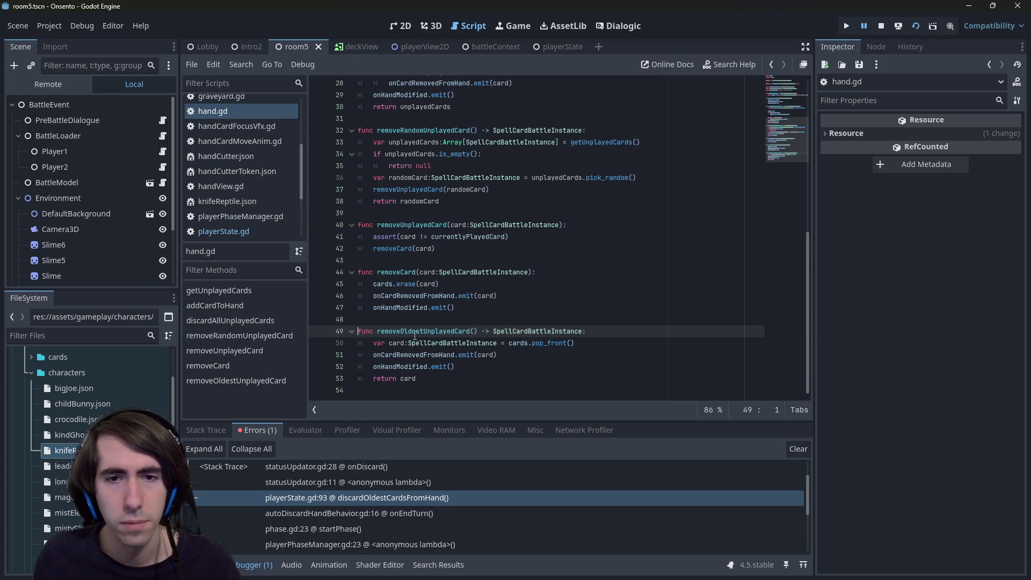
- Add an 'if card == null' return guard after pop_front in hand.gd and save
{"action": "left_click", "coordinate": [404, 343]}
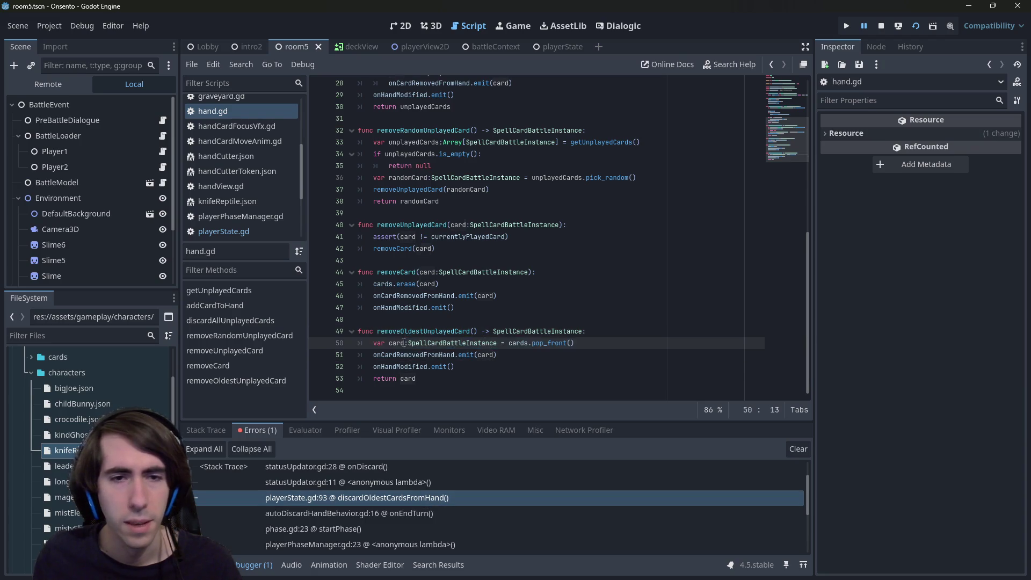
{"action": "left_click", "coordinate": [602, 339]}
{"action": "key", "text": "Return"}
{"action": "type", "text": "if card !"}
{"action": "key", "text": "BackSpace"}
{"action": "key", "text": "BackSpace"}
{"action": "key", "text": "BackSpace"}
{"action": "type", "text": "== null"}
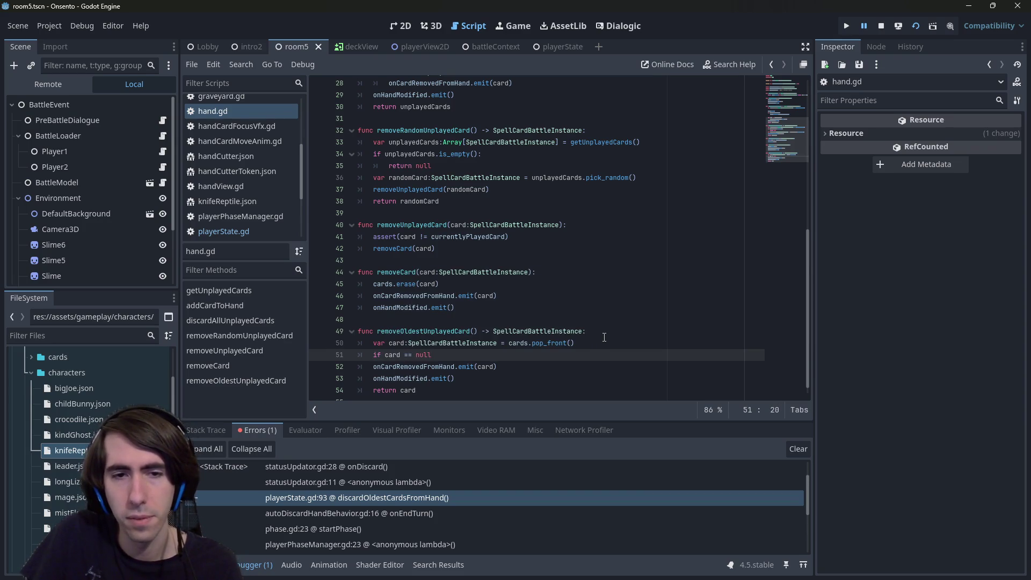
{"action": "type", "text": ":"}
{"action": "key", "text": "Return"}
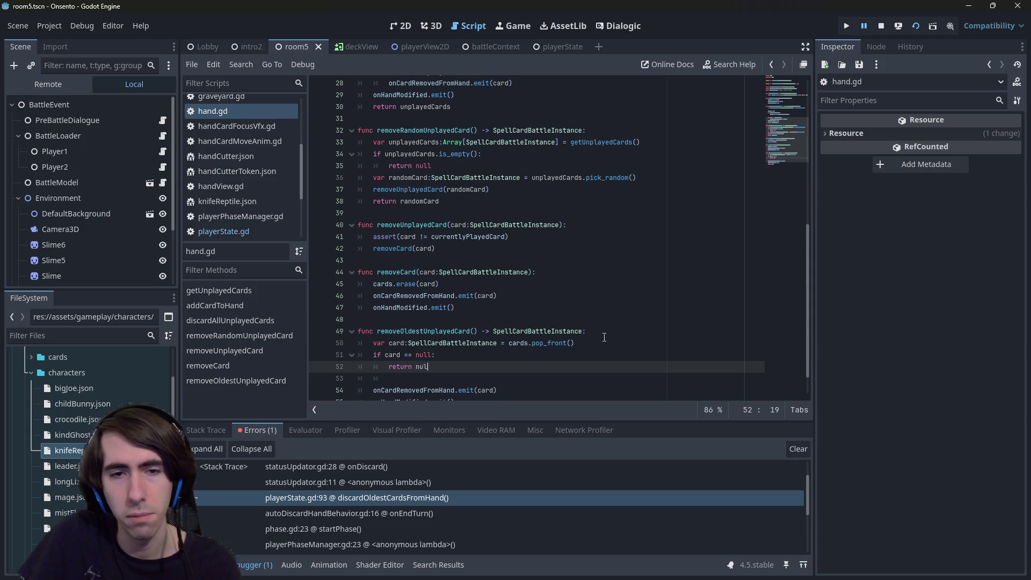
{"action": "type", "text": "l"}
{"action": "key", "text": "ctrl+s"}
- In playerState.gd's discardOldestCardsFromHand, indent the discard and emit lines under a null check
{"action": "scroll", "coordinate": [604, 337], "scroll_direction": "down", "scroll_amount": 1}
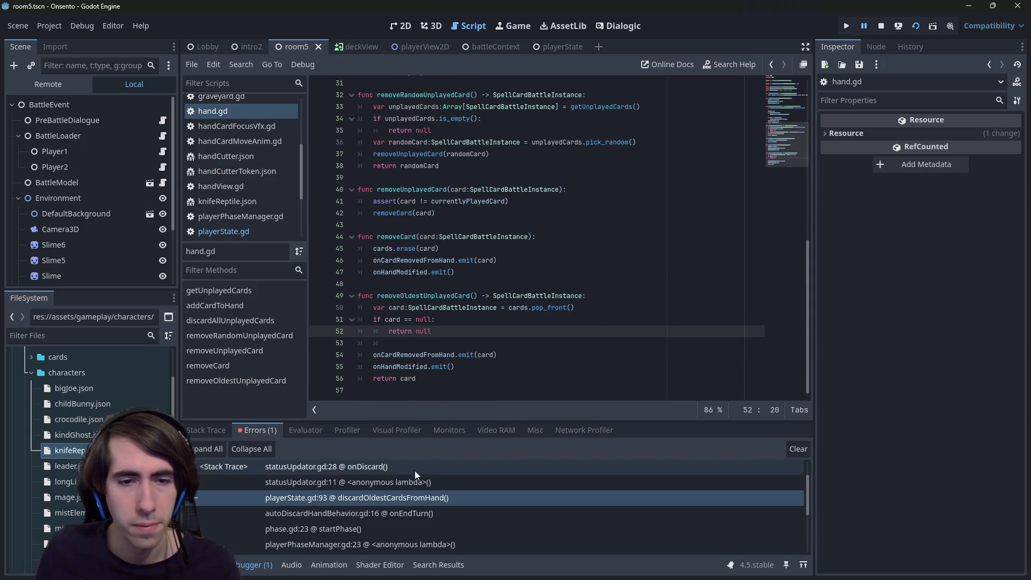
{"action": "double_click", "coordinate": [423, 495]}
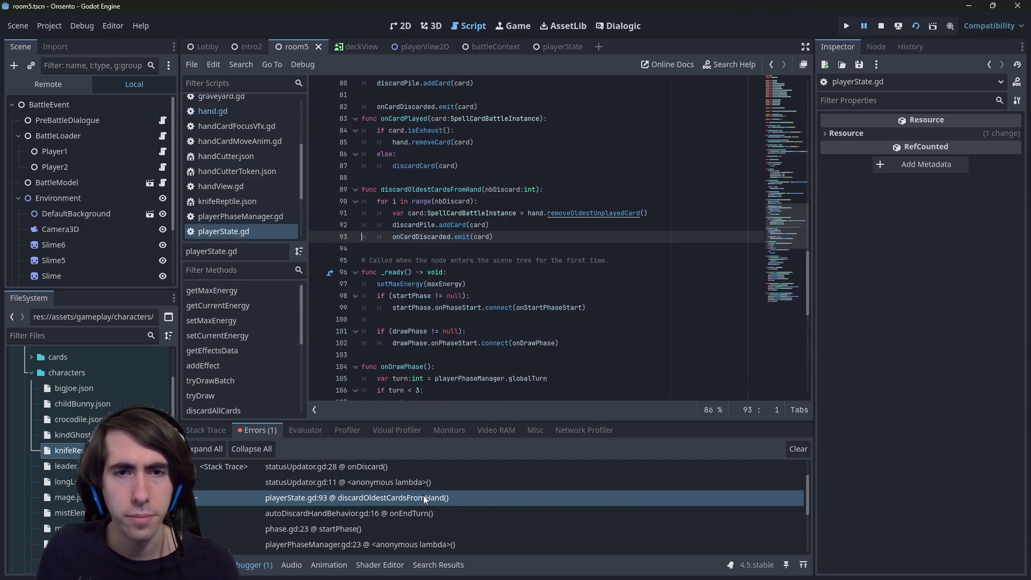
{"action": "scroll", "coordinate": [416, 284], "scroll_direction": "up", "scroll_amount": 2}
{"action": "left_click", "coordinate": [416, 284]}
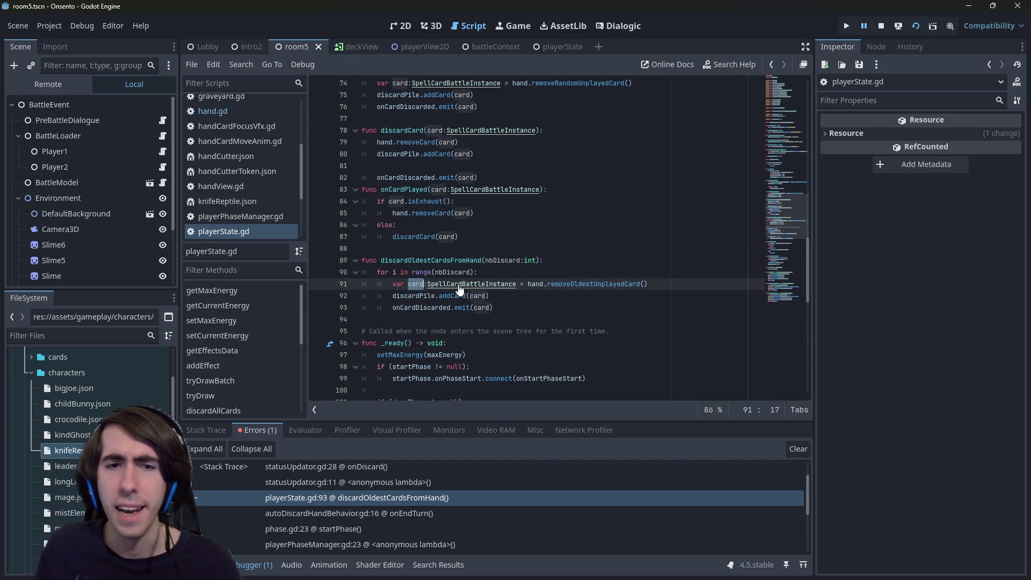
{"action": "key", "text": "Return"}
{"action": "type", "text": "if card != null:"}
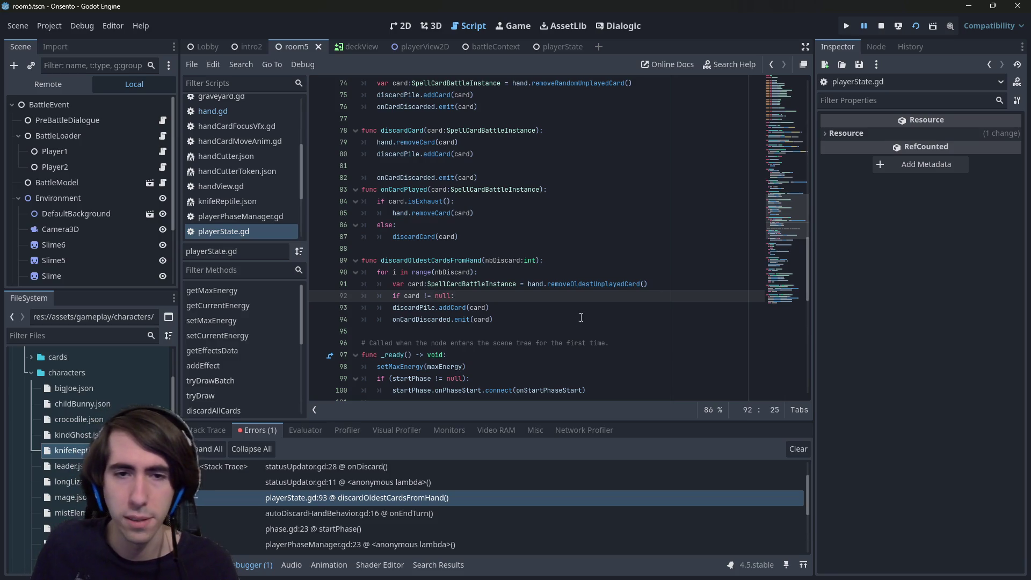
{"action": "left_click_drag", "start_coordinate": [581, 317], "coordinate": [327, 311]}
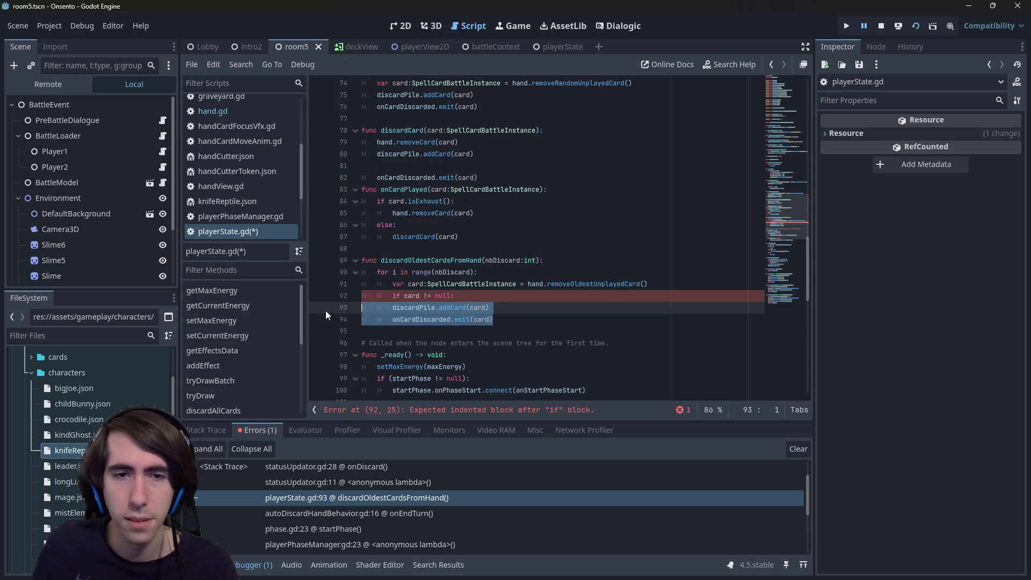
{"action": "key", "text": "Tab"}
- Inspect the stack frames in statusUpdator.gd, playerState.gd and autoDiscardHandBehavior.gd
{"action": "double_click", "coordinate": [382, 483]}
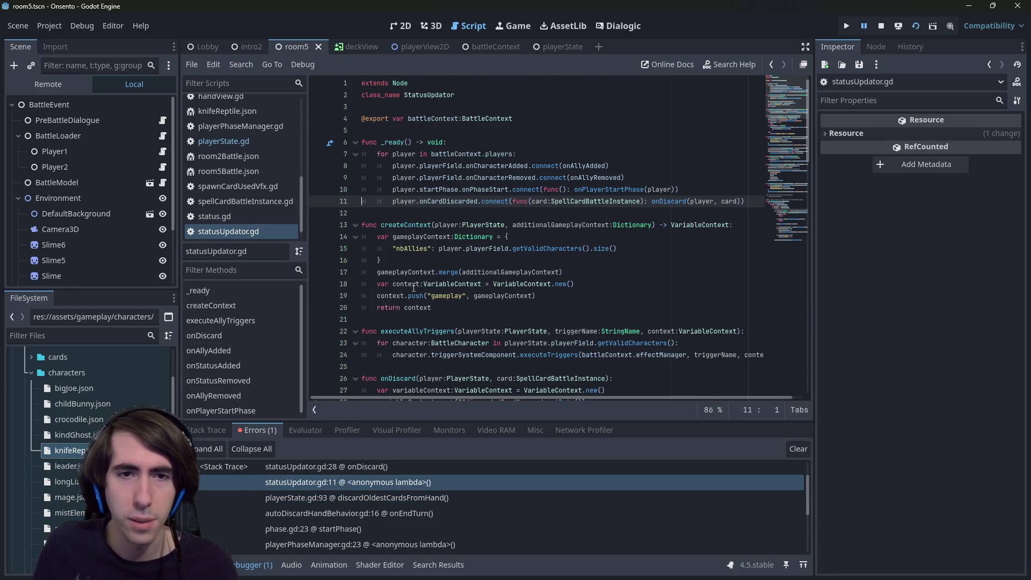
{"action": "scroll", "coordinate": [412, 504], "scroll_direction": "up", "scroll_amount": 1}
{"action": "left_click", "coordinate": [404, 488]}
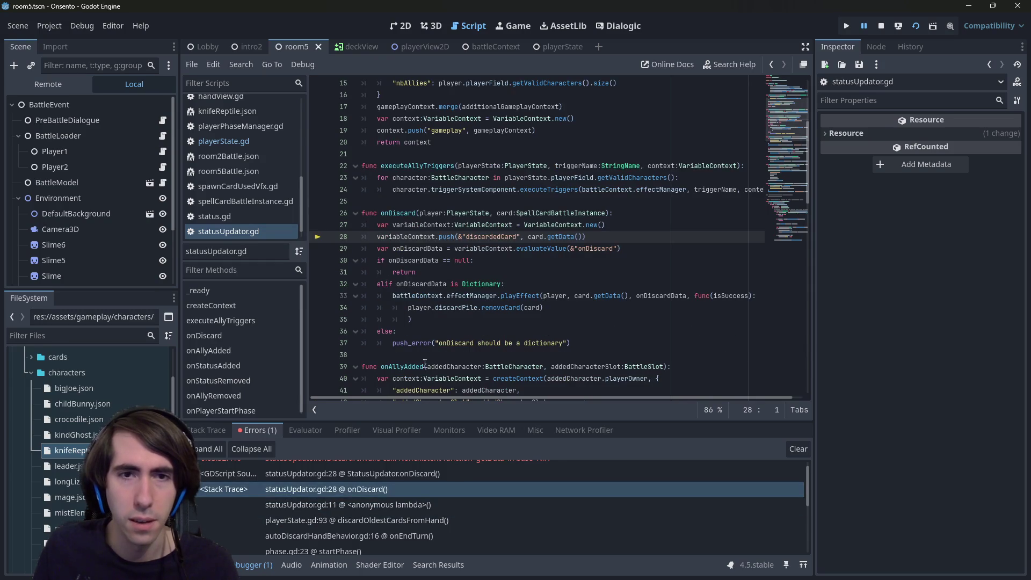
{"action": "left_click", "coordinate": [423, 521]}
{"action": "left_click", "coordinate": [423, 536]}
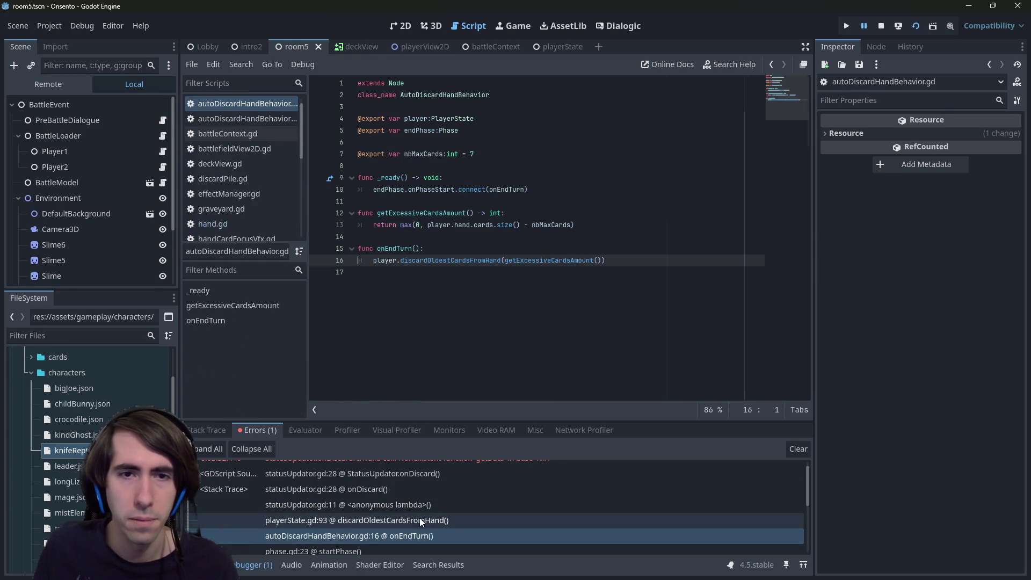
{"action": "left_click", "coordinate": [420, 520]}
- Rewrite the null check with 'return null' in hand.gd's removeOldestUnplayedCard and save
{"action": "left_click", "coordinate": [578, 212], "text": "ctrl"}
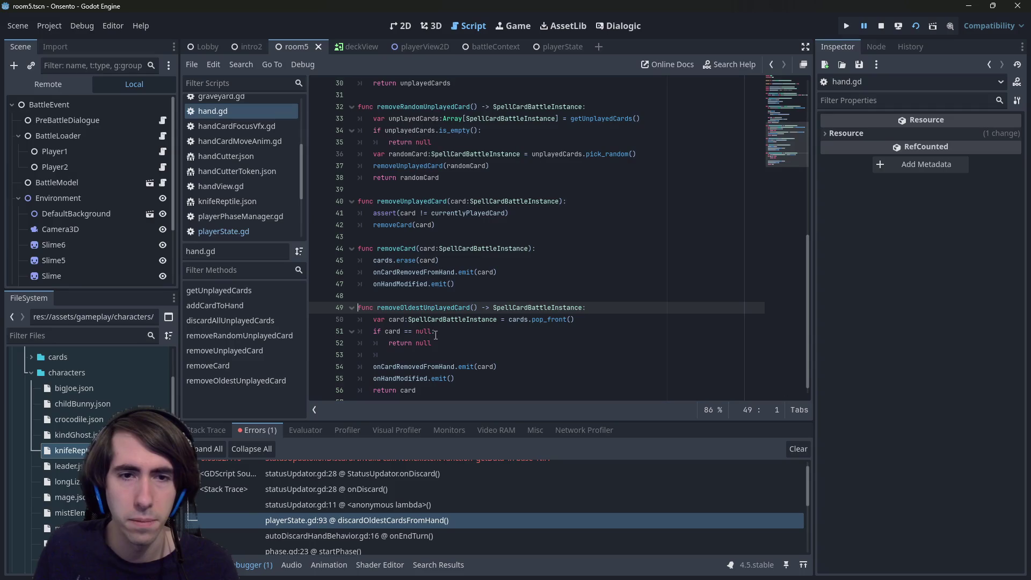
{"action": "left_click_drag", "start_coordinate": [455, 338], "coordinate": [323, 334]}
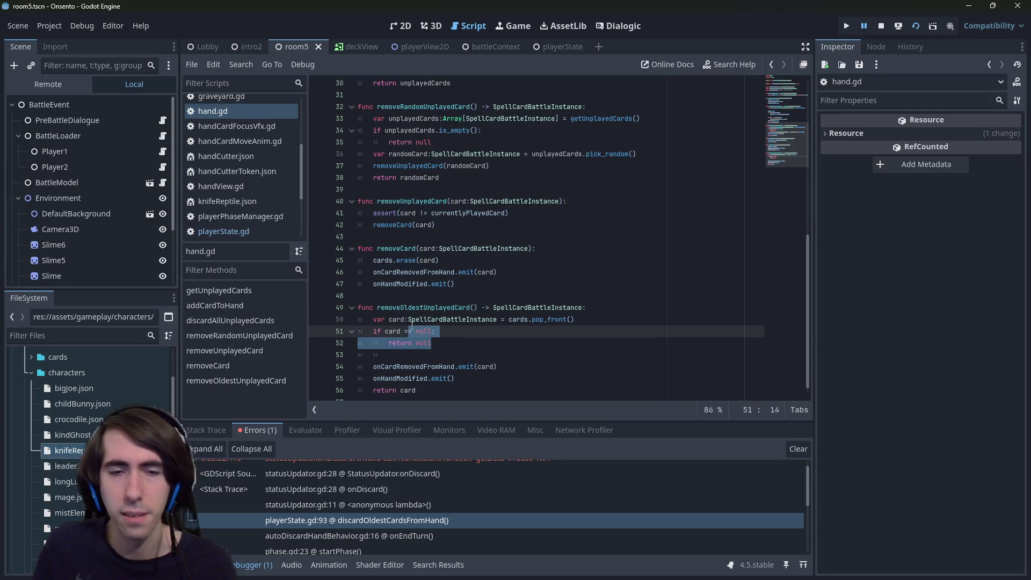
{"action": "key", "text": "BackSpace"}
{"action": "key", "text": "BackSpace"}
{"action": "key", "text": "BackSpace"}
{"action": "key", "text": "BackSpace"}
{"action": "type", "text": "!= nu"}
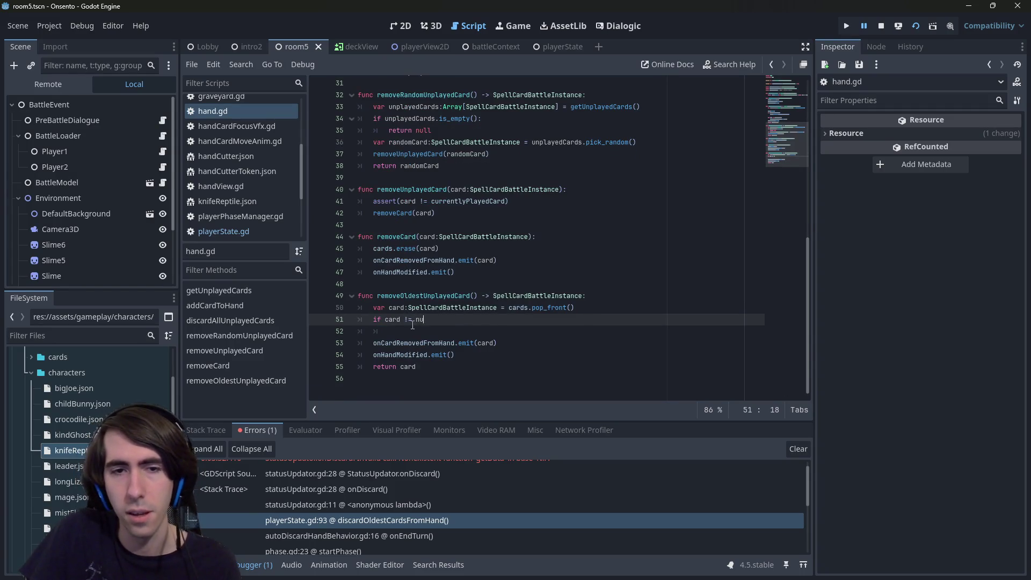
{"action": "mouse_move", "coordinate": [452, 372]}
{"action": "left_mouse_down"}
{"action": "mouse_move", "coordinate": [322, 332]}
{"action": "mouse_move", "coordinate": [318, 348]}
{"action": "left_mouse_up"}
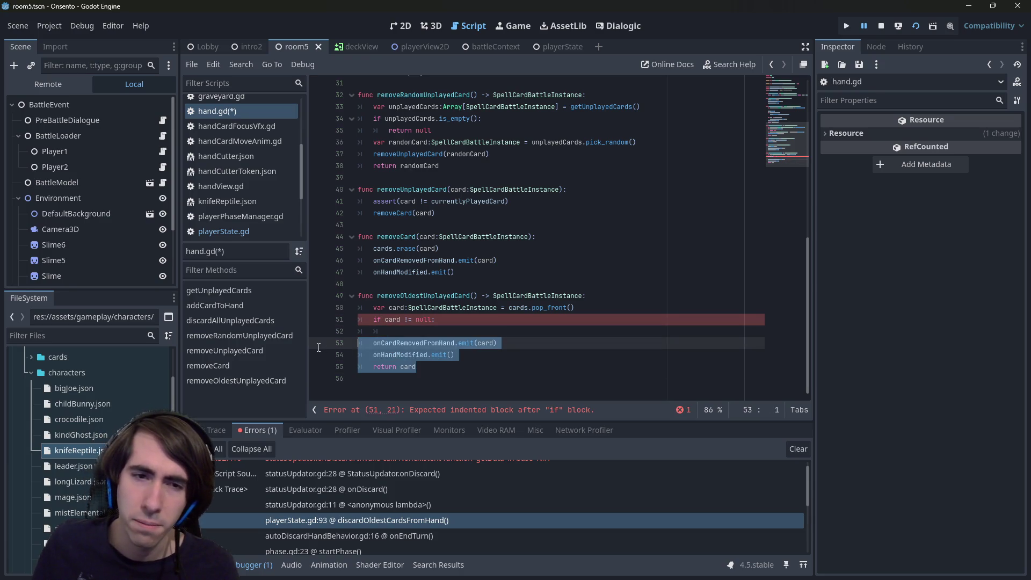
{"action": "left_click", "coordinate": [411, 335]}
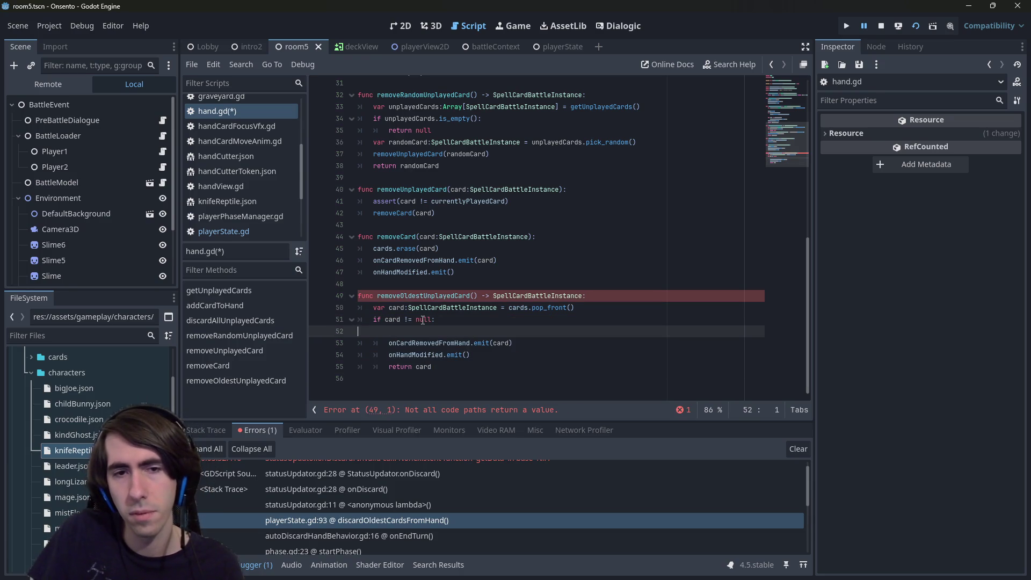
{"action": "key", "text": "BackSpace"}
{"action": "key", "text": "ctrl+z"}
{"action": "key", "text": "ctrl+z"}
{"action": "key", "text": "ctrl+z"}
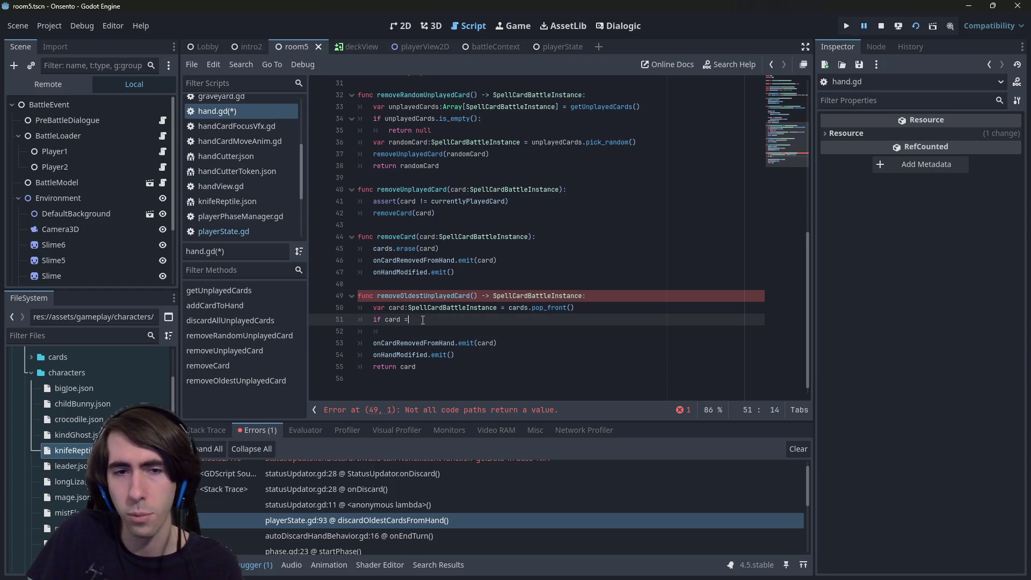
{"action": "type", "text": "=null:"}
{"action": "key", "text": "Return"}
{"action": "type", "text": "return null"}
{"action": "key", "text": "ctrl+s"}
- Return to playerState.gd line 93 and run the project with F5 to test the fix
{"action": "key", "text": "alt+Left"}
{"action": "key", "text": "alt+Left"}
{"action": "key", "text": "alt+Left"}
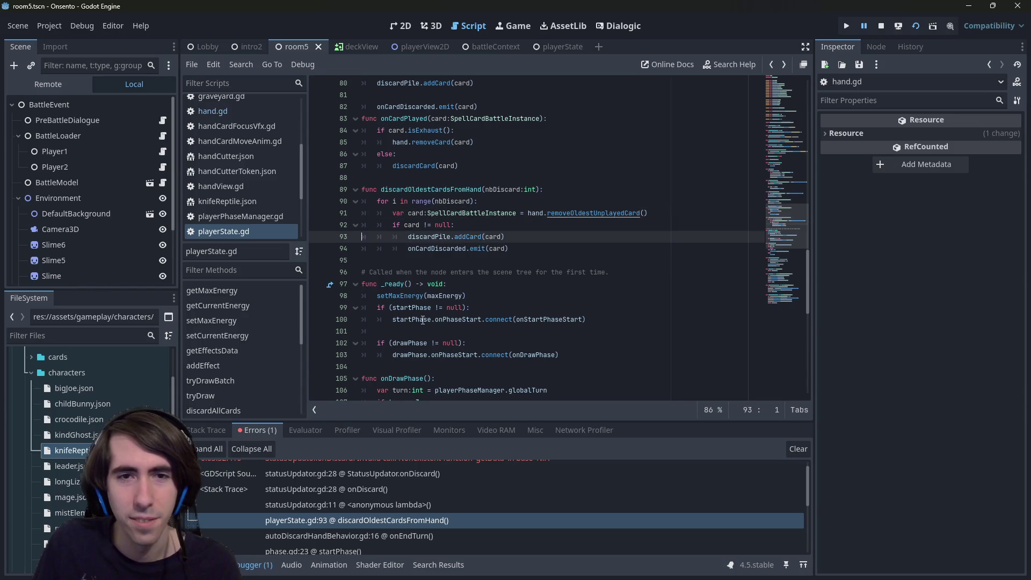
{"action": "key", "text": "alt+Right"}
{"action": "key", "text": "F5"}
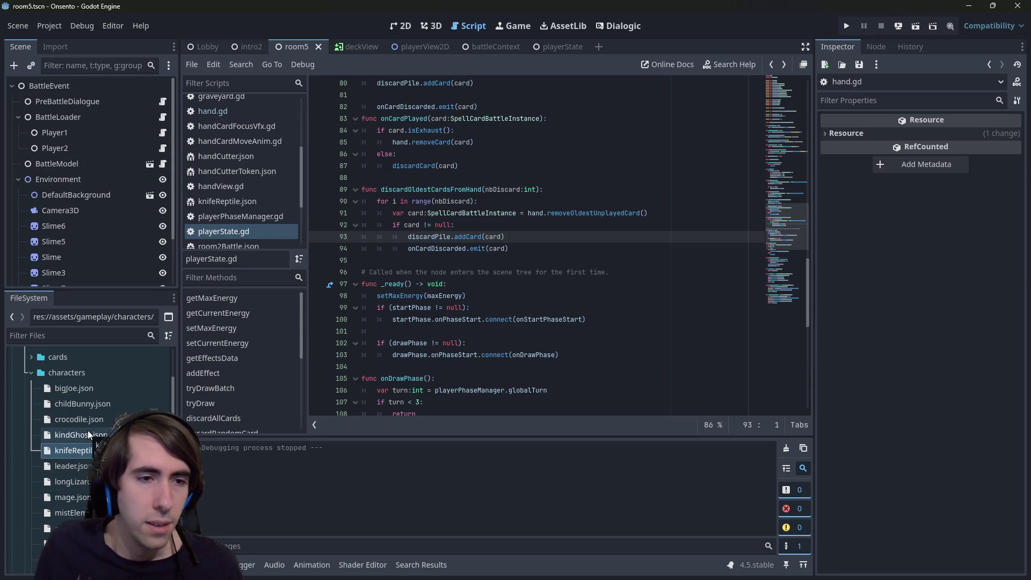
{"action": "scroll", "coordinate": [88, 430], "scroll_direction": "up", "scroll_amount": 5}
{"action": "scroll", "coordinate": [88, 430], "scroll_direction": "up", "scroll_amount": 2}
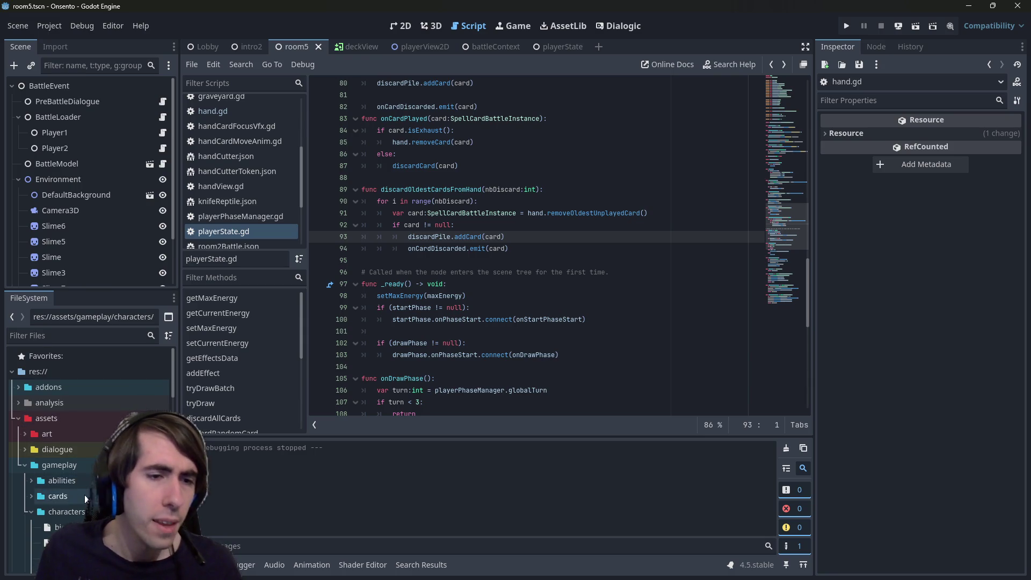
- Change the cost in cards/handCutter.json from 3 to 5
{"action": "scroll", "coordinate": [85, 493], "scroll_direction": "down", "scroll_amount": 1}
{"action": "double_click", "coordinate": [66, 472]}
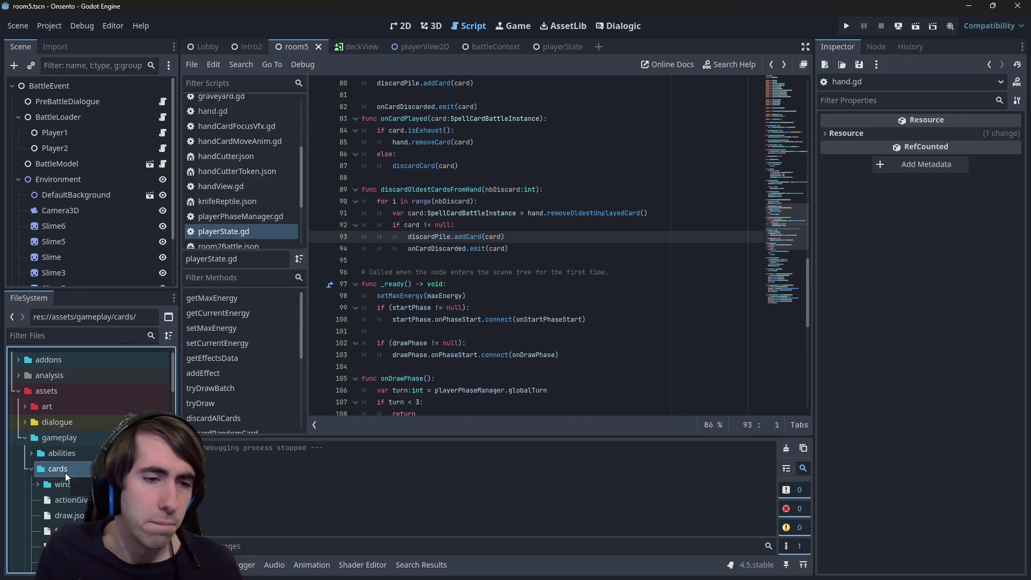
{"action": "scroll", "coordinate": [65, 472], "scroll_direction": "down", "scroll_amount": 2}
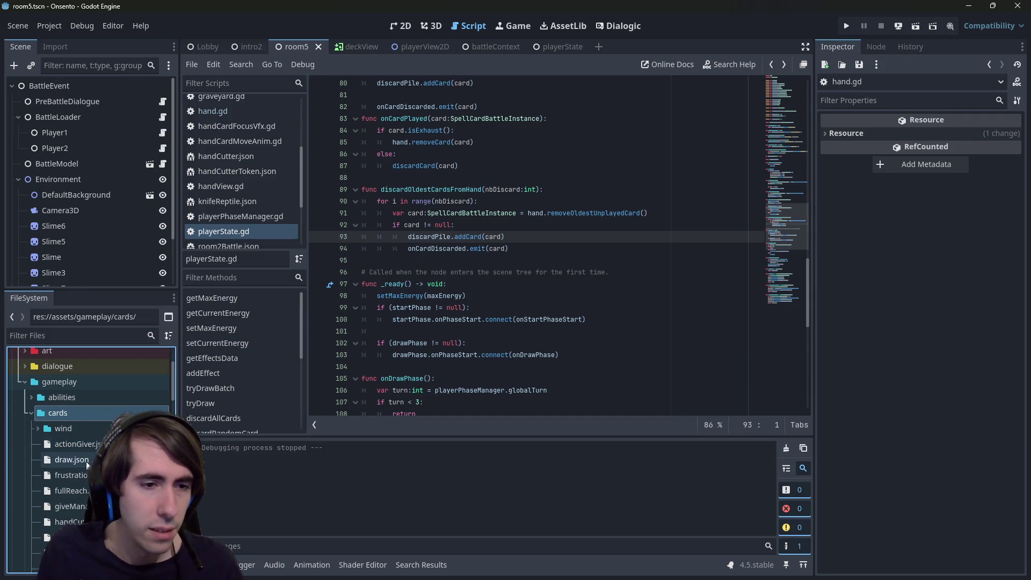
{"action": "scroll", "coordinate": [65, 472], "scroll_direction": "down", "scroll_amount": 4}
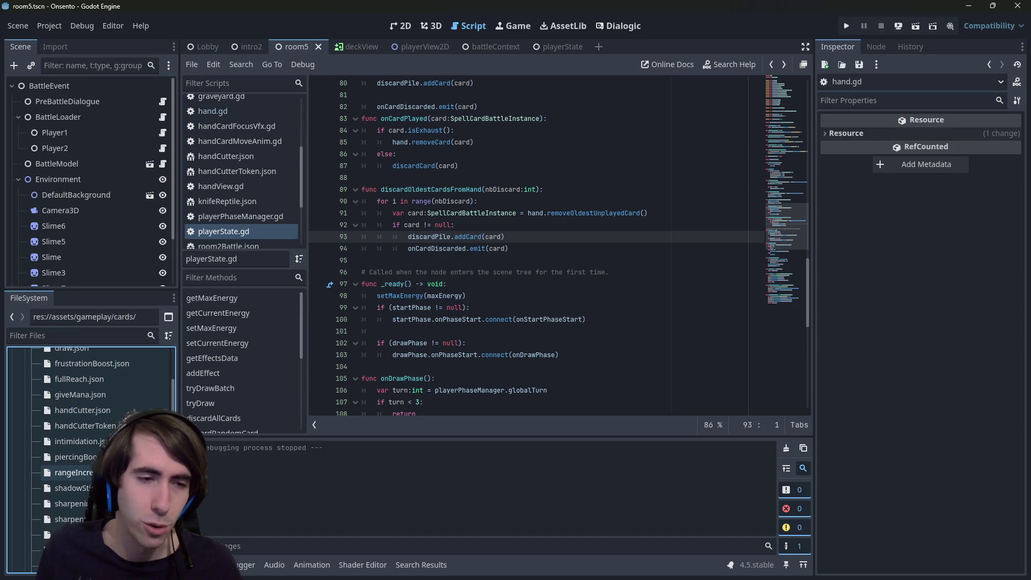
{"action": "double_click", "coordinate": [82, 409]}
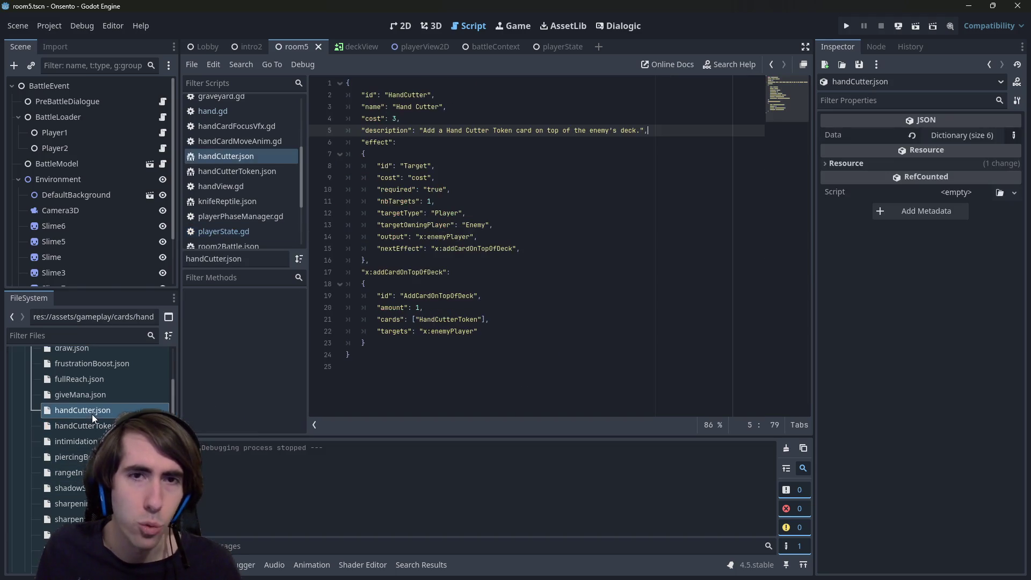
{"action": "left_click", "coordinate": [395, 119]}
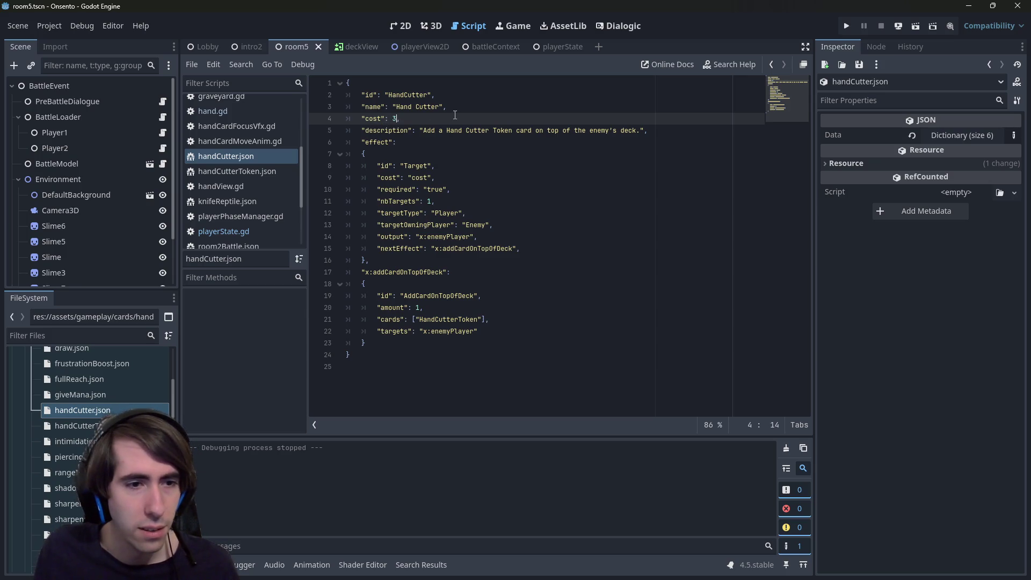
{"action": "key", "text": "BackSpace"}
{"action": "type", "text": "5"}
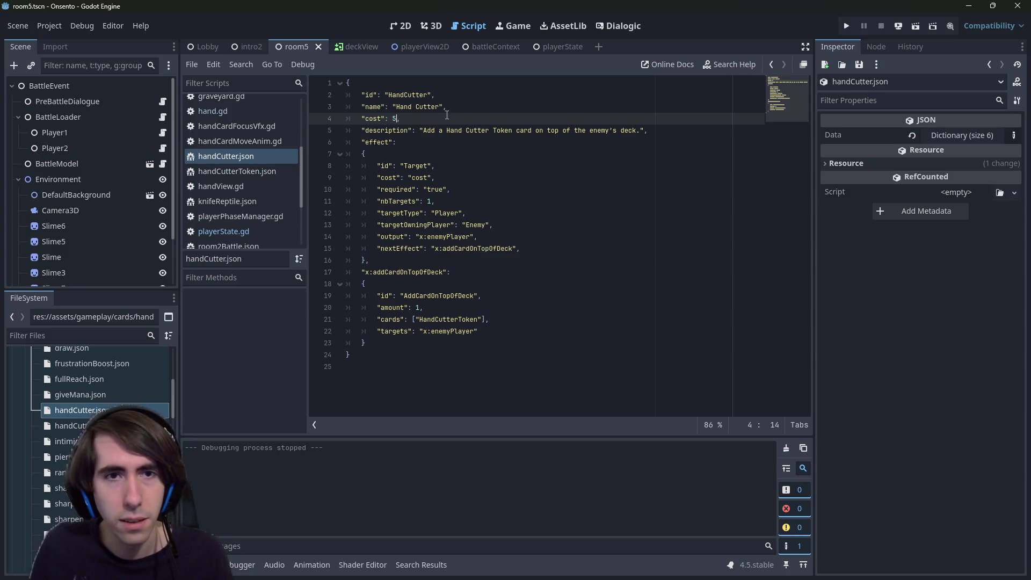
- Run the current scene and compare handCutterToken.json with handCutter.json
{"action": "left_click", "coordinate": [915, 26]}
{"action": "double_click", "coordinate": [81, 425]}
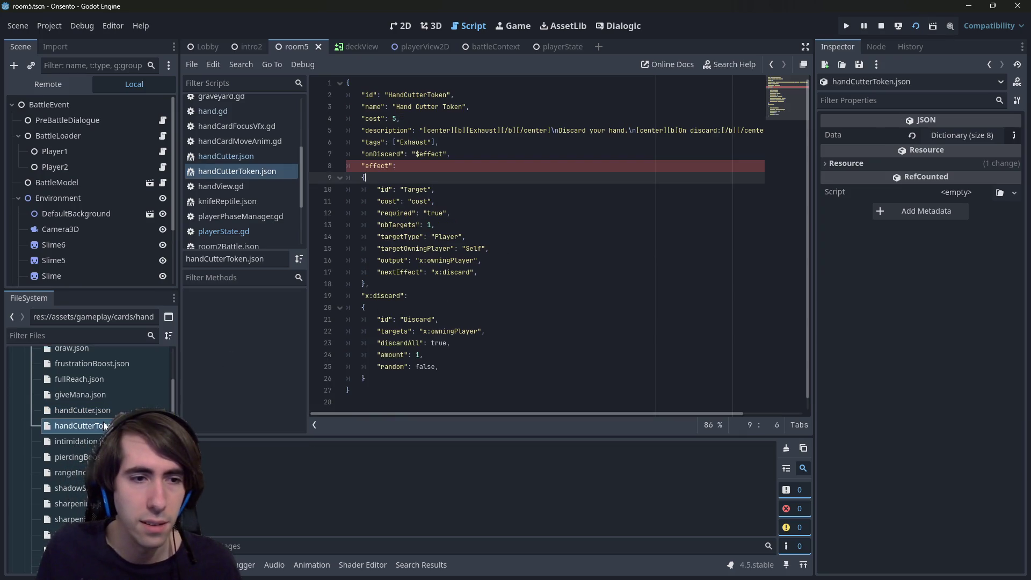
{"action": "double_click", "coordinate": [98, 412]}
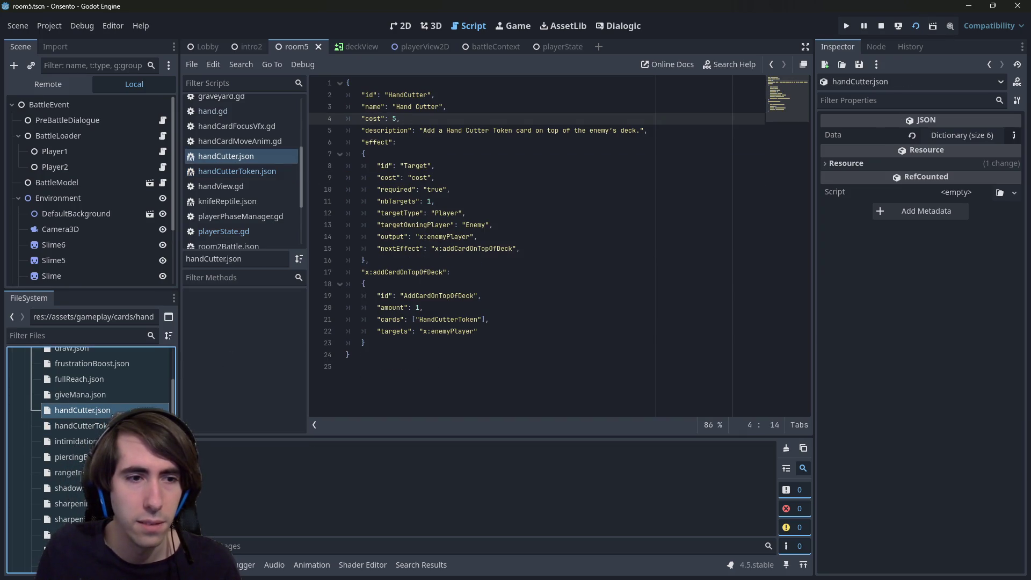
{"action": "double_click", "coordinate": [81, 425]}
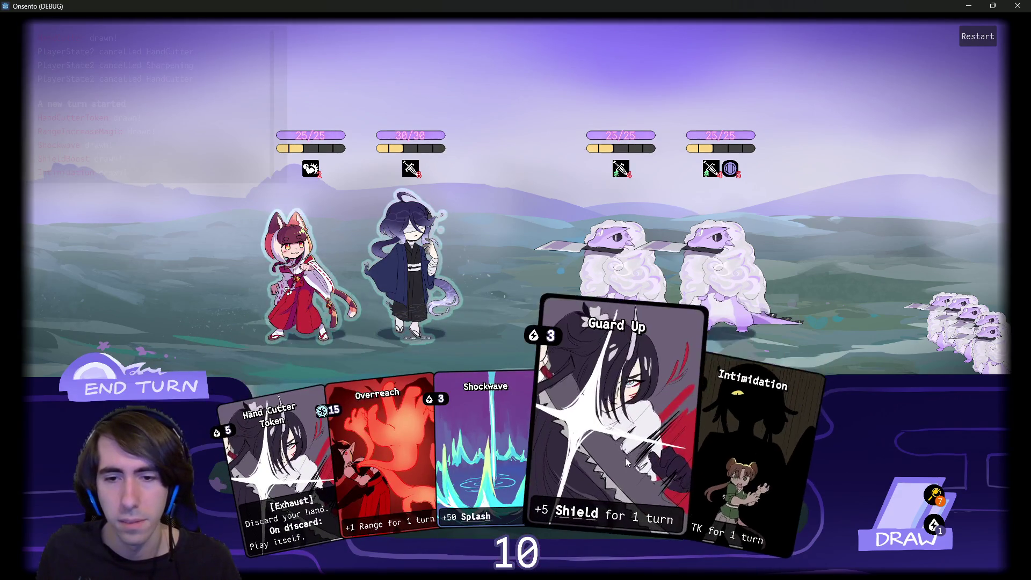
- Draw and play Breath of Mana, Guard Up, Intimidation, Shockwave and Attack-Up Magic, then end the turn
{"action": "left_click", "coordinate": [910, 510]}
{"action": "left_click", "coordinate": [992, 545]}
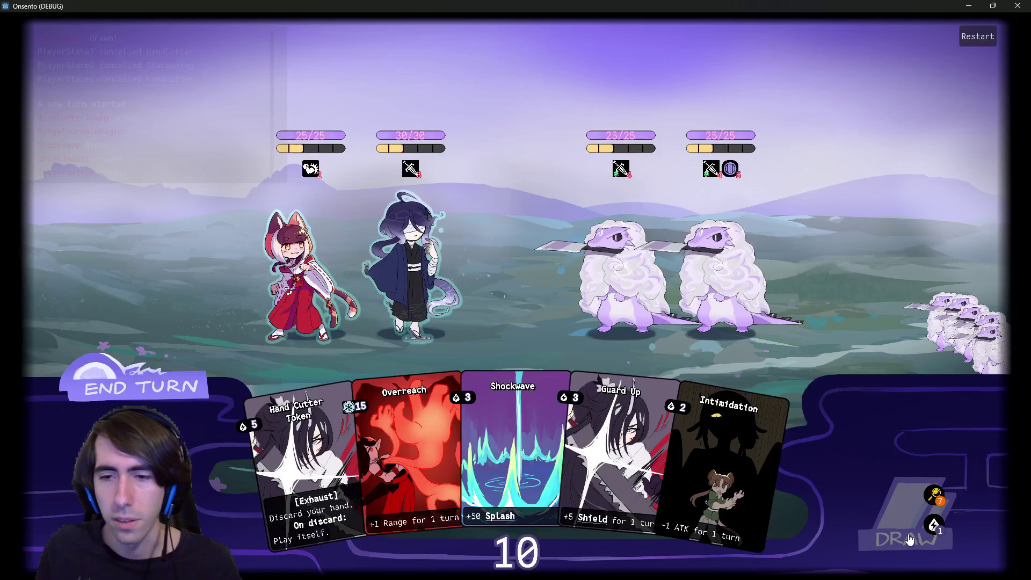
{"action": "left_click", "coordinate": [907, 534]}
{"action": "left_click_drag", "start_coordinate": [784, 473], "coordinate": [413, 277]}
{"action": "left_click_drag", "start_coordinate": [532, 451], "coordinate": [414, 277]}
{"action": "left_click_drag", "start_coordinate": [683, 479], "coordinate": [620, 268]}
{"action": "left_click", "coordinate": [622, 483]}
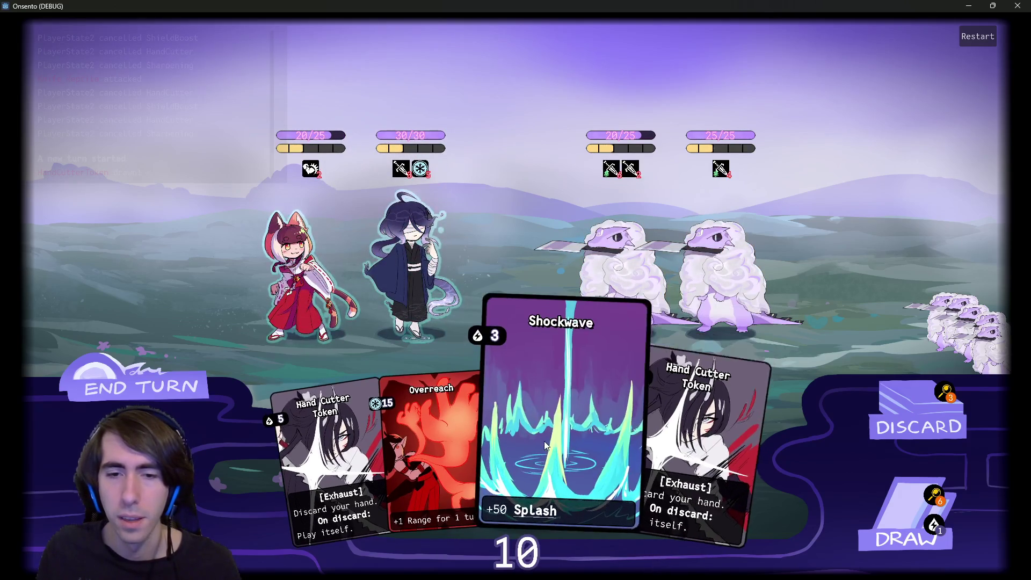
{"action": "left_click_drag", "start_coordinate": [571, 437], "coordinate": [417, 244]}
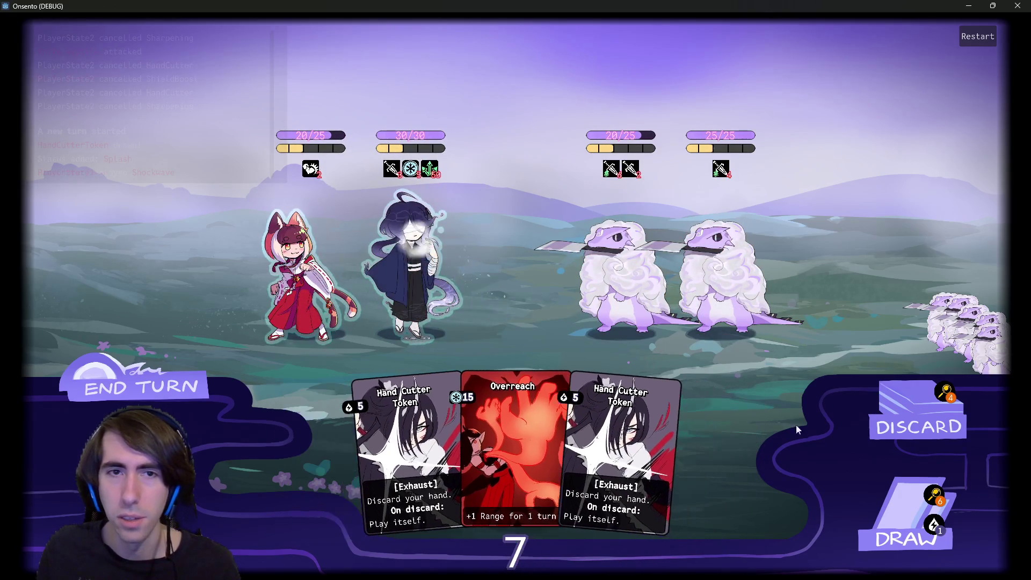
{"action": "left_click", "coordinate": [906, 515]}
{"action": "left_click_drag", "start_coordinate": [714, 451], "coordinate": [411, 272]}
{"action": "left_click", "coordinate": [906, 515]}
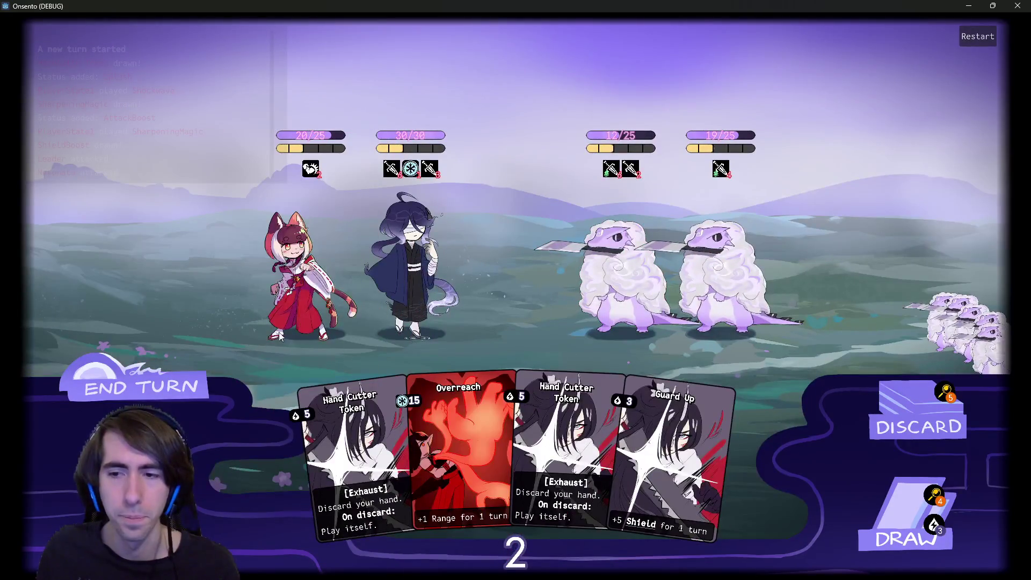
{"action": "left_click", "coordinate": [180, 379]}
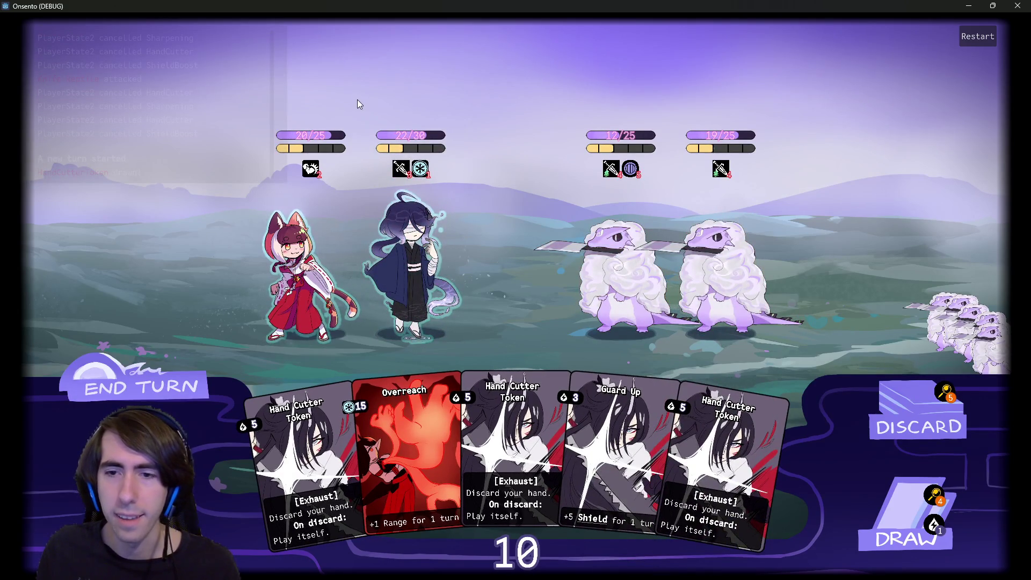
- Draw cards, cancel Guard Up, play Motivation on the blue-haired ally, and end the turn
{"action": "left_click", "coordinate": [899, 506]}
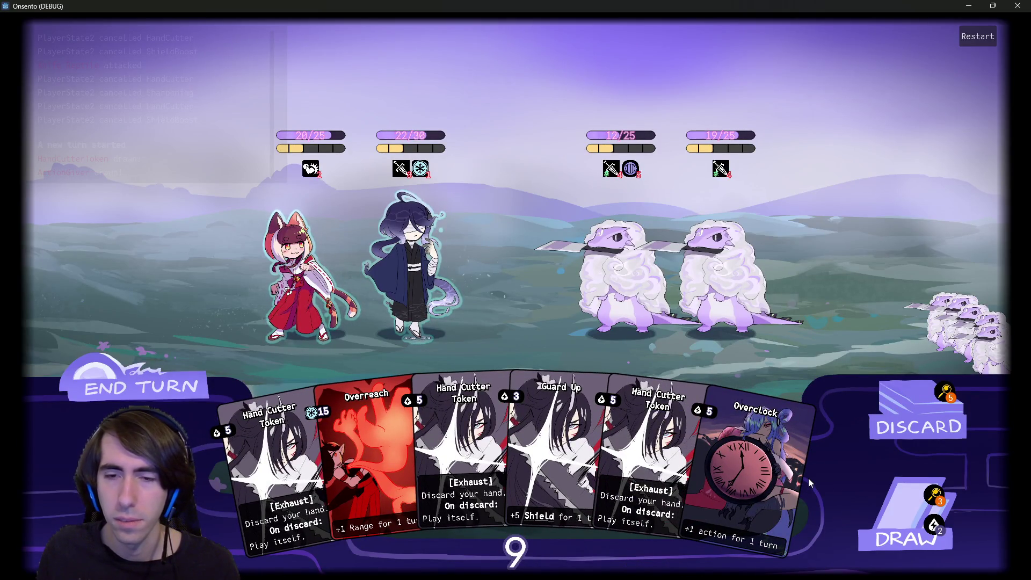
{"action": "left_click_drag", "start_coordinate": [556, 456], "coordinate": [394, 237]}
{"action": "right_click", "coordinate": [455, 300]}
{"action": "left_click", "coordinate": [907, 516]}
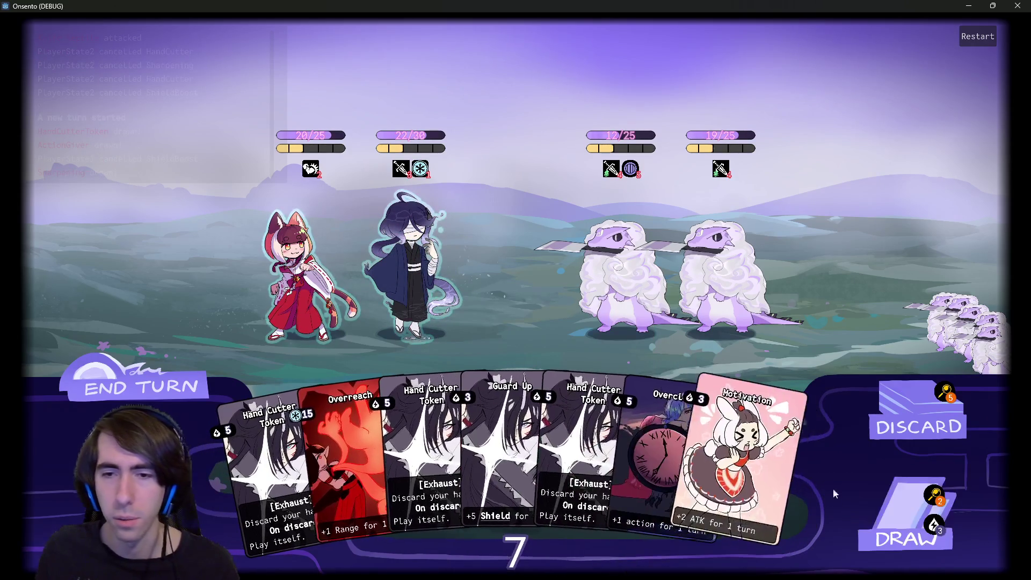
{"action": "mouse_move", "coordinate": [746, 462]}
{"action": "left_mouse_down"}
{"action": "mouse_move", "coordinate": [513, 259]}
{"action": "mouse_move", "coordinate": [422, 277]}
{"action": "mouse_move", "coordinate": [435, 276]}
{"action": "left_mouse_up"}
{"action": "mouse_move", "coordinate": [591, 462]}
{"action": "left_mouse_down"}
{"action": "mouse_move", "coordinate": [418, 257]}
{"action": "mouse_move", "coordinate": [298, 260]}
{"action": "left_mouse_up"}
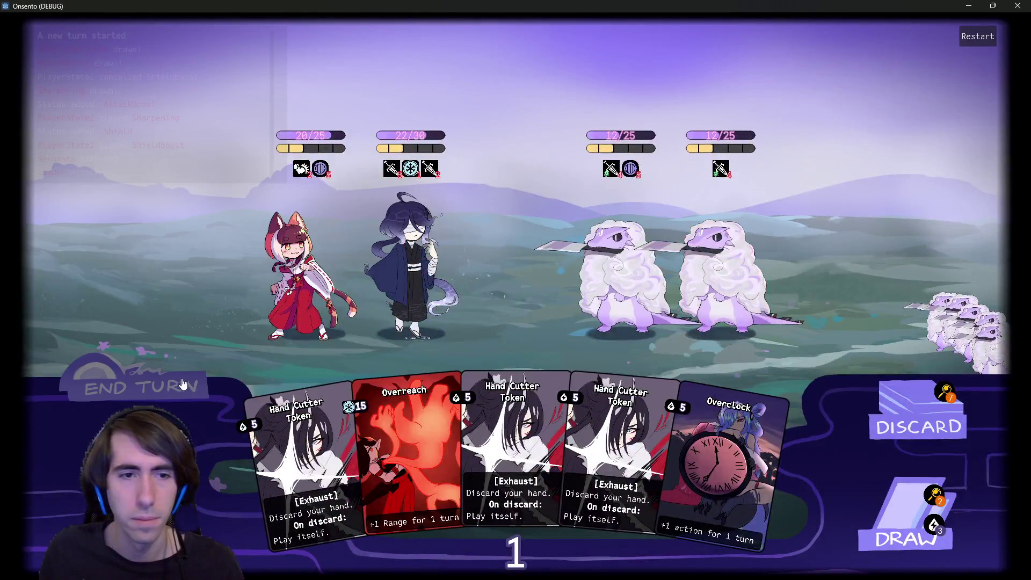
{"action": "left_click", "coordinate": [183, 384]}
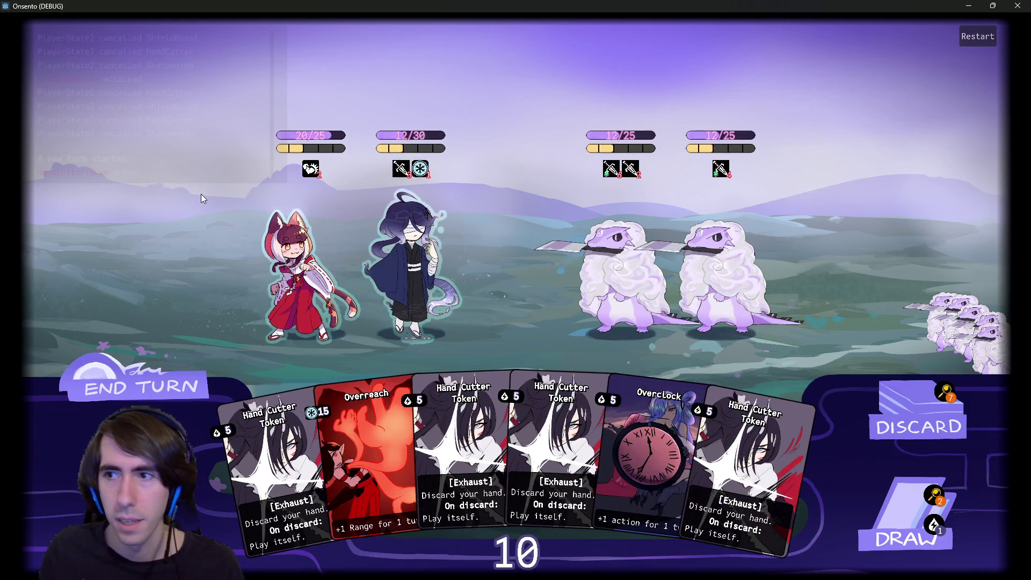
- Draw cards and play Breath of Mana and Motivation
{"action": "left_click", "coordinate": [902, 515]}
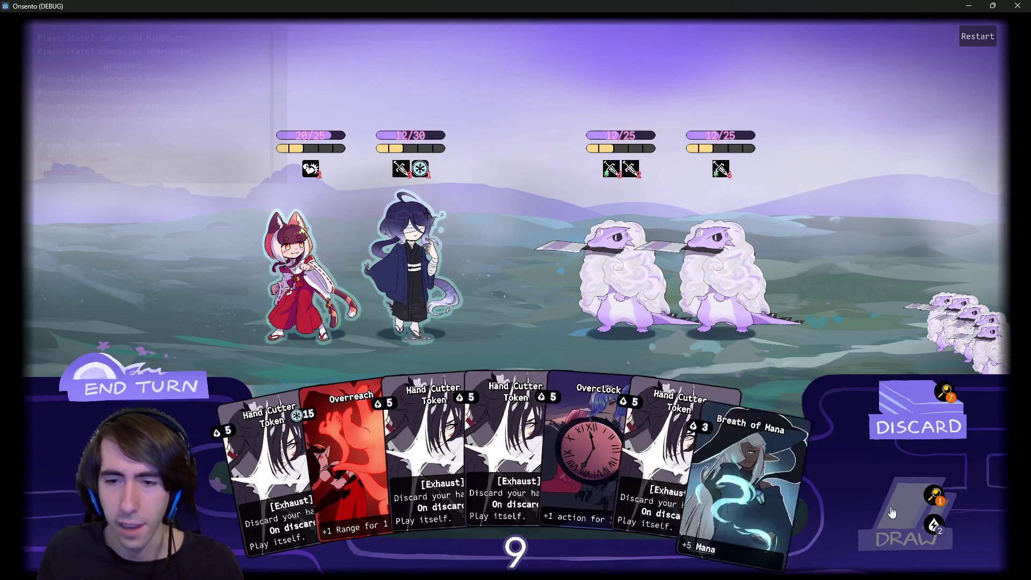
{"action": "left_click", "coordinate": [800, 509]}
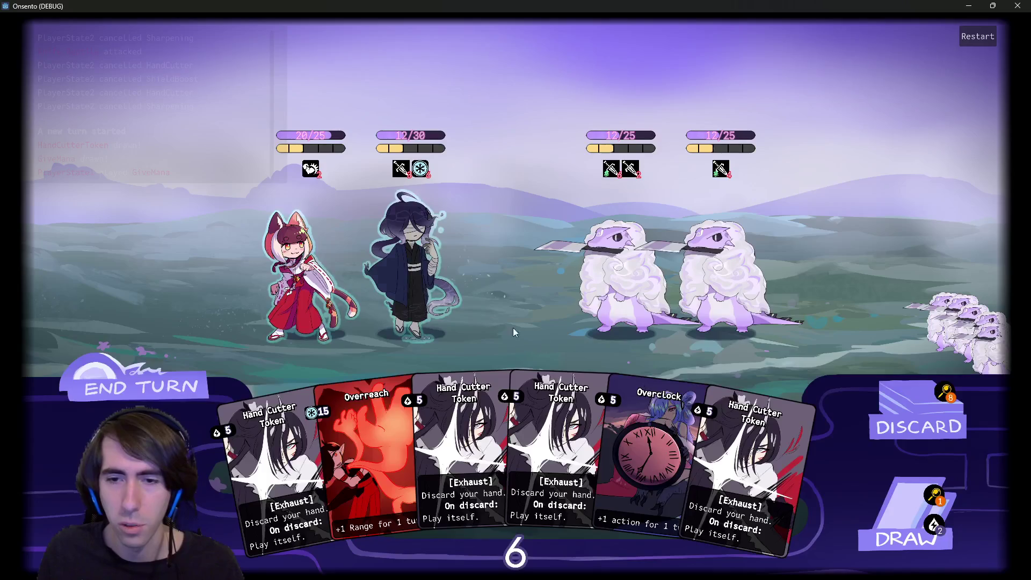
{"action": "left_click", "coordinate": [867, 479]}
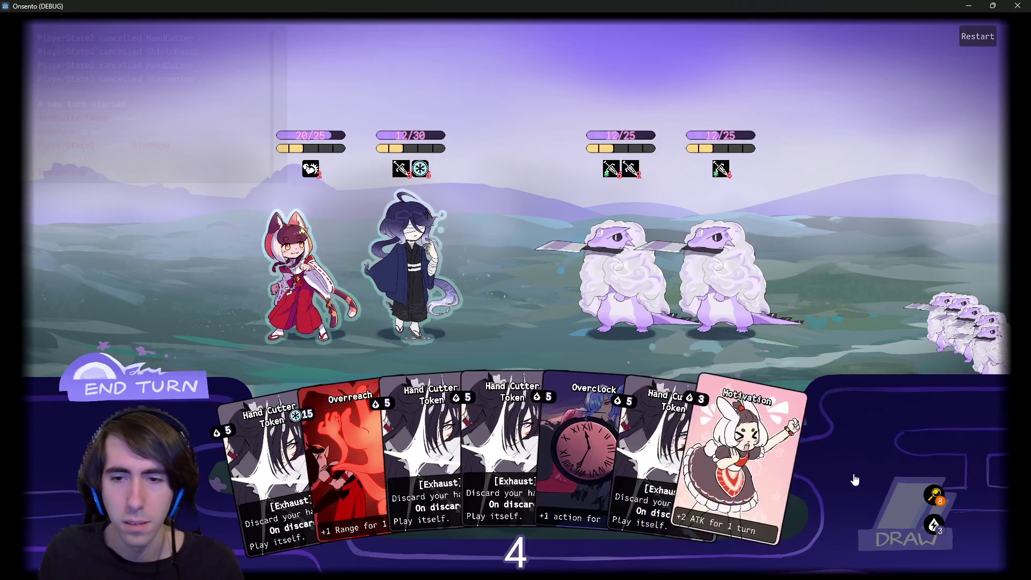
{"action": "left_click", "coordinate": [793, 465]}
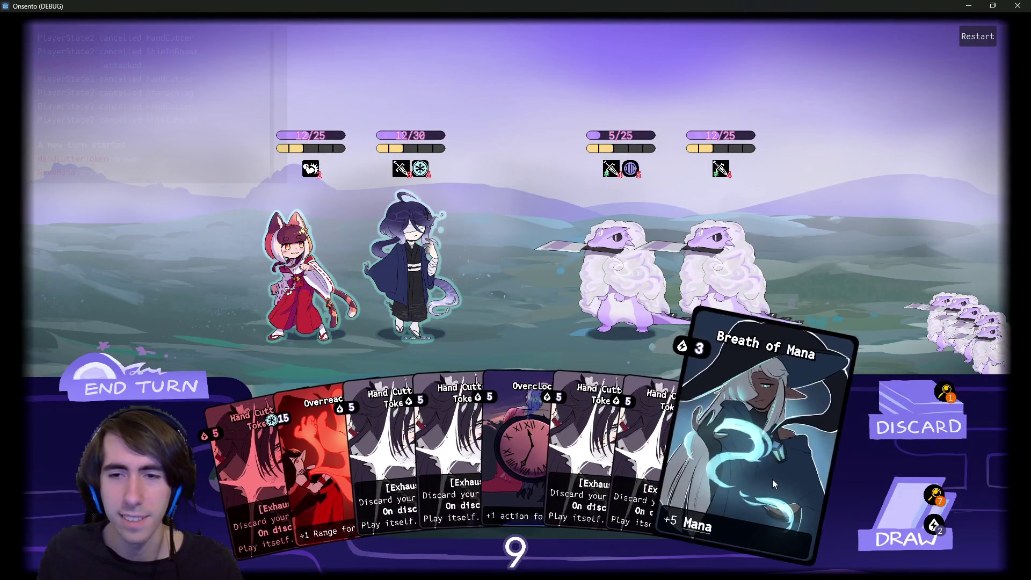
- Play Breath of Mana and Overclock on the second ally and Breath of Mana on the robed ally
{"action": "mouse_move", "coordinate": [772, 479]}
{"action": "left_mouse_down"}
{"action": "mouse_move", "coordinate": [446, 257]}
{"action": "mouse_move", "coordinate": [727, 431]}
{"action": "left_mouse_up"}
{"action": "mouse_move", "coordinate": [523, 429]}
{"action": "left_mouse_down"}
{"action": "mouse_move", "coordinate": [413, 241]}
{"action": "mouse_move", "coordinate": [421, 252]}
{"action": "left_mouse_up"}
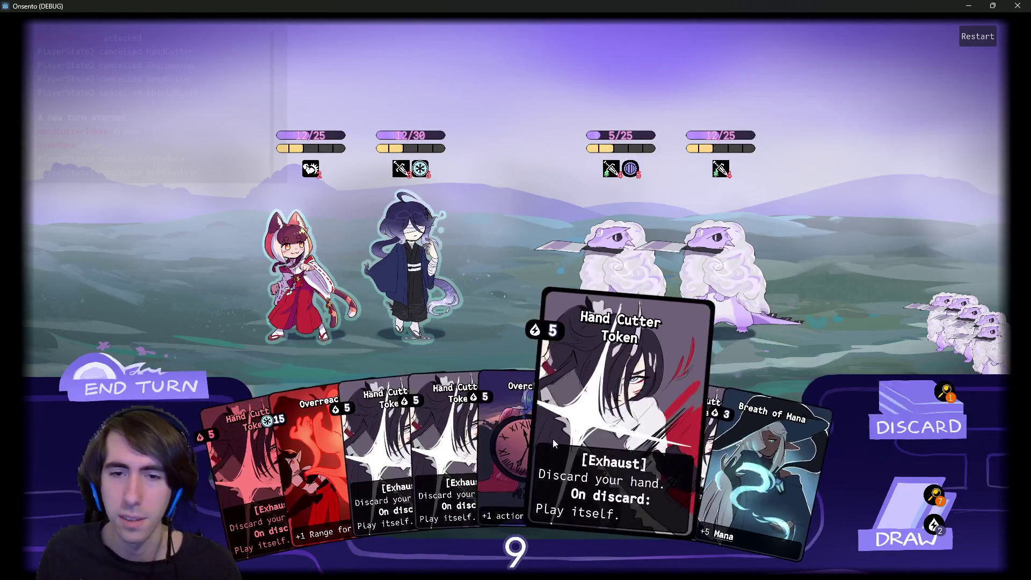
{"action": "left_click_drag", "start_coordinate": [490, 349], "coordinate": [418, 257]}
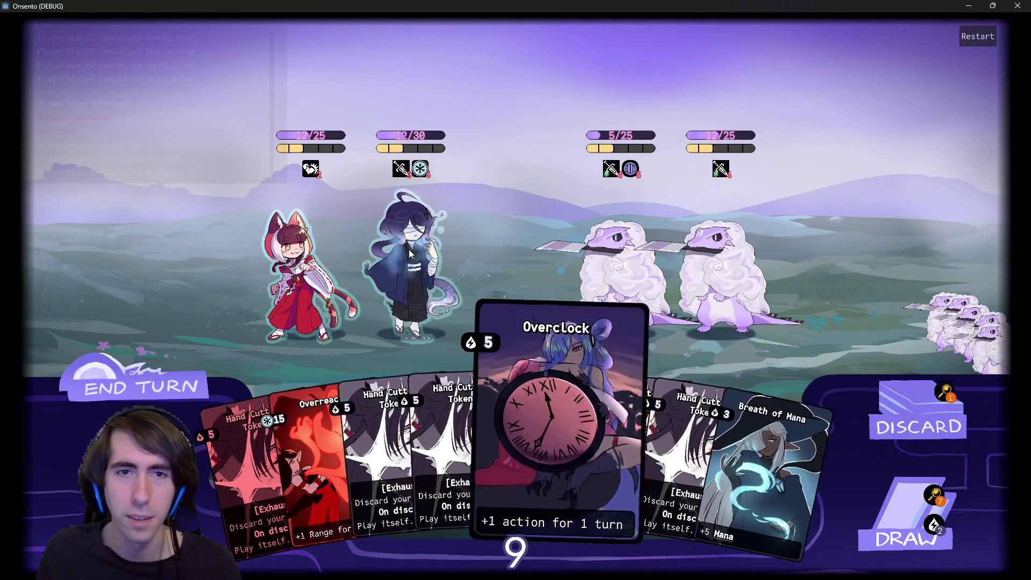
{"action": "left_click_drag", "start_coordinate": [529, 440], "coordinate": [414, 253]}
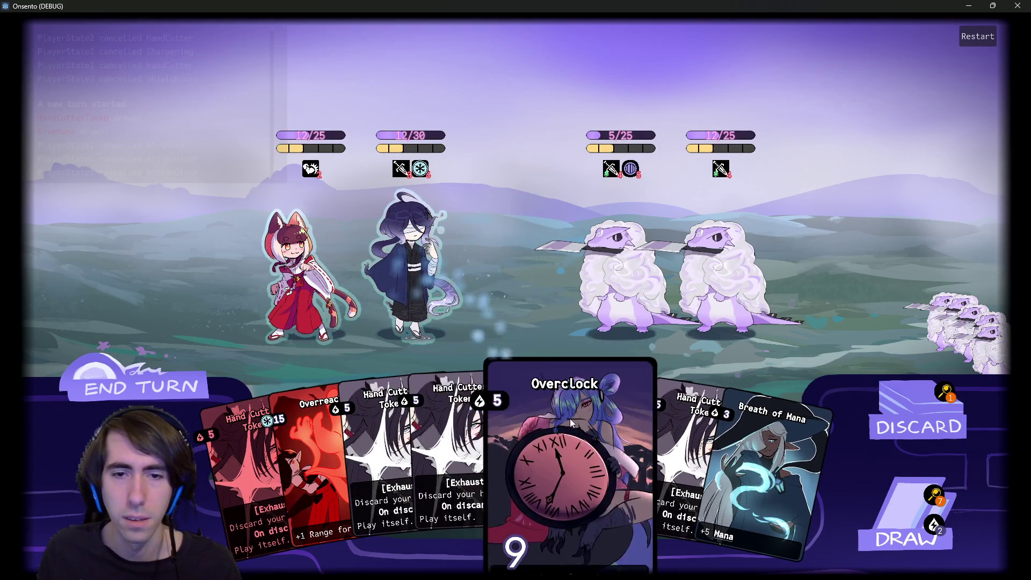
{"action": "mouse_move", "coordinate": [550, 420]}
{"action": "left_mouse_down"}
{"action": "mouse_move", "coordinate": [499, 186]}
{"action": "mouse_move", "coordinate": [414, 278]}
{"action": "mouse_move", "coordinate": [453, 256]}
{"action": "mouse_move", "coordinate": [405, 262]}
{"action": "left_mouse_up"}
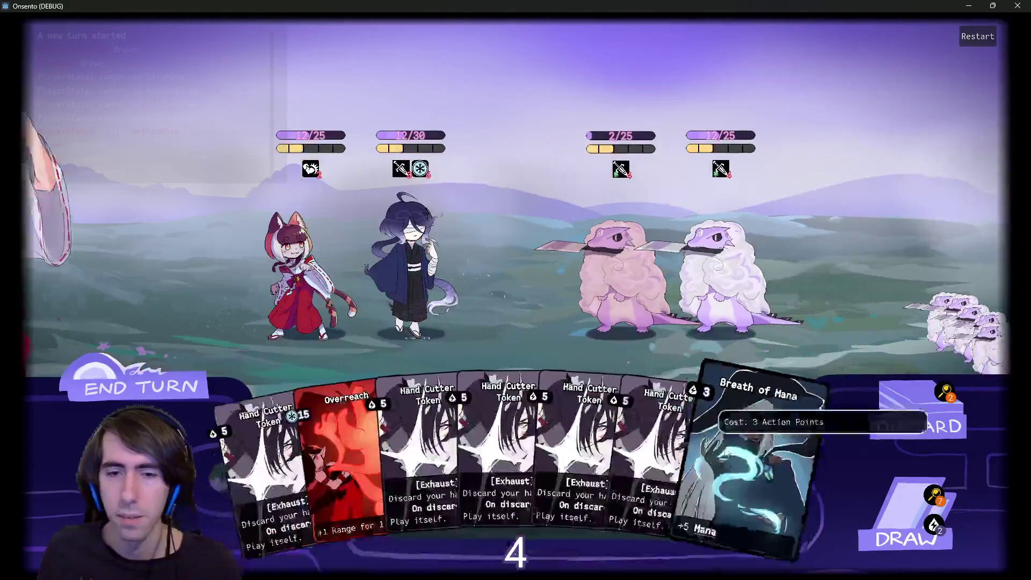
{"action": "left_click_drag", "start_coordinate": [752, 451], "coordinate": [472, 269]}
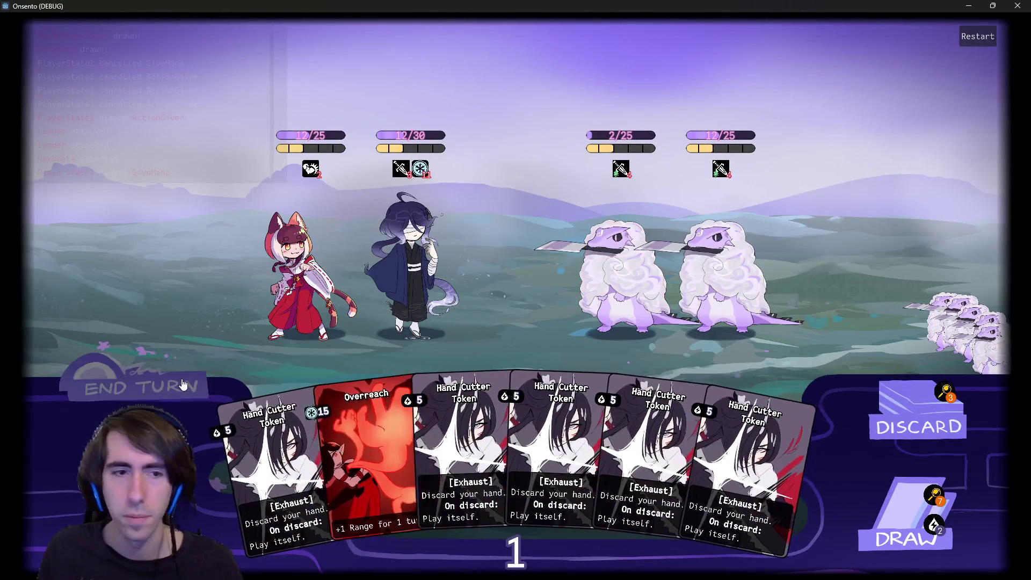
- Draw cards, shield two allies with Guard Up, attack, end the turn, and close the game
{"action": "mouse_move", "coordinate": [202, 114]}
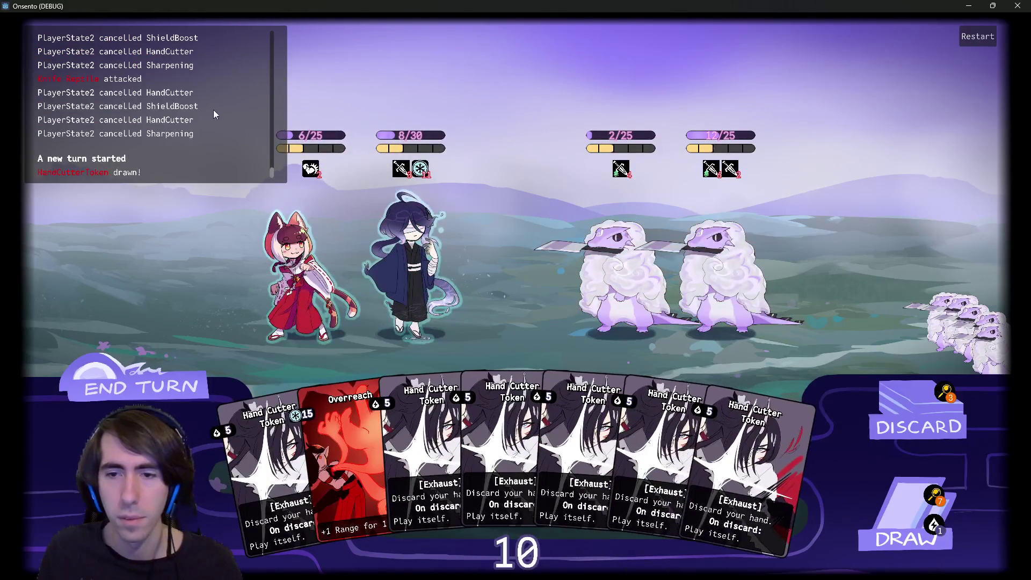
{"action": "left_click", "coordinate": [891, 510]}
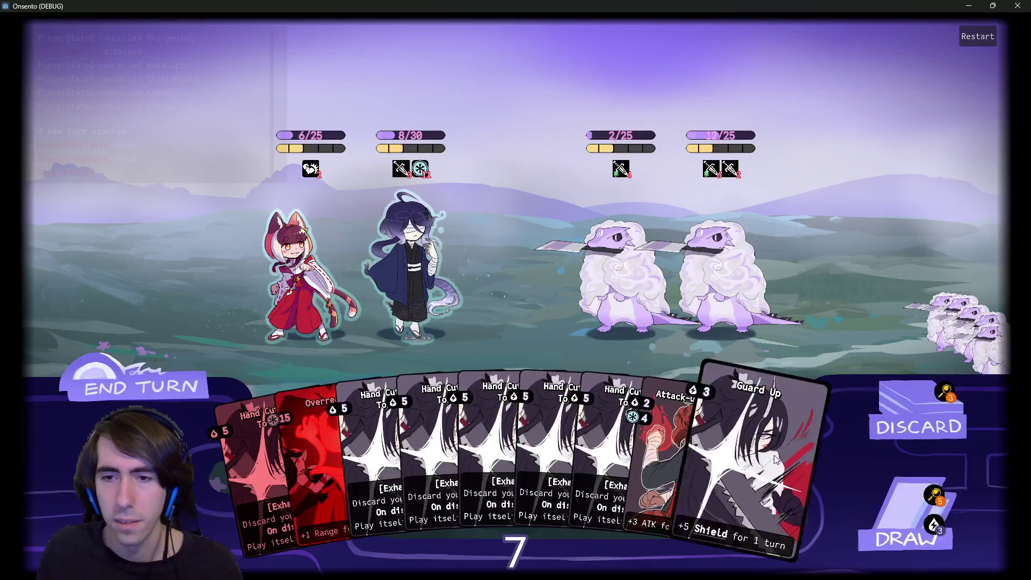
{"action": "left_click_drag", "start_coordinate": [698, 483], "coordinate": [416, 258]}
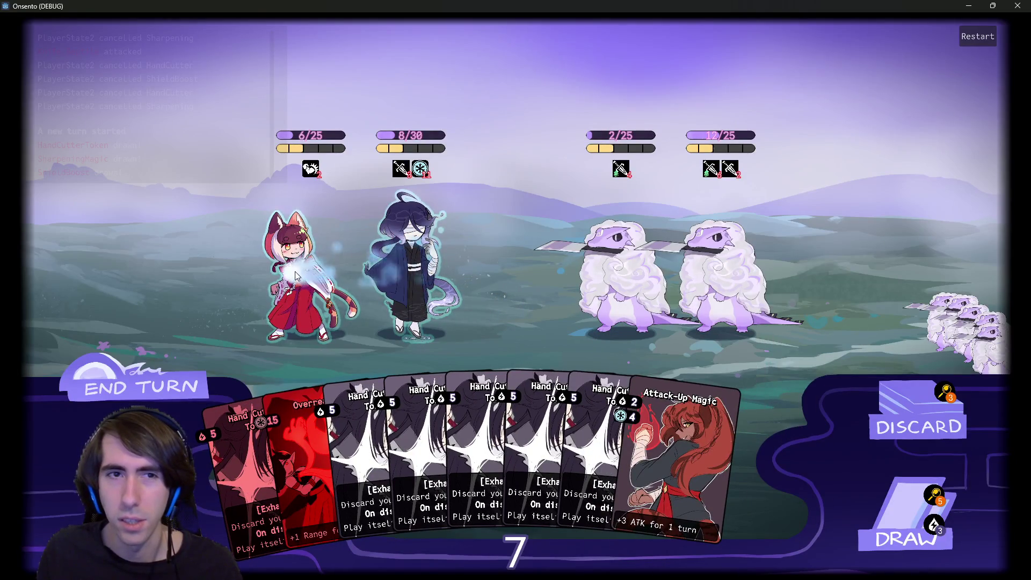
{"action": "left_click", "coordinate": [907, 510]}
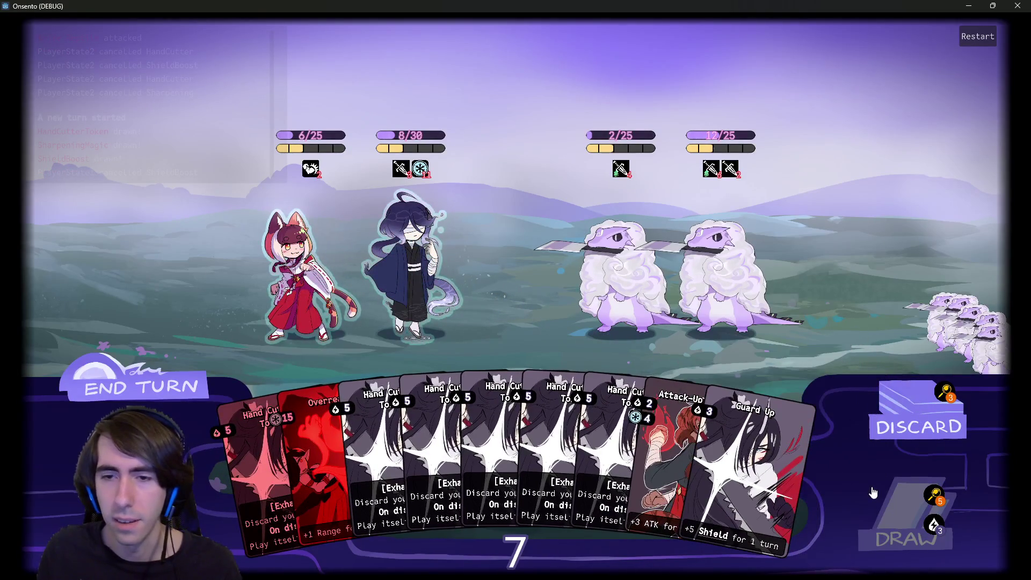
{"action": "left_click_drag", "start_coordinate": [746, 472], "coordinate": [280, 301]}
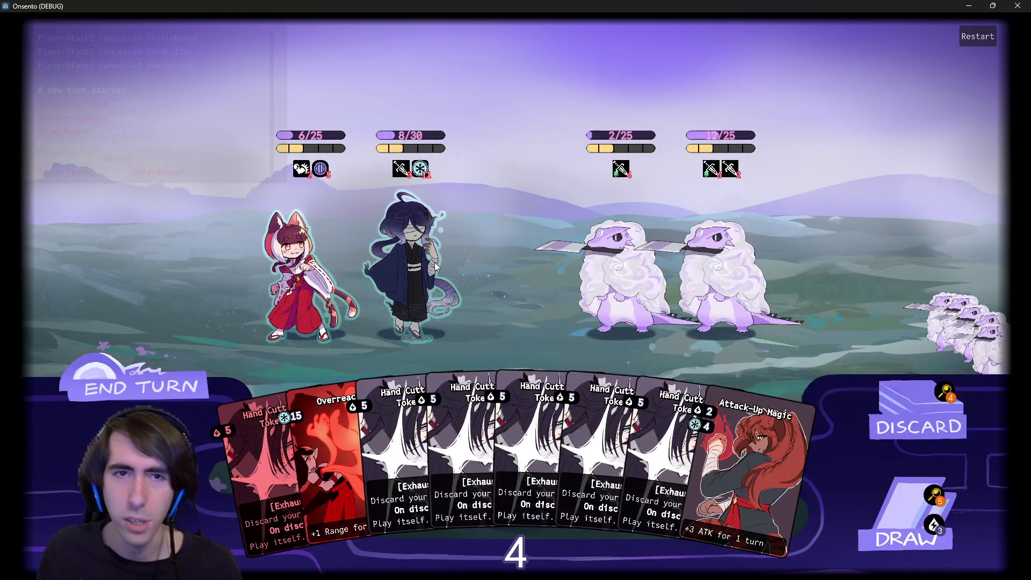
{"action": "left_click", "coordinate": [429, 263]}
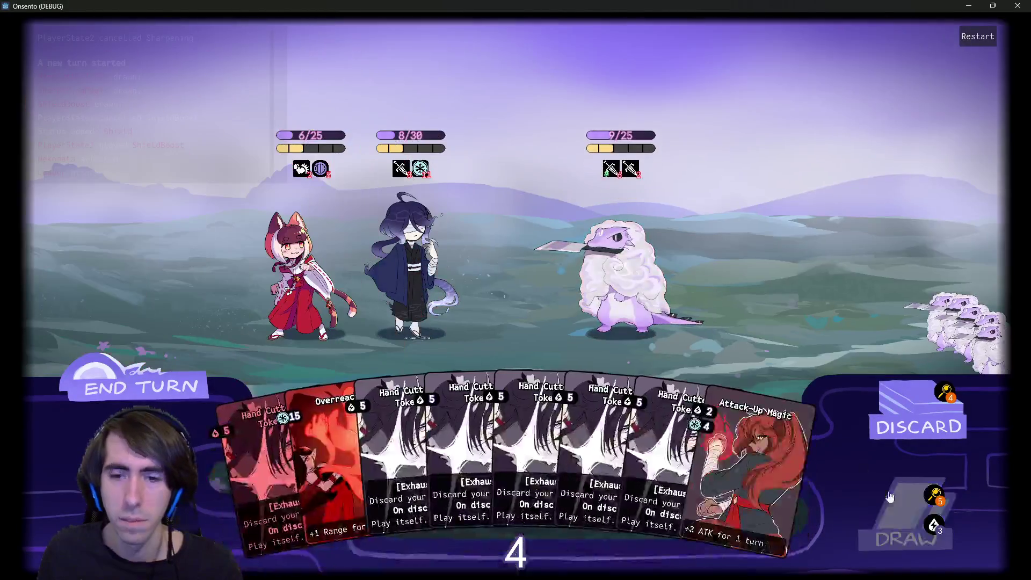
{"action": "left_click", "coordinate": [889, 496]}
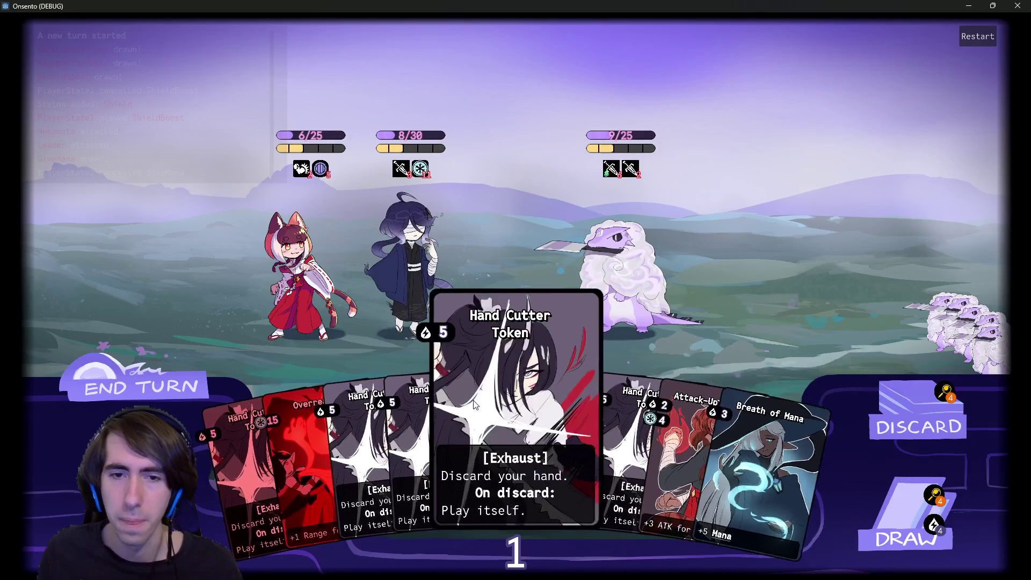
{"action": "left_click", "coordinate": [474, 403]}
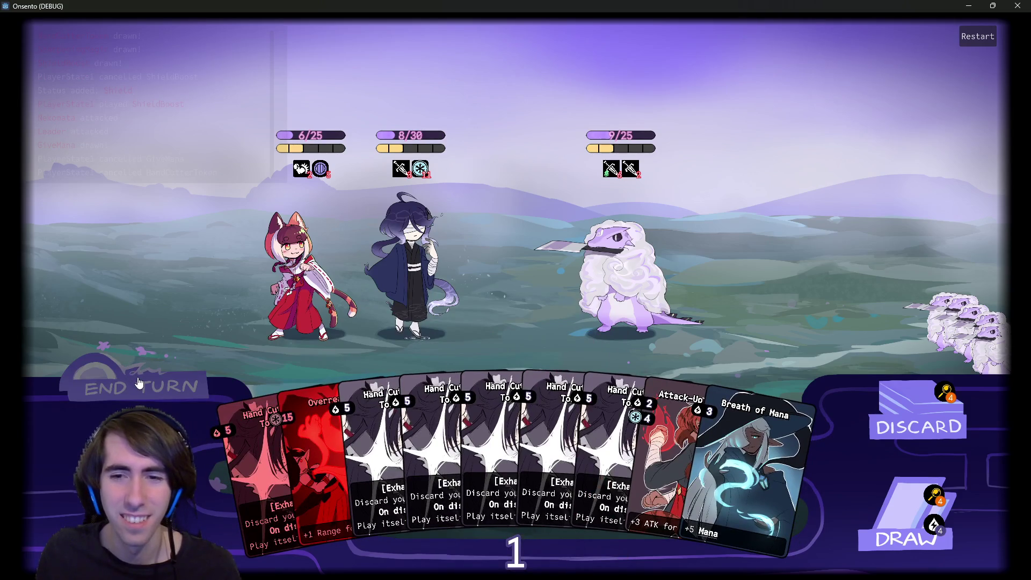
{"action": "left_click", "coordinate": [139, 382]}
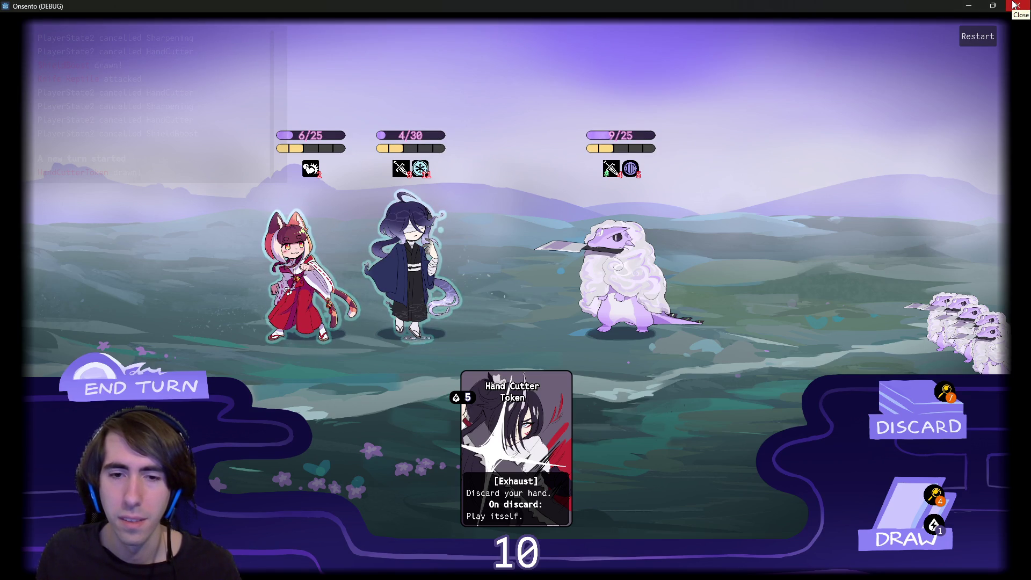
{"action": "left_click", "coordinate": [907, 516]}
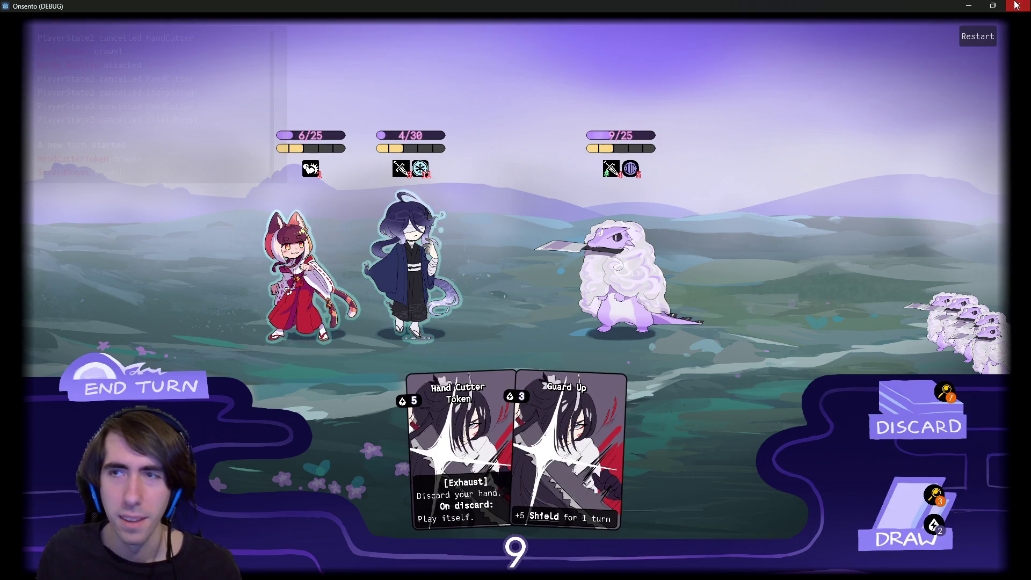
{"action": "left_click", "coordinate": [1016, 5]}
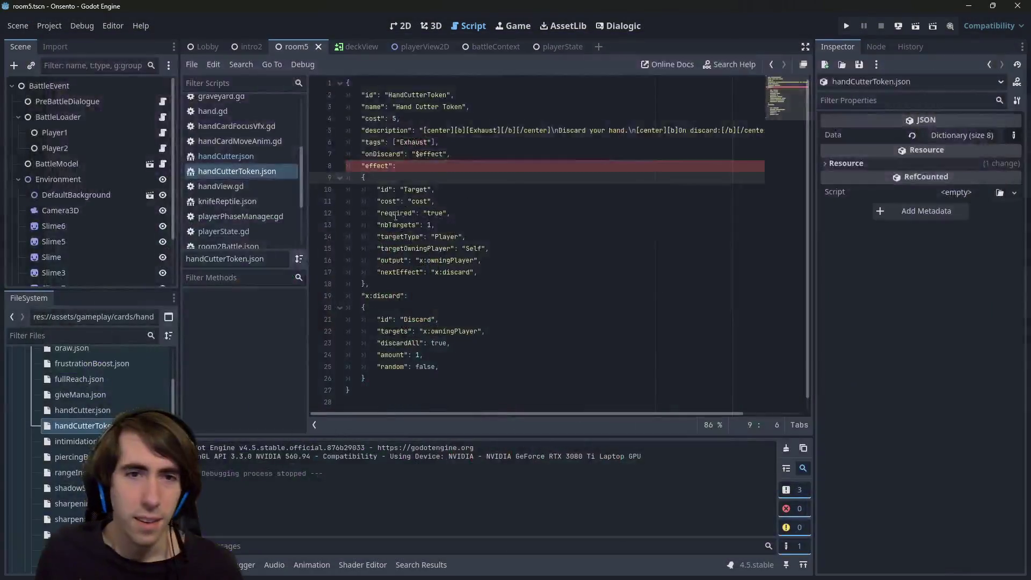
- Open room5Battle.json and scroll to the enemy cards listing its two HandCutter entries
{"action": "left_click", "coordinate": [431, 189]}
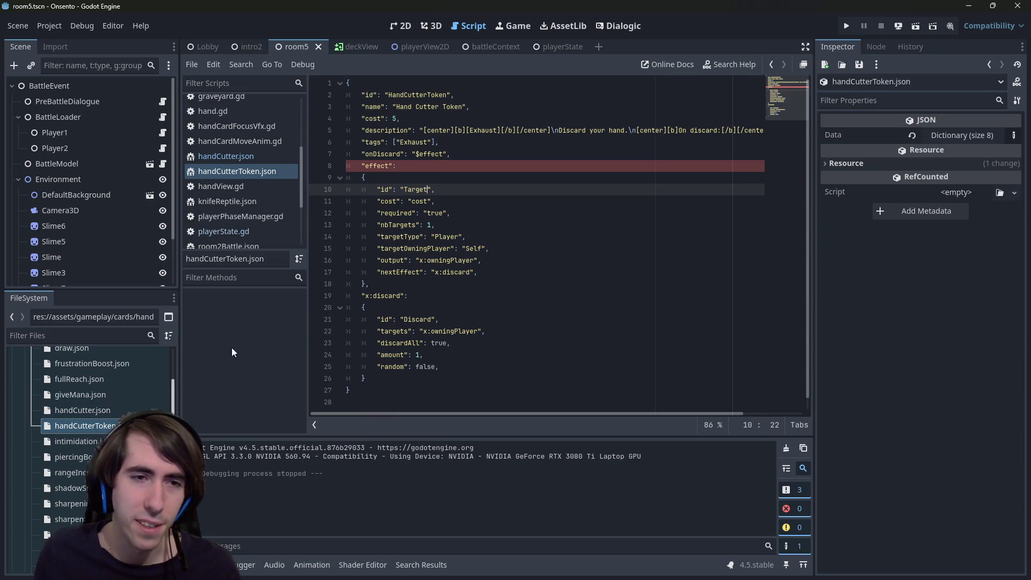
{"action": "scroll", "coordinate": [86, 394], "scroll_direction": "up", "scroll_amount": 10}
{"action": "scroll", "coordinate": [99, 441], "scroll_direction": "down", "scroll_amount": 15}
{"action": "scroll", "coordinate": [99, 435], "scroll_direction": "down", "scroll_amount": 10}
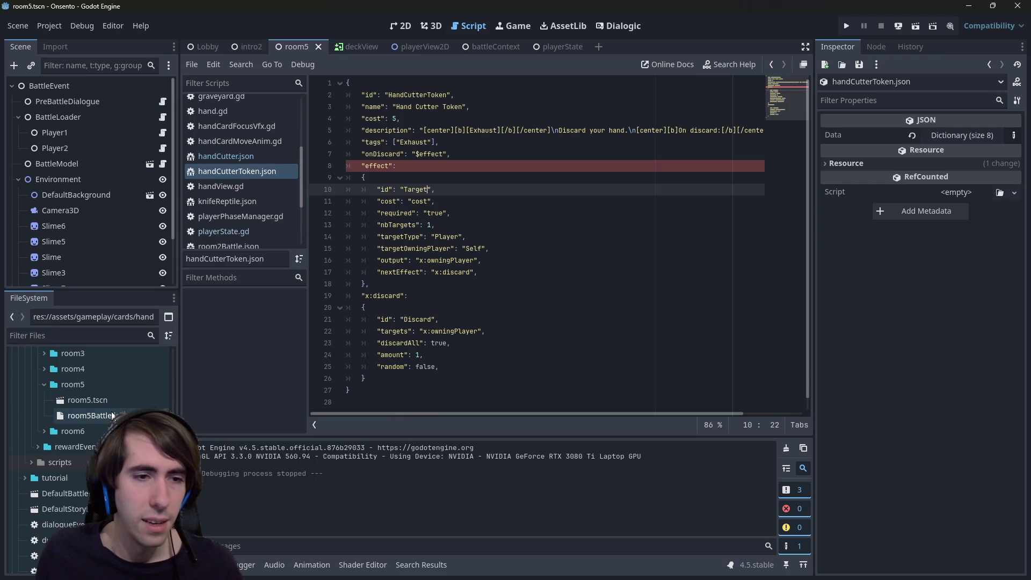
{"action": "double_click", "coordinate": [112, 415]}
{"action": "scroll", "coordinate": [481, 242], "scroll_direction": "down", "scroll_amount": 6}
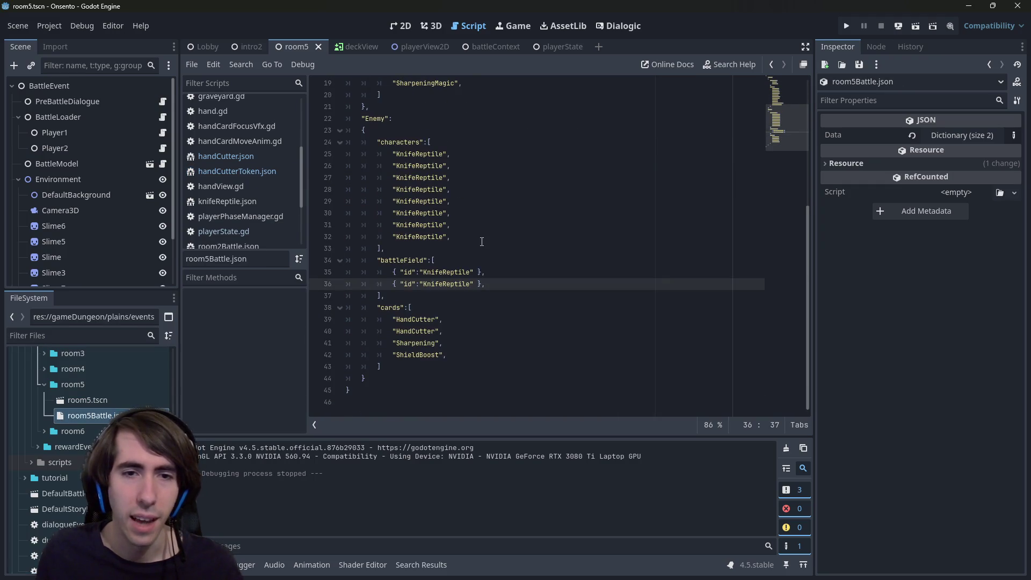
{"action": "mouse_move", "coordinate": [346, 343]}
{"action": "left_mouse_down"}
{"action": "mouse_move", "coordinate": [209, 324]}
{"action": "mouse_move", "coordinate": [239, 323]}
{"action": "left_mouse_up"}
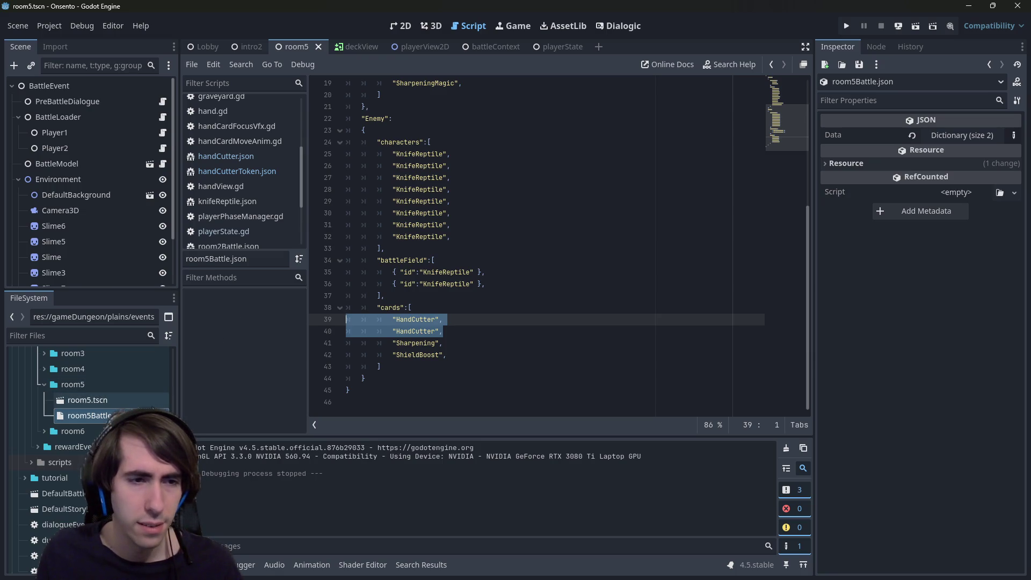
{"action": "double_click", "coordinate": [129, 415]}
{"action": "left_click", "coordinate": [526, 320]}
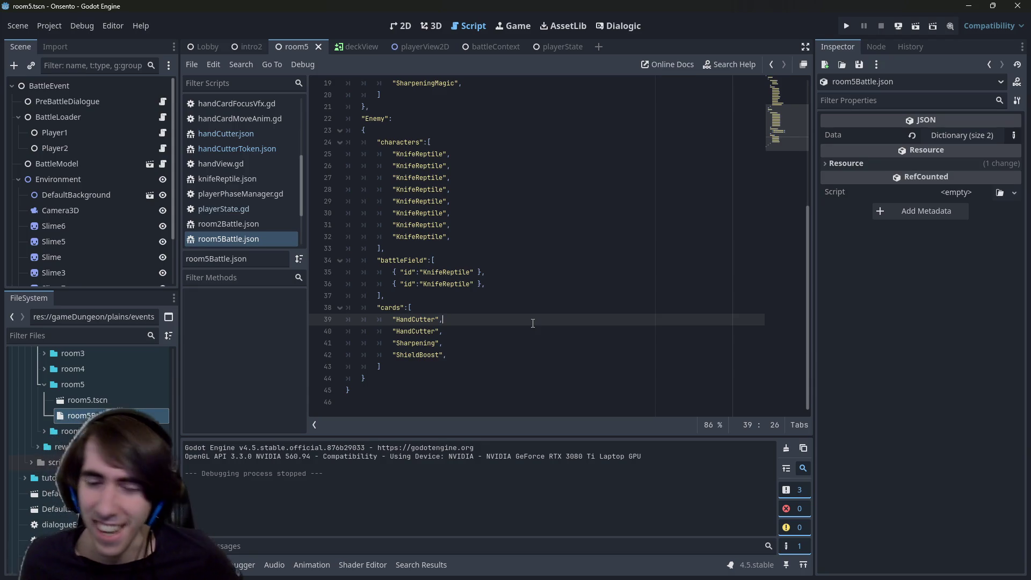
- Copy the "HandCutter", entry onto a new line after "ShieldBoost", then run the scene
{"action": "left_click_drag", "start_coordinate": [484, 331], "coordinate": [299, 335]}
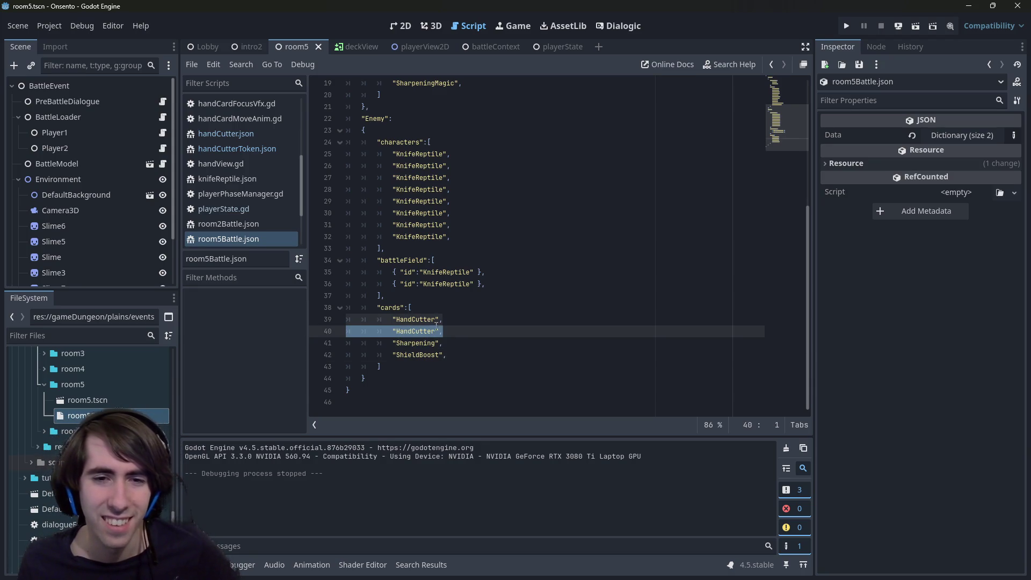
{"action": "right_click", "coordinate": [467, 331]}
{"action": "left_click", "coordinate": [483, 375]}
{"action": "left_click", "coordinate": [457, 357]}
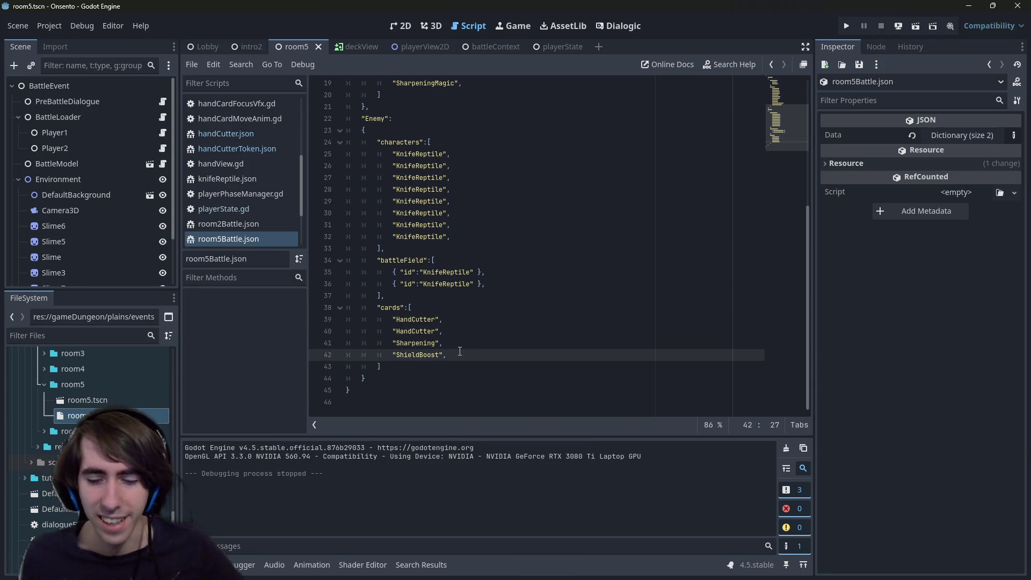
{"action": "key", "text": "Return"}
{"action": "key", "text": "ctrl+v"}
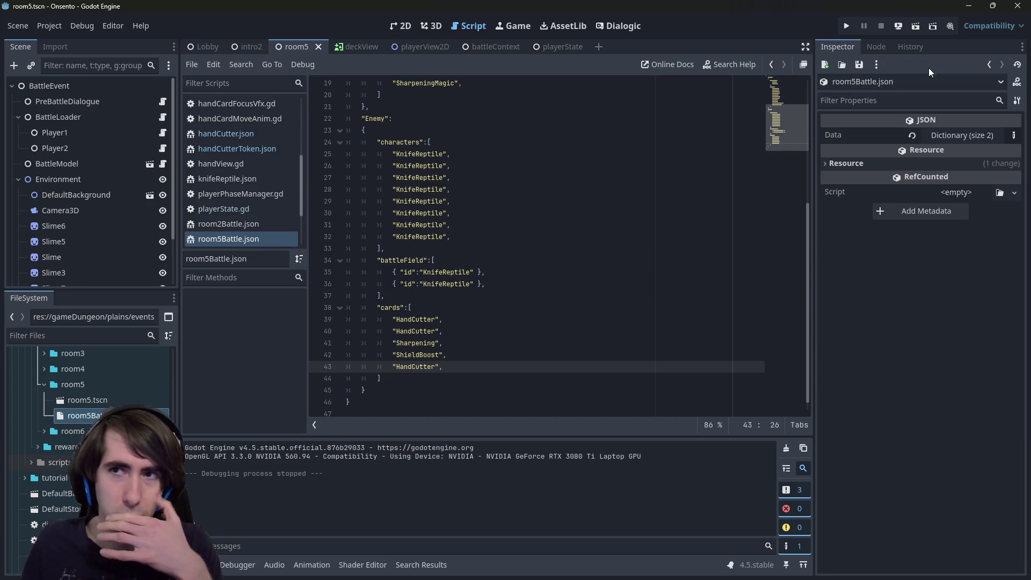
{"action": "left_click", "coordinate": [917, 32]}
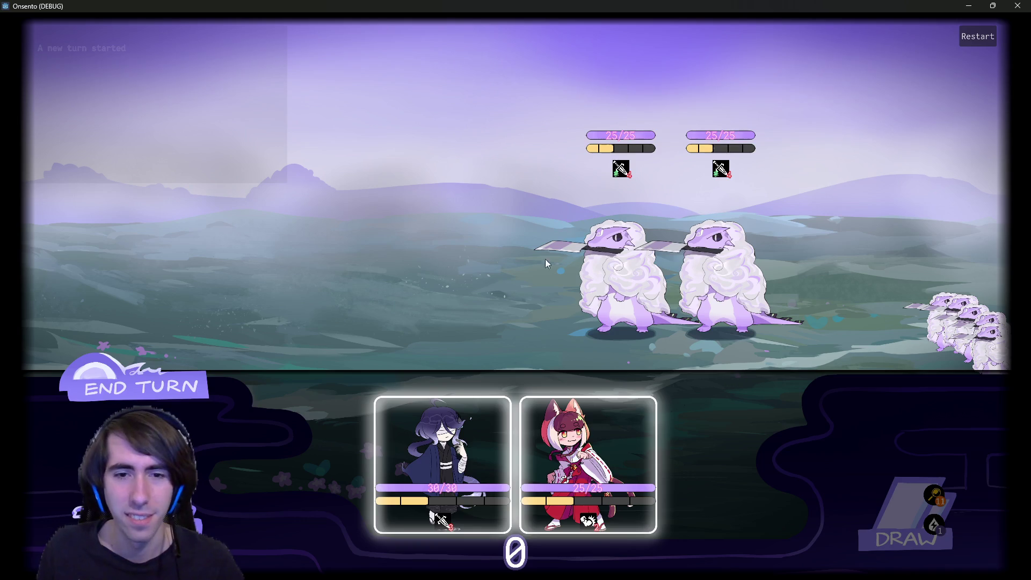
- Play Motivation and Overclock on the dark-haired ally, then end the turn
{"action": "mouse_move", "coordinate": [450, 436]}
{"action": "left_mouse_down"}
{"action": "mouse_move", "coordinate": [419, 274]}
{"action": "mouse_move", "coordinate": [301, 269]}
{"action": "left_mouse_up"}
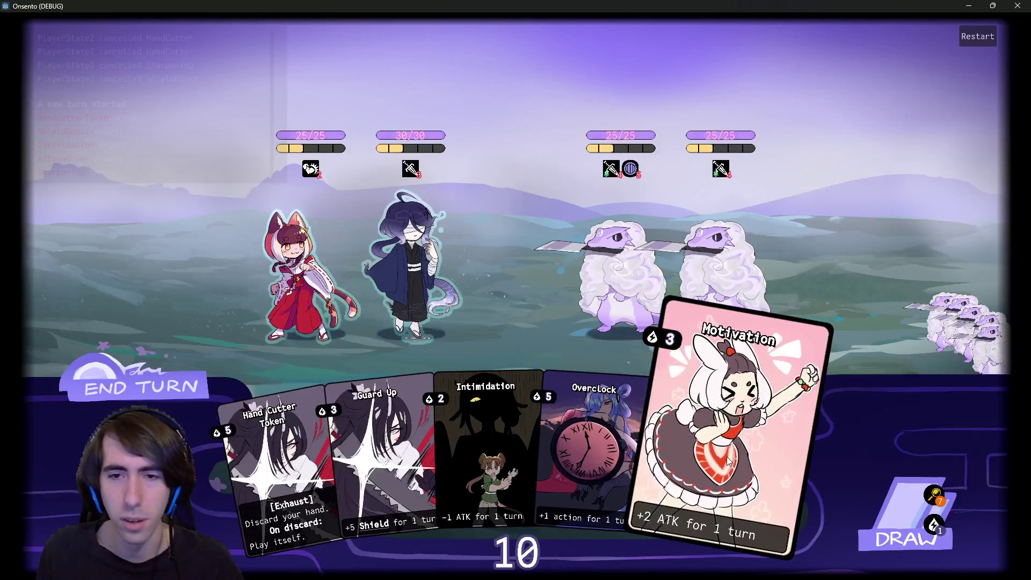
{"action": "left_click_drag", "start_coordinate": [728, 461], "coordinate": [465, 276]}
{"action": "left_click_drag", "start_coordinate": [671, 440], "coordinate": [444, 282]}
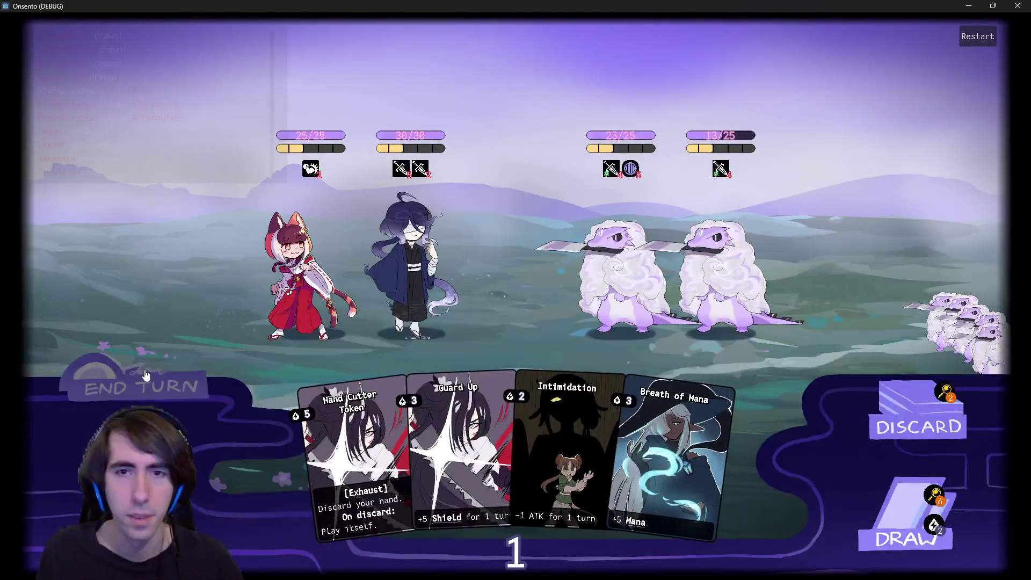
{"action": "left_click", "coordinate": [145, 374]}
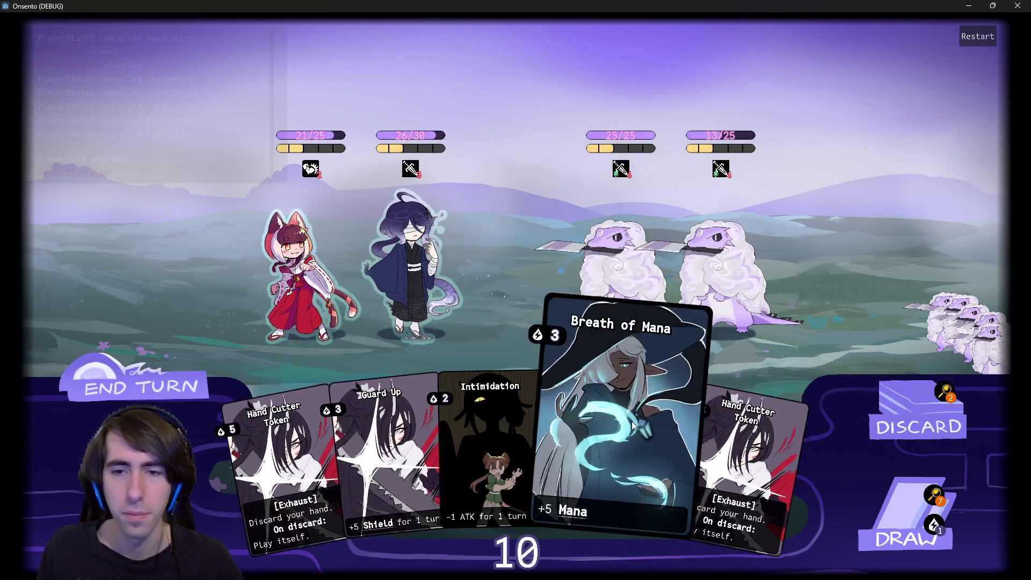
- Draw cards, retry Breath of Mana and Intimidation, and attack the right enemy with the red ally
{"action": "mouse_move", "coordinate": [632, 424]}
{"action": "left_mouse_down"}
{"action": "mouse_move", "coordinate": [414, 269]}
{"action": "mouse_move", "coordinate": [628, 429]}
{"action": "left_mouse_up"}
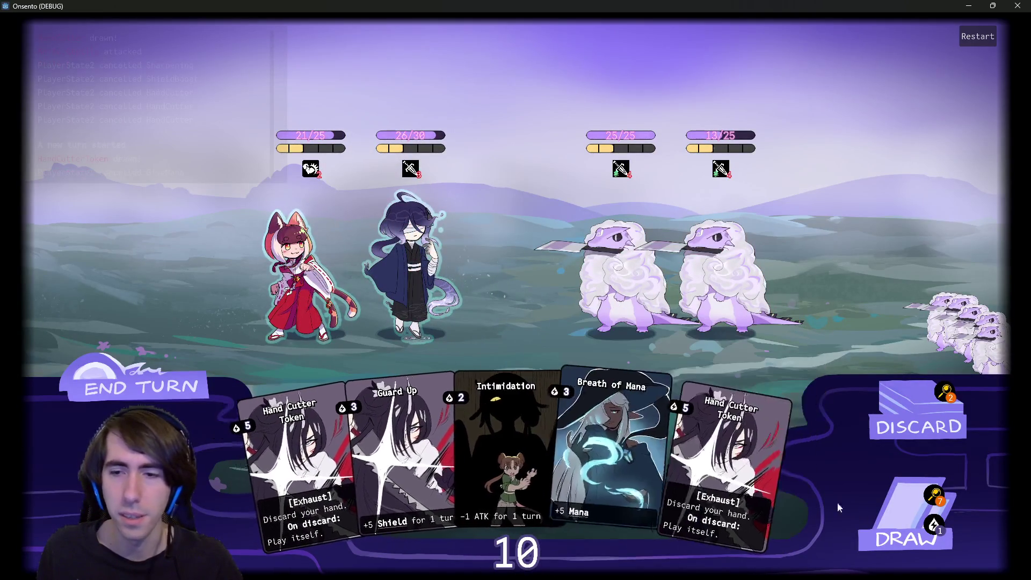
{"action": "left_click", "coordinate": [873, 517]}
{"action": "left_click", "coordinate": [873, 517]}
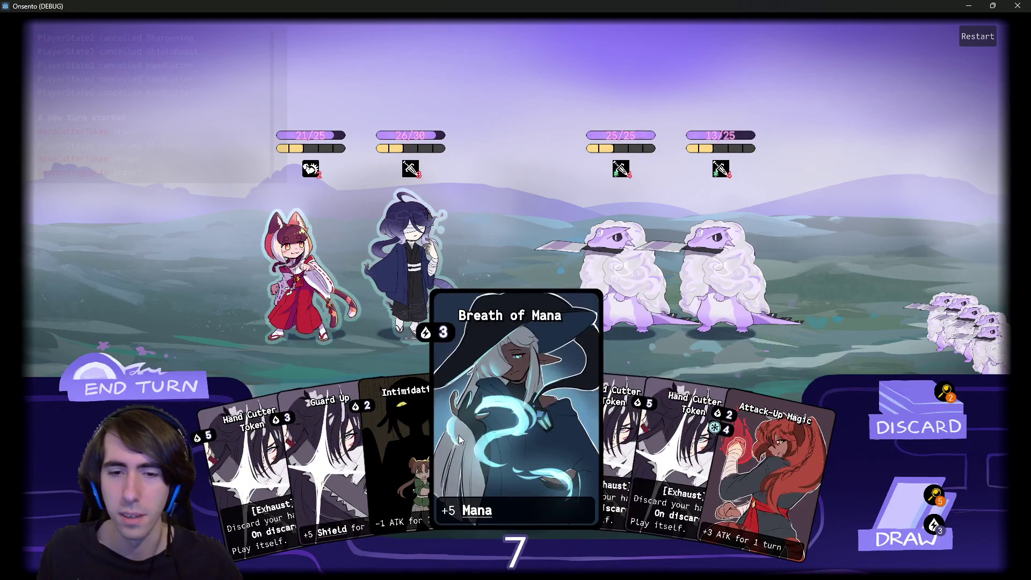
{"action": "mouse_move", "coordinate": [456, 436]}
{"action": "left_mouse_down"}
{"action": "mouse_move", "coordinate": [410, 268]}
{"action": "mouse_move", "coordinate": [526, 424]}
{"action": "mouse_move", "coordinate": [410, 257]}
{"action": "left_mouse_up"}
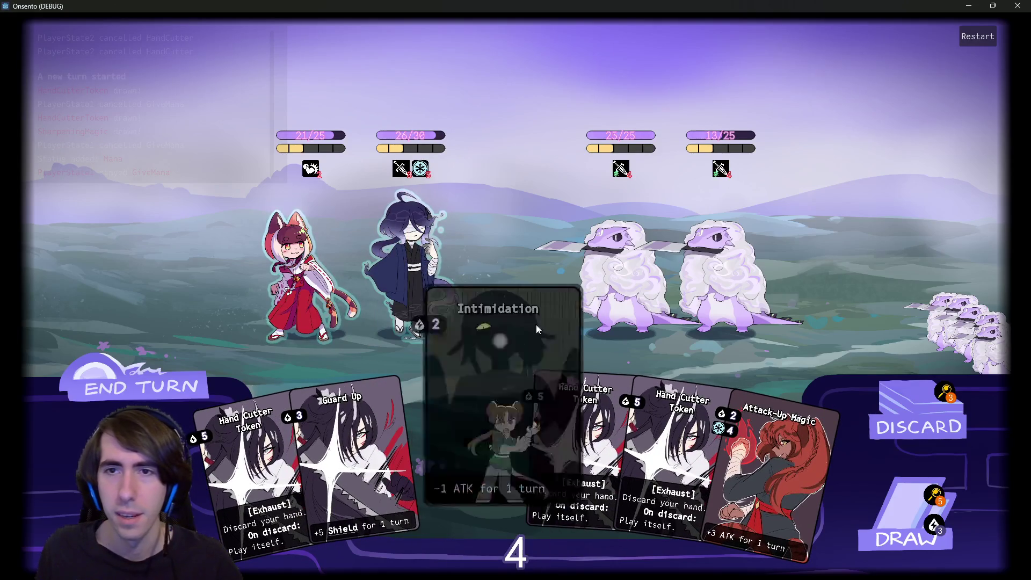
{"action": "left_click_drag", "start_coordinate": [517, 339], "coordinate": [532, 376]}
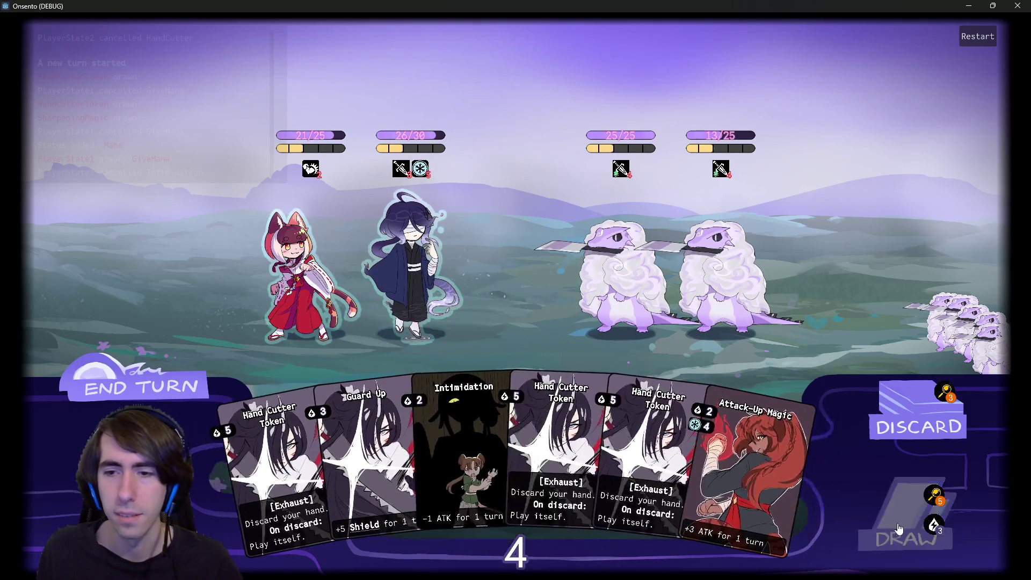
{"action": "left_click", "coordinate": [898, 530]}
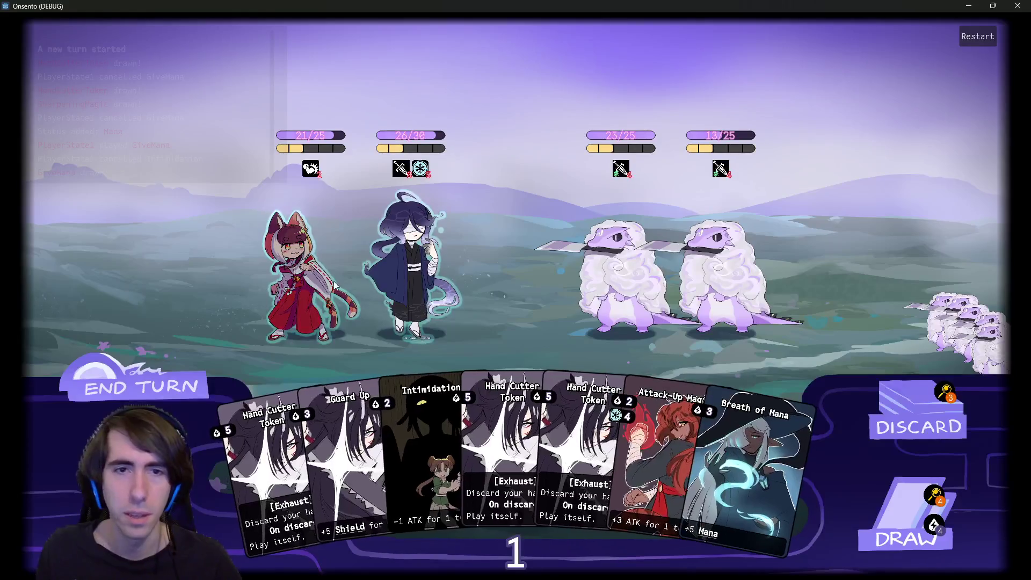
{"action": "left_click_drag", "start_coordinate": [327, 287], "coordinate": [719, 279]}
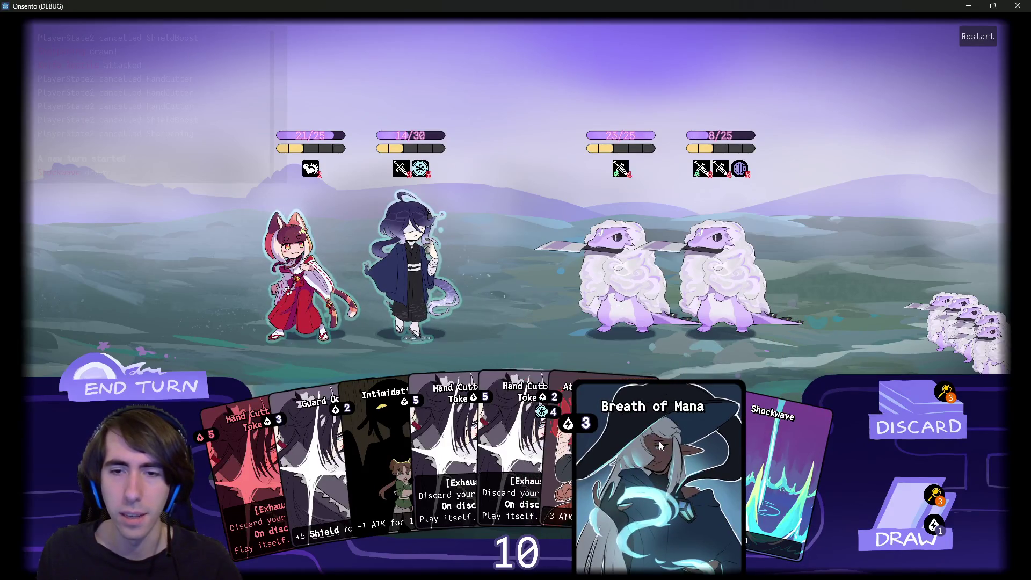
- Boost the blue-haired ally's attack, play Shockwave and Breath of Mana, then end the turn
{"action": "left_click", "coordinate": [582, 433]}
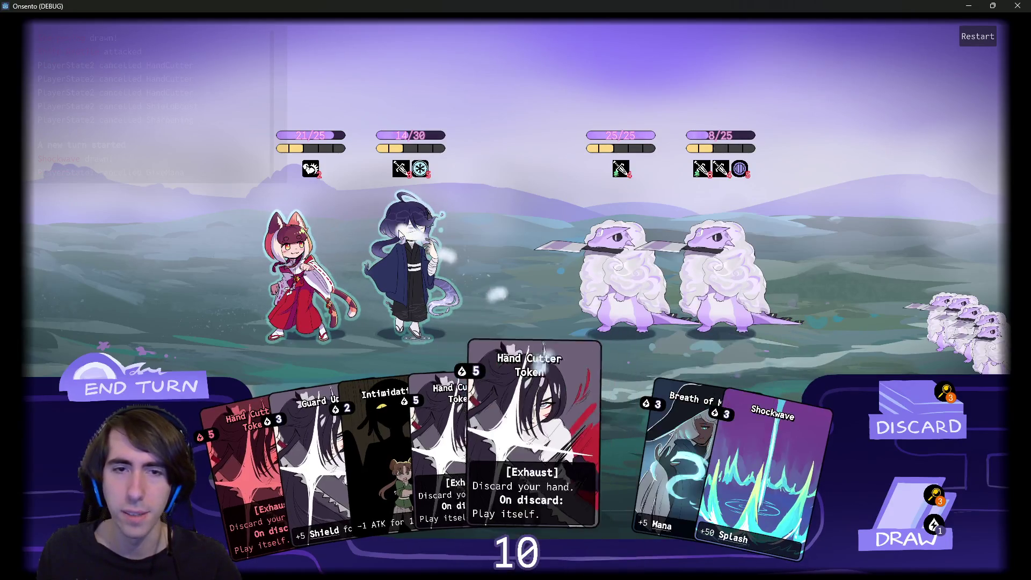
{"action": "right_click", "coordinate": [408, 271]}
{"action": "left_click_drag", "start_coordinate": [487, 304], "coordinate": [411, 258]}
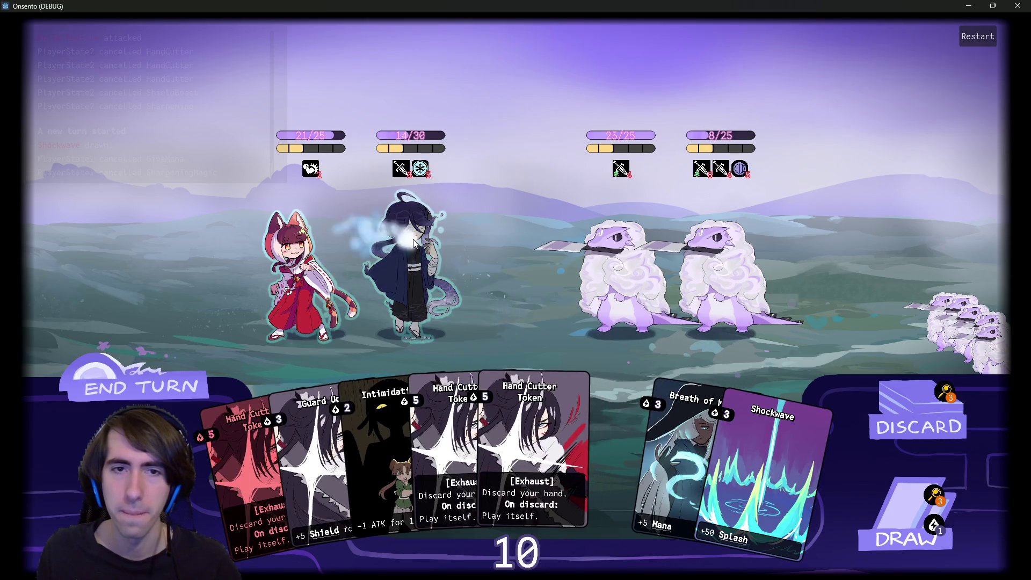
{"action": "left_click_drag", "start_coordinate": [748, 441], "coordinate": [467, 268]}
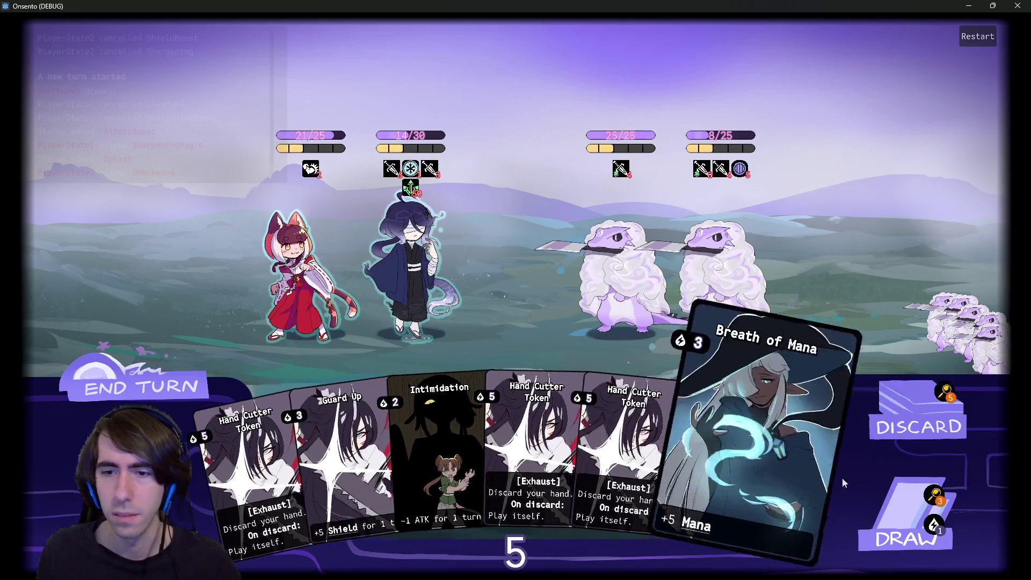
{"action": "left_click", "coordinate": [882, 494]}
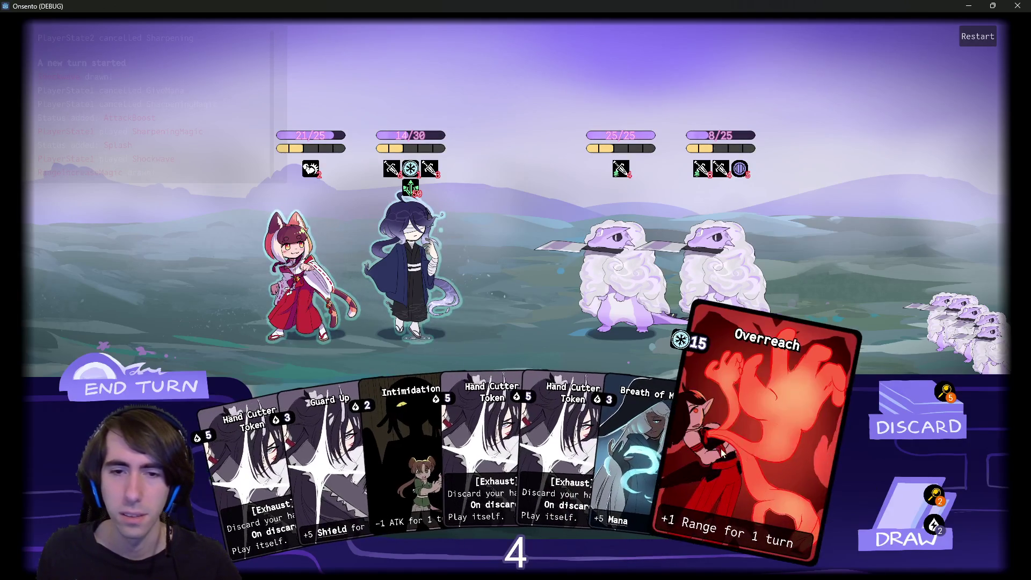
{"action": "left_click_drag", "start_coordinate": [644, 456], "coordinate": [421, 236]}
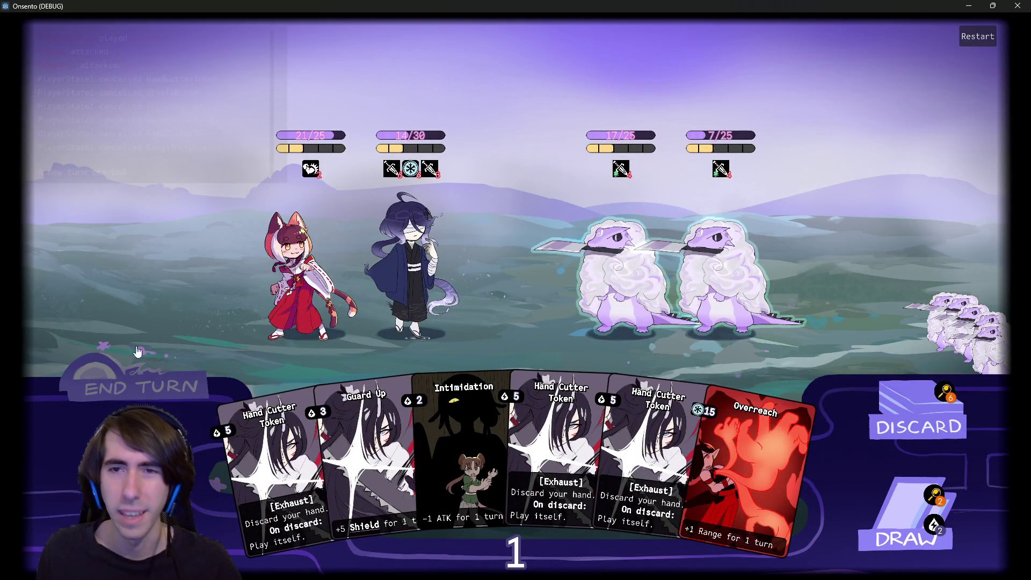
{"action": "left_click", "coordinate": [128, 365]}
- Draw Motivation and a Shield, play both on the dark-haired ally, and target the second enemy
{"action": "mouse_move", "coordinate": [411, 144]}
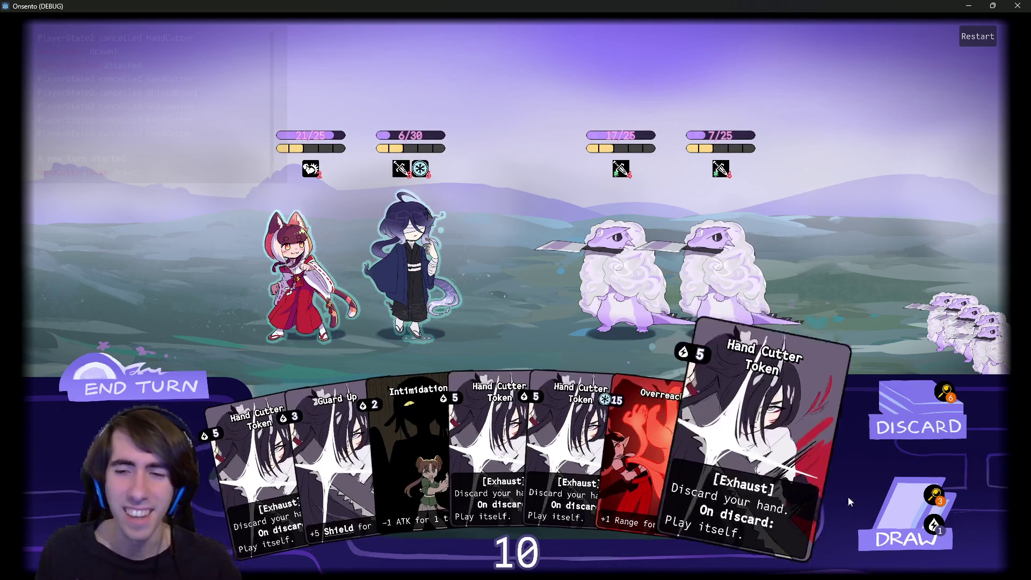
{"action": "left_click", "coordinate": [883, 501]}
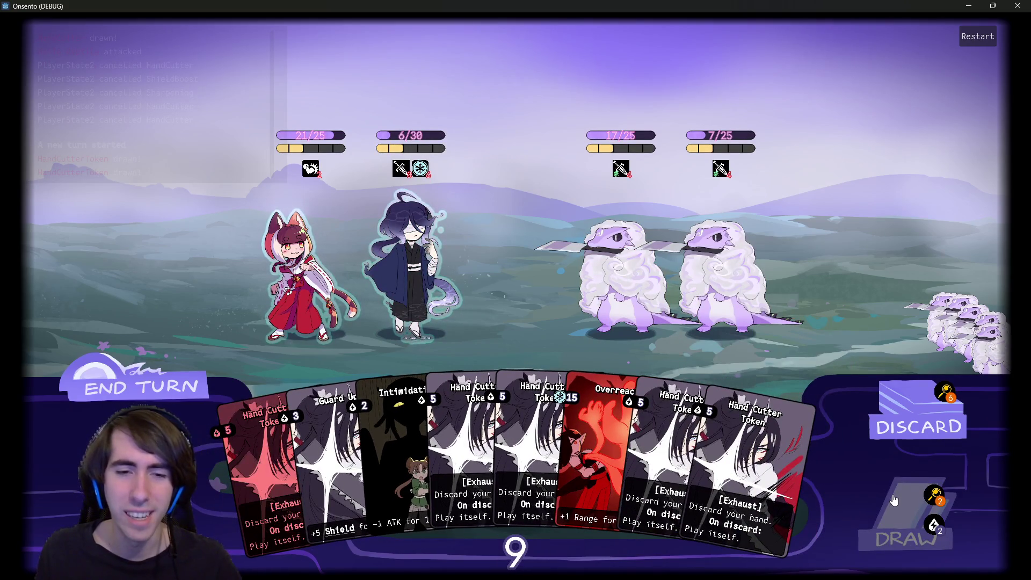
{"action": "left_click", "coordinate": [894, 500]}
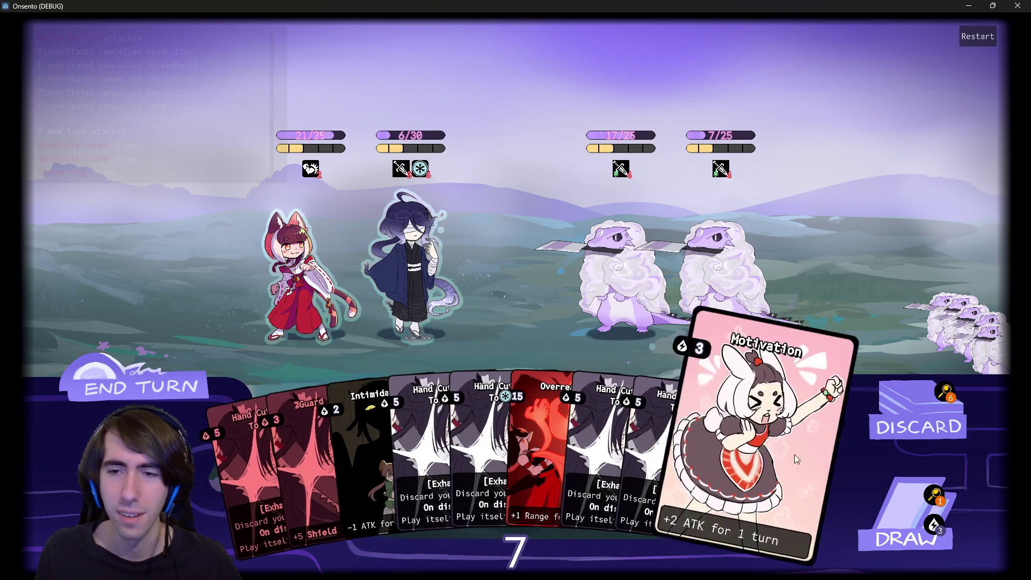
{"action": "left_click_drag", "start_coordinate": [785, 450], "coordinate": [429, 209]}
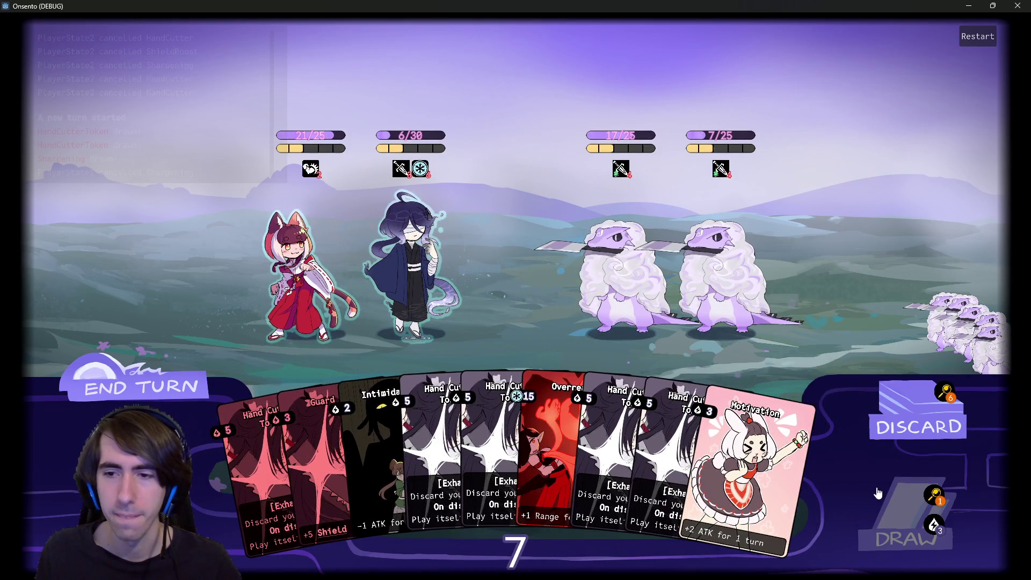
{"action": "left_click", "coordinate": [877, 492]}
{"action": "mouse_move", "coordinate": [741, 456]}
{"action": "left_mouse_down"}
{"action": "mouse_move", "coordinate": [607, 324]}
{"action": "mouse_move", "coordinate": [422, 236]}
{"action": "left_mouse_up"}
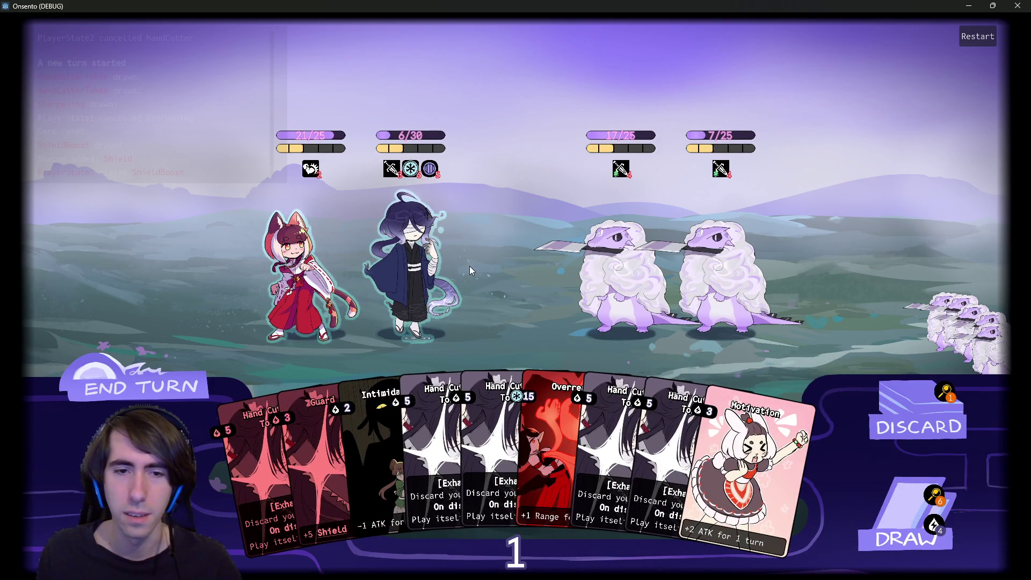
{"action": "mouse_move", "coordinate": [395, 249]}
{"action": "left_mouse_down"}
{"action": "mouse_move", "coordinate": [657, 250]}
{"action": "mouse_move", "coordinate": [642, 254]}
{"action": "left_mouse_up"}
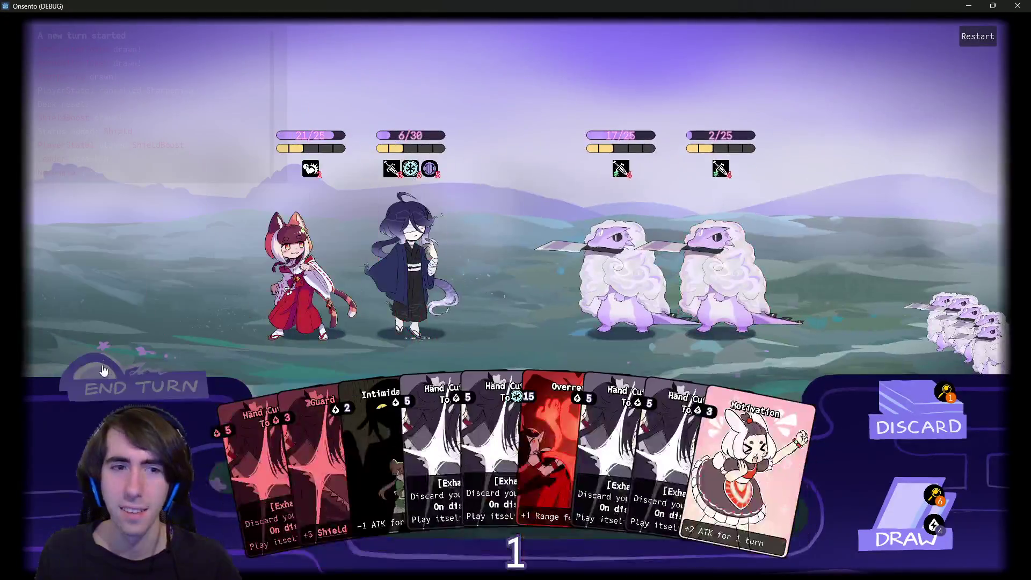
- Overclock the blue-haired ally, defeat the right Knife Reptile, draw more cards between turn ends
{"action": "left_click", "coordinate": [141, 387]}
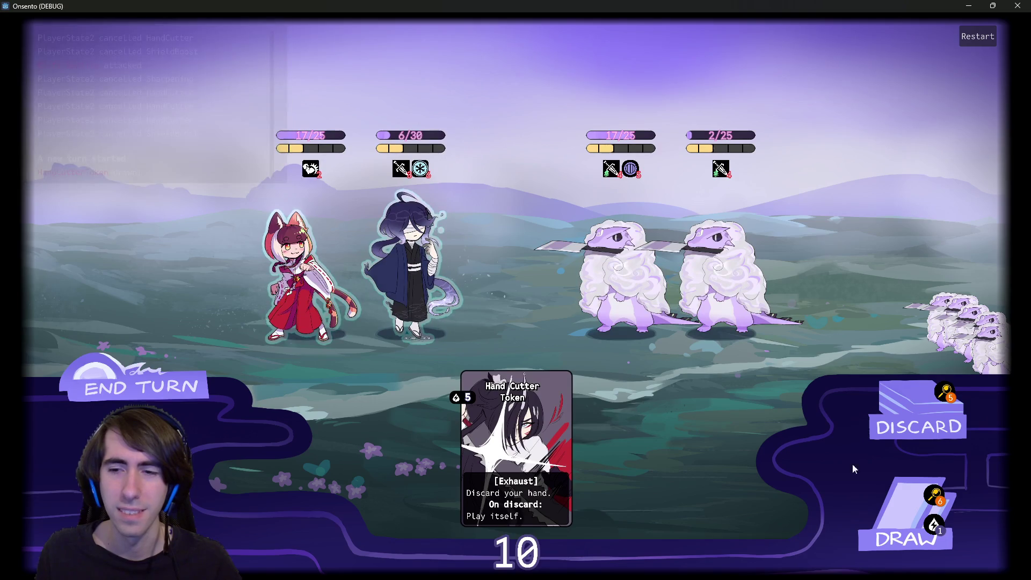
{"action": "left_click", "coordinate": [933, 519]}
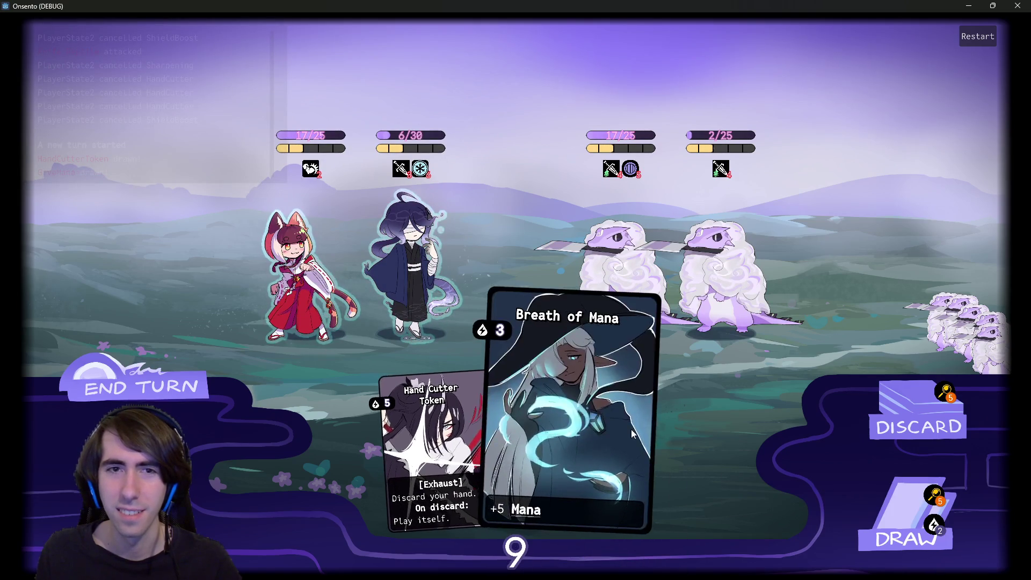
{"action": "left_click", "coordinate": [902, 508]}
{"action": "left_click_drag", "start_coordinate": [613, 443], "coordinate": [414, 279]}
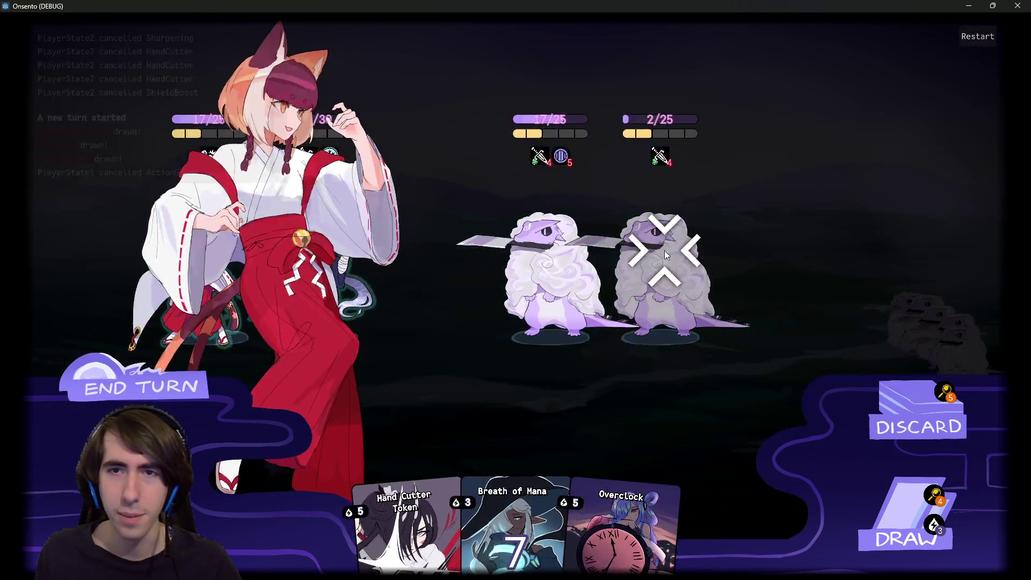
{"action": "left_click", "coordinate": [664, 250]}
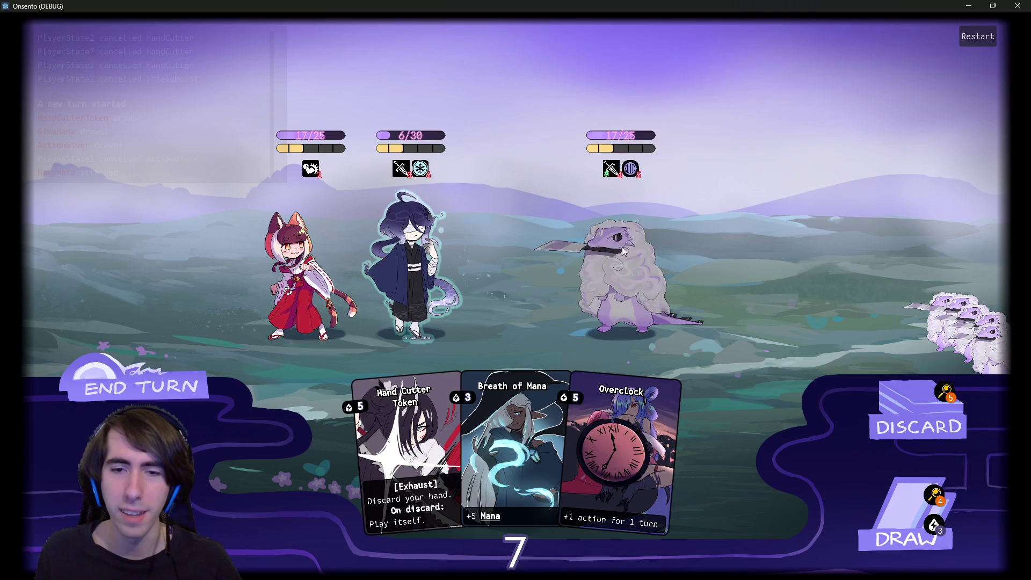
{"action": "left_click", "coordinate": [906, 516]}
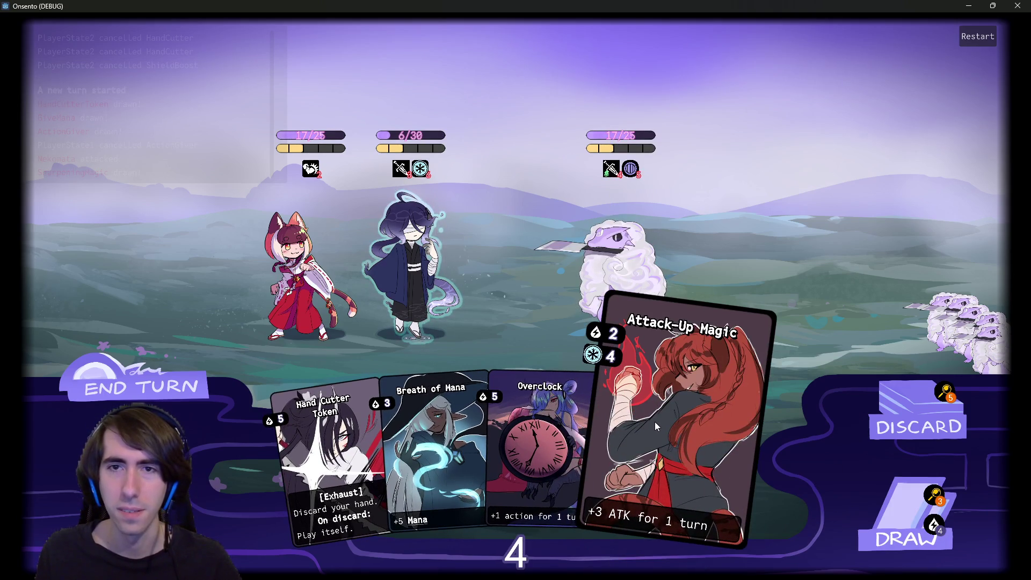
{"action": "left_click", "coordinate": [875, 510]}
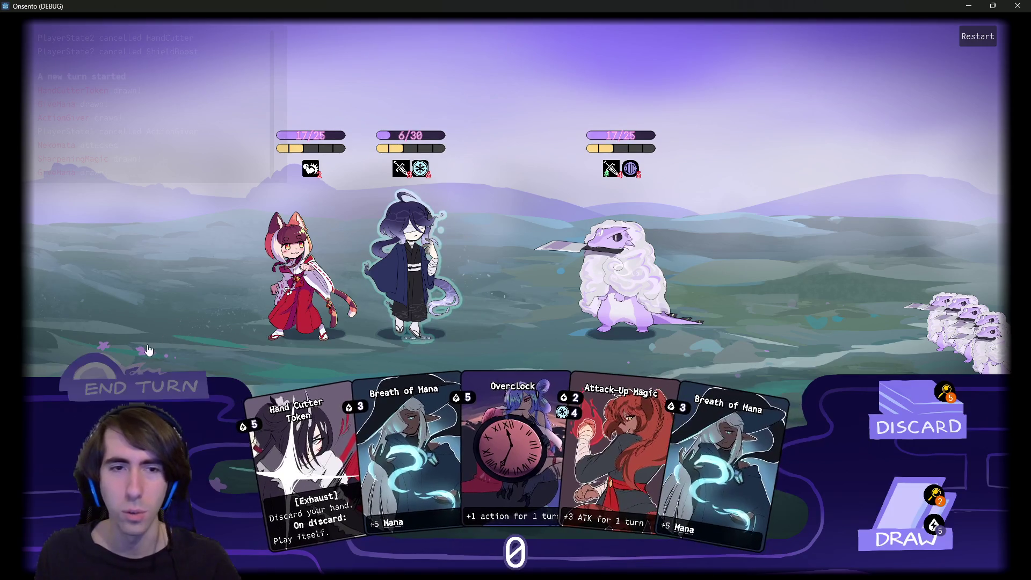
{"action": "left_click", "coordinate": [156, 360]}
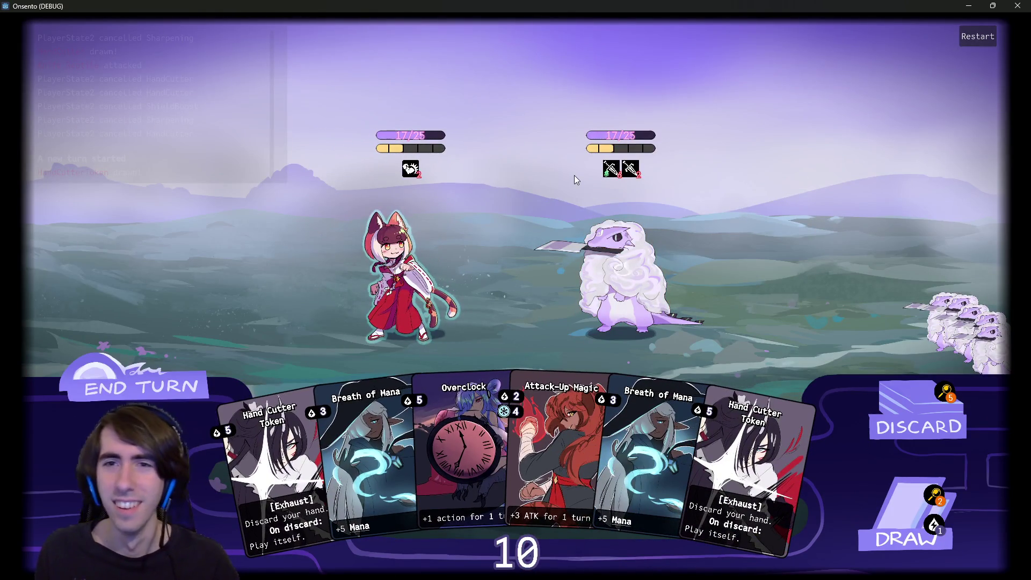
- Play both Breath of Mana cards on the heroine, then draw Motivation and Shockwave
{"action": "mouse_move", "coordinate": [610, 170]}
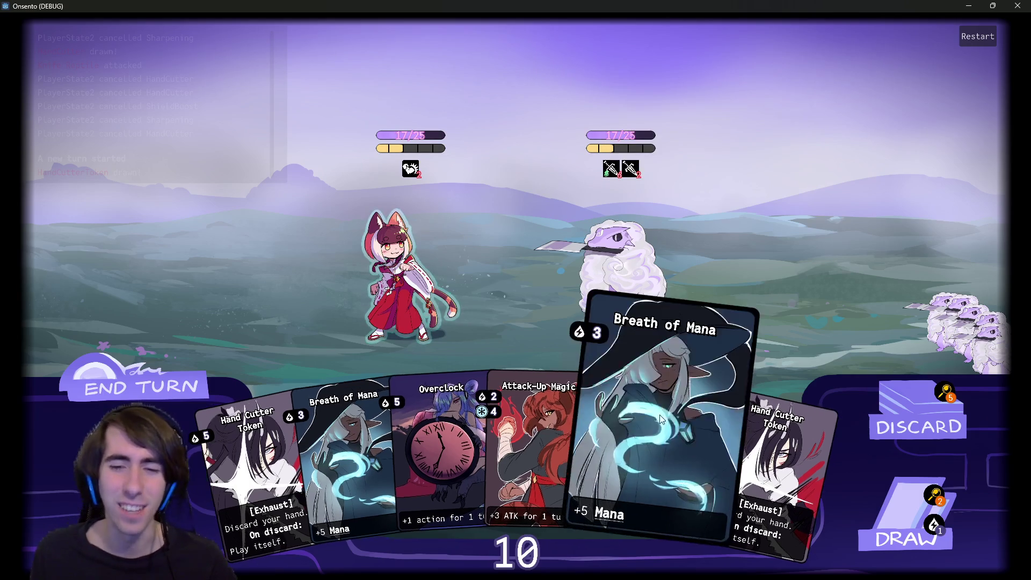
{"action": "left_click_drag", "start_coordinate": [654, 440], "coordinate": [406, 316]}
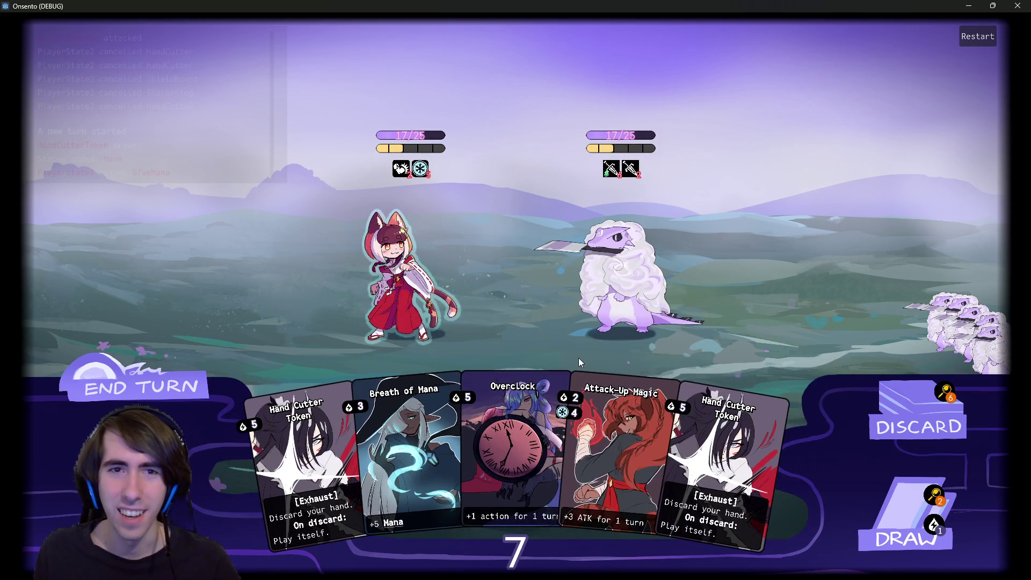
{"action": "left_click_drag", "start_coordinate": [591, 392], "coordinate": [385, 245]}
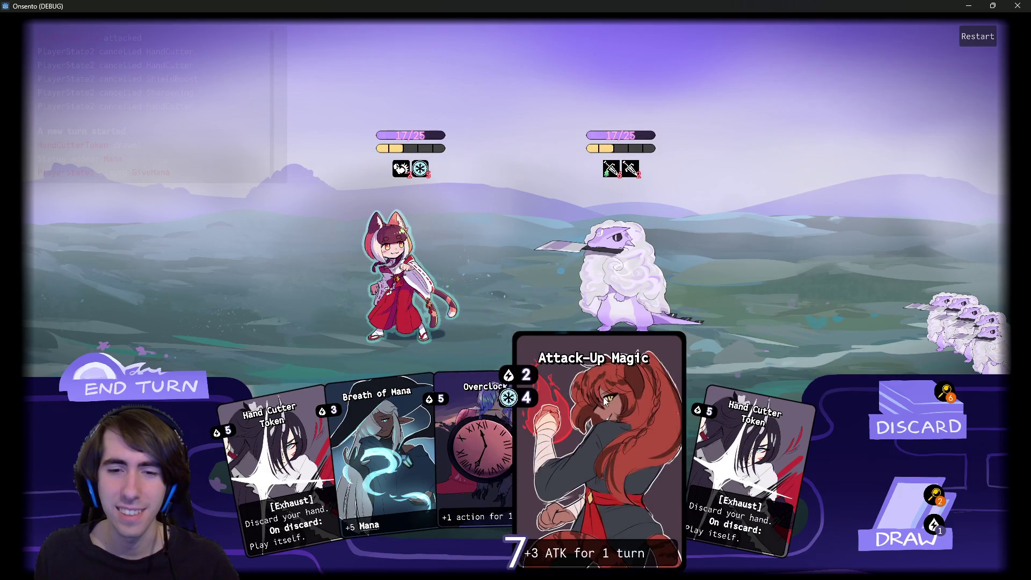
{"action": "left_click_drag", "start_coordinate": [381, 440], "coordinate": [403, 268]}
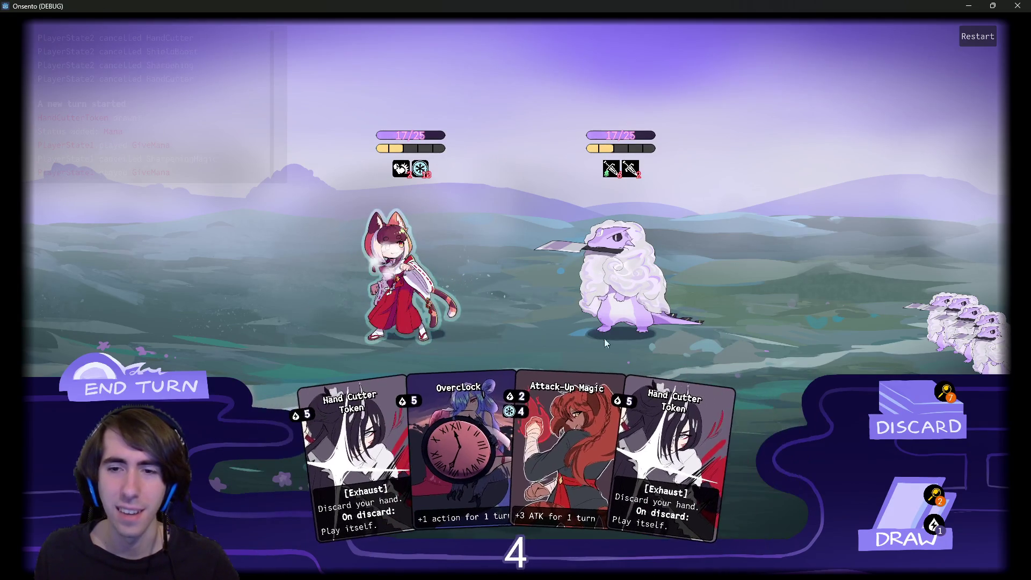
{"action": "left_click", "coordinate": [888, 519]}
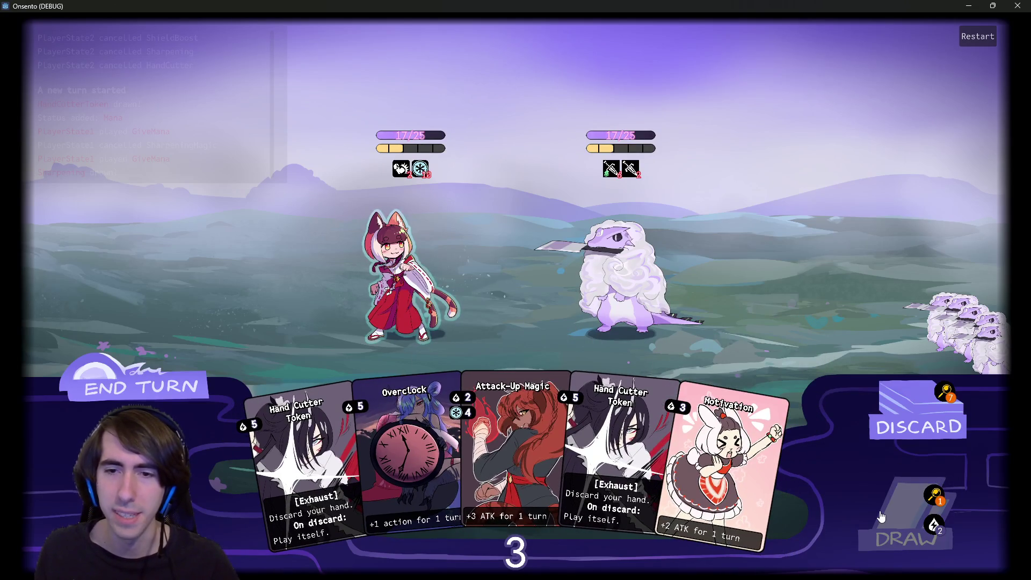
{"action": "left_click", "coordinate": [881, 516]}
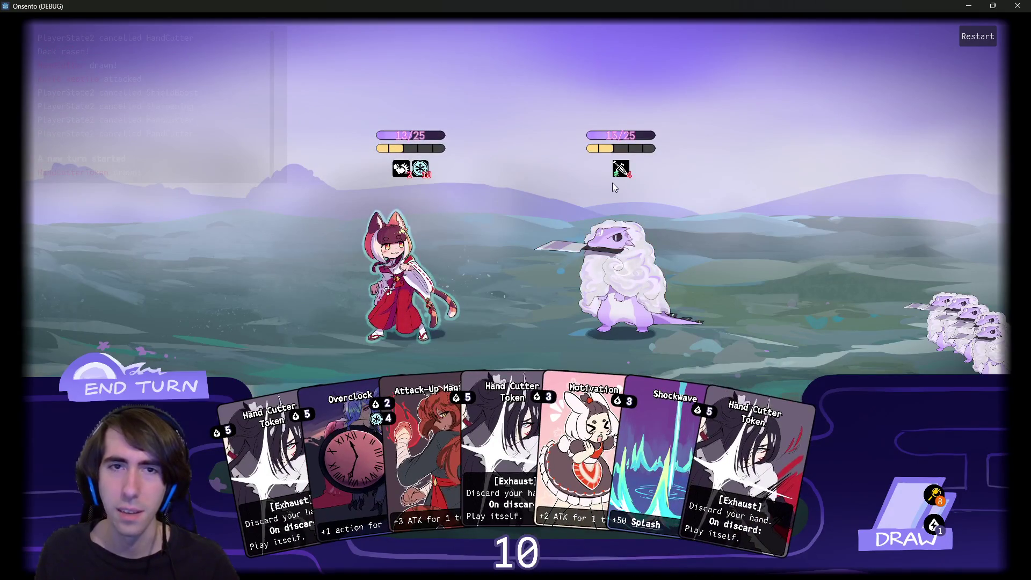
- Buff the heroine with Attack-Up Magic, Motivation and Overclock, then draw Breath of Mana
{"action": "left_click_drag", "start_coordinate": [397, 422], "coordinate": [427, 321]}
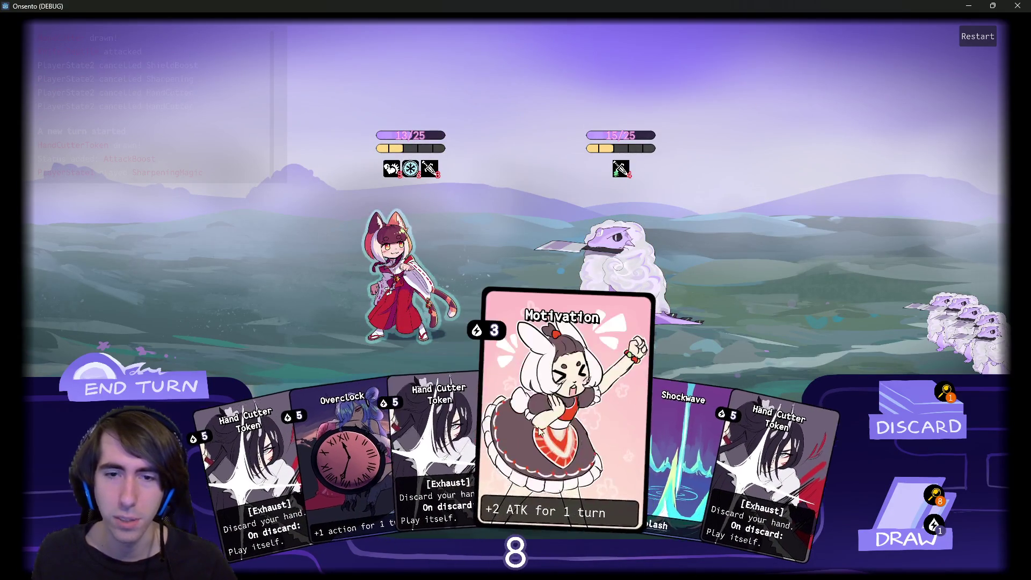
{"action": "left_click_drag", "start_coordinate": [538, 431], "coordinate": [395, 296]}
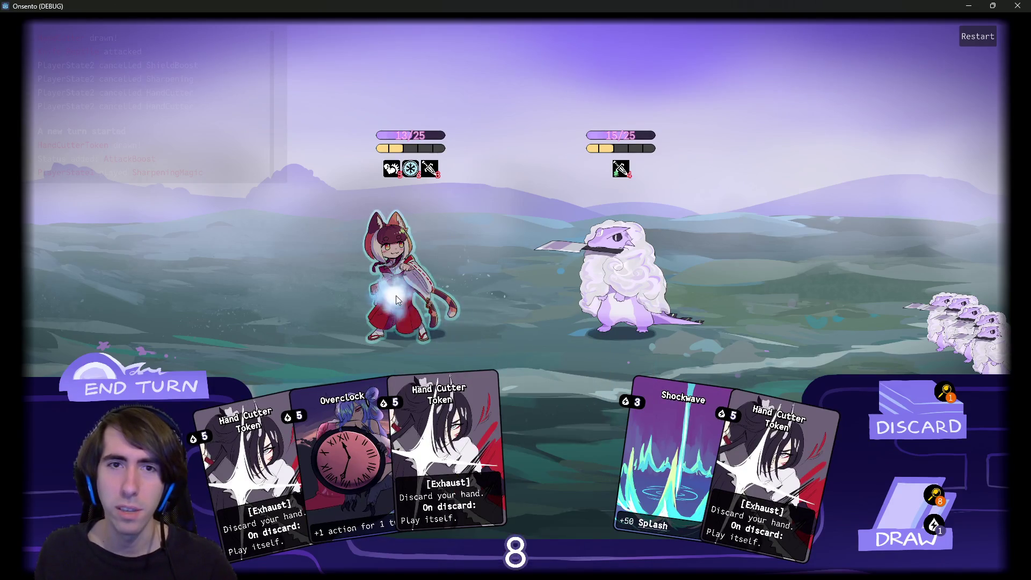
{"action": "mouse_move", "coordinate": [389, 177]}
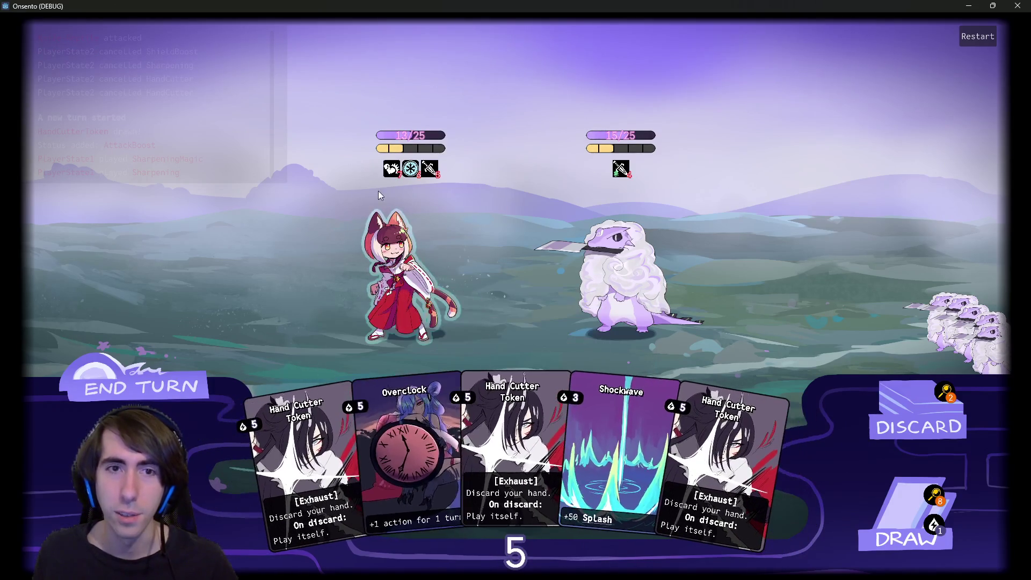
{"action": "left_click_drag", "start_coordinate": [428, 382], "coordinate": [415, 293]}
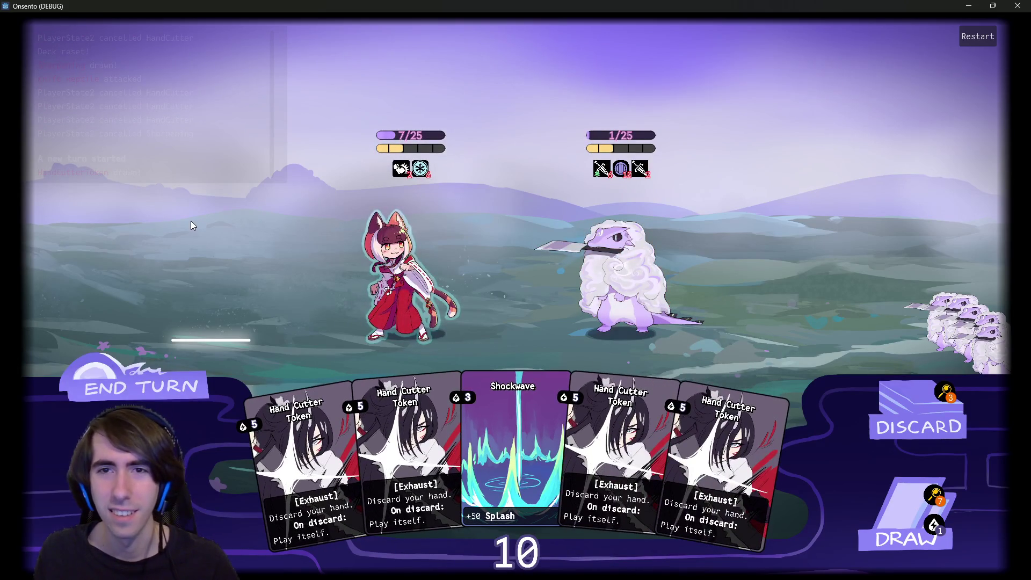
{"action": "mouse_move", "coordinate": [613, 149]}
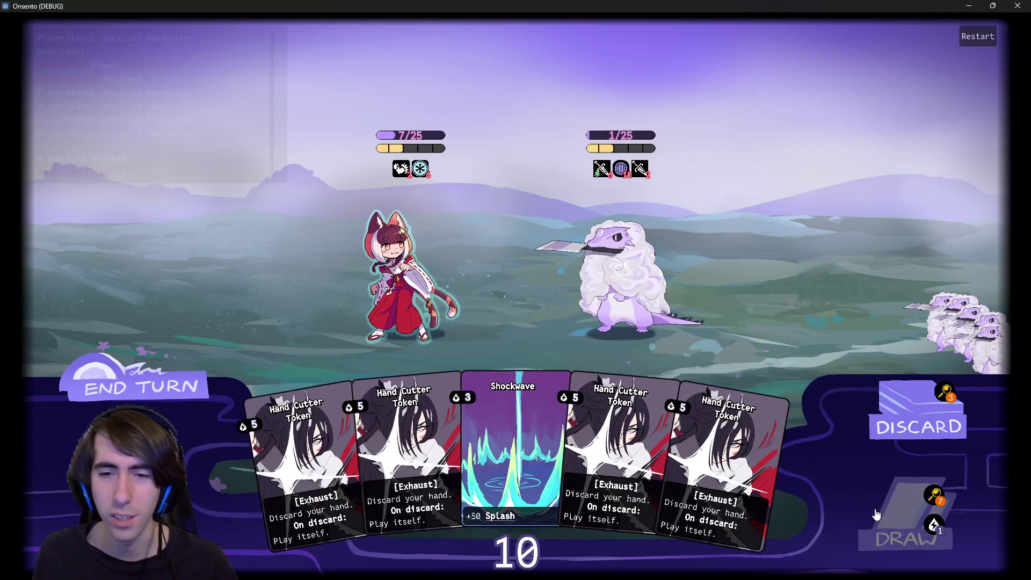
{"action": "left_click", "coordinate": [907, 515]}
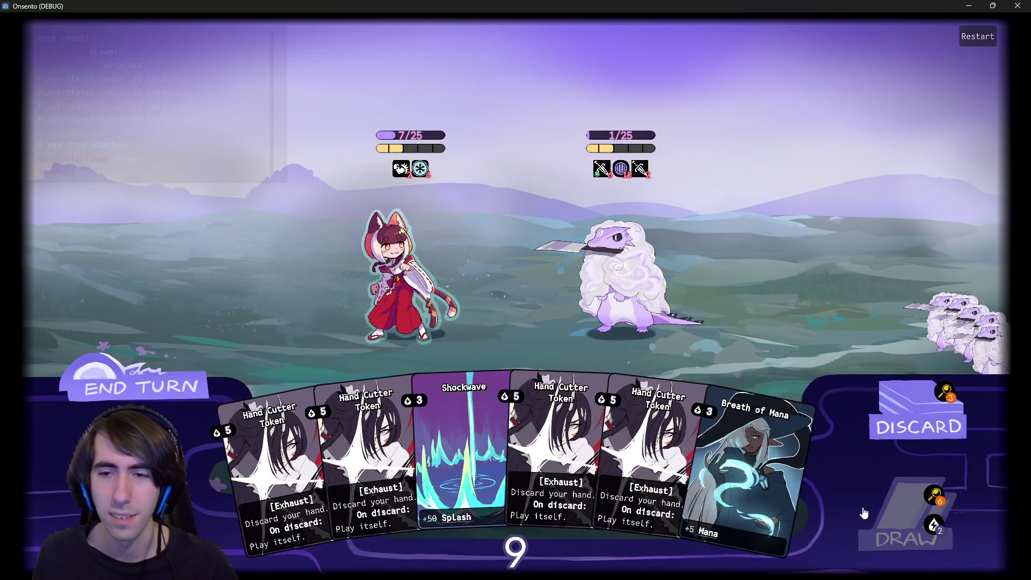